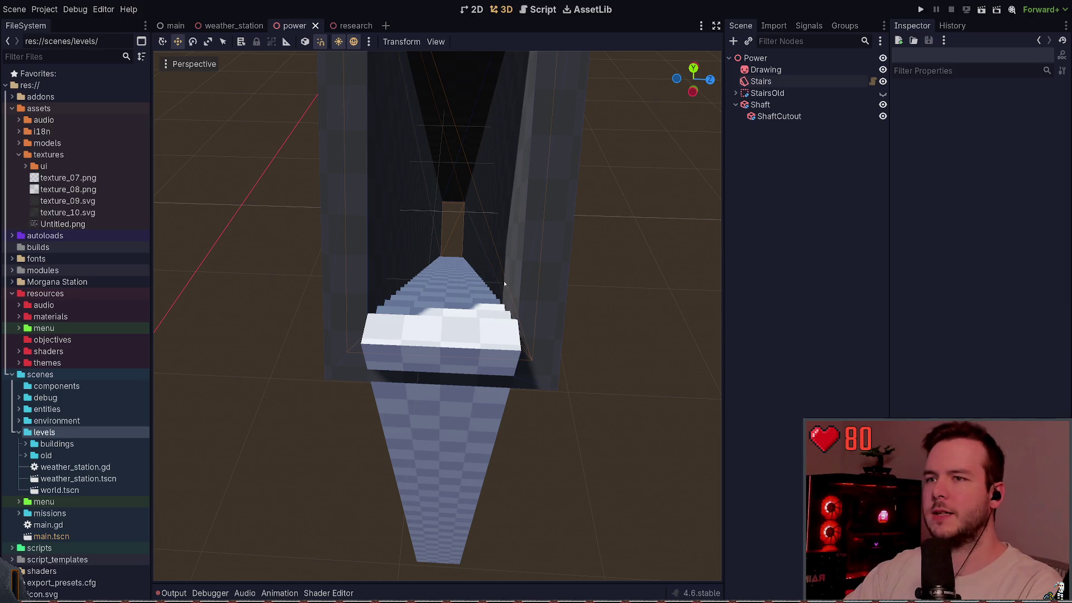
Step: Select the Stairs ramp, collapse its Transform section, and drag its Fill down to about 0.067
drag(437, 316, 471, 304)
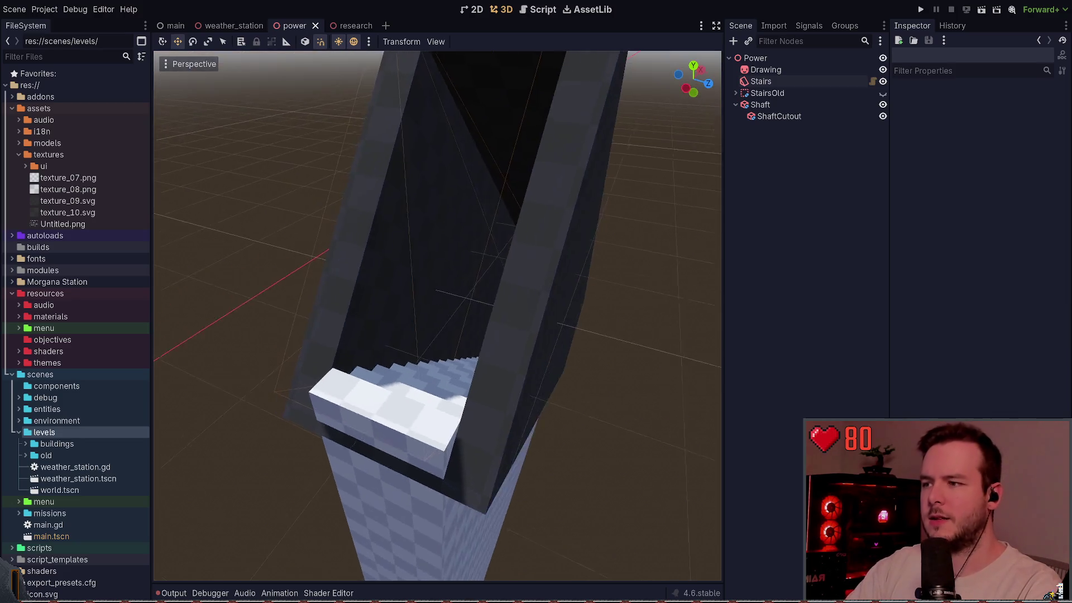
click(761, 81)
drag(563, 205, 584, 196)
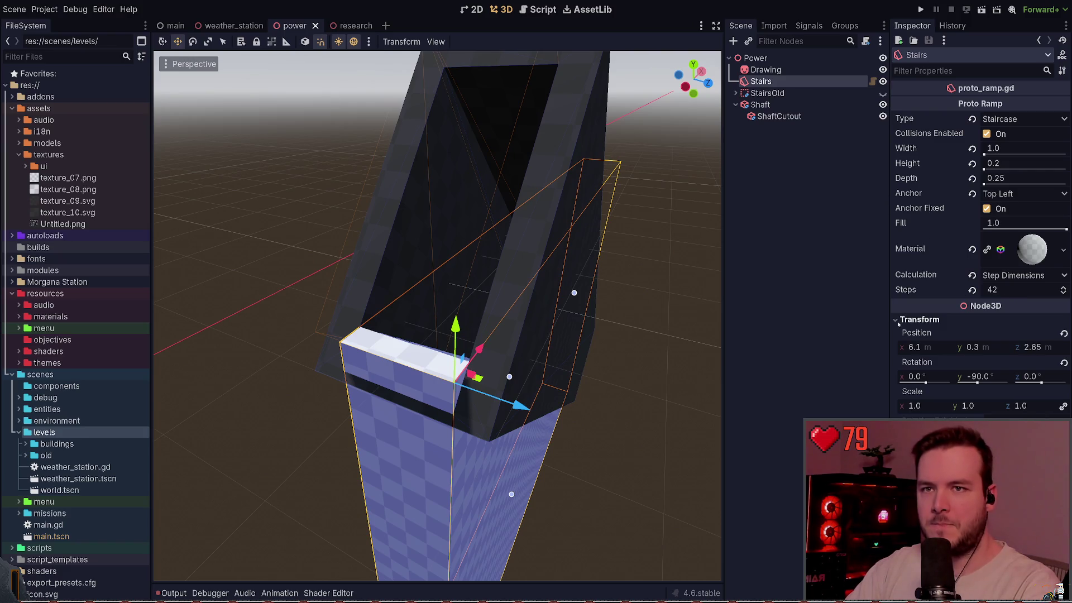
drag(569, 291, 594, 300)
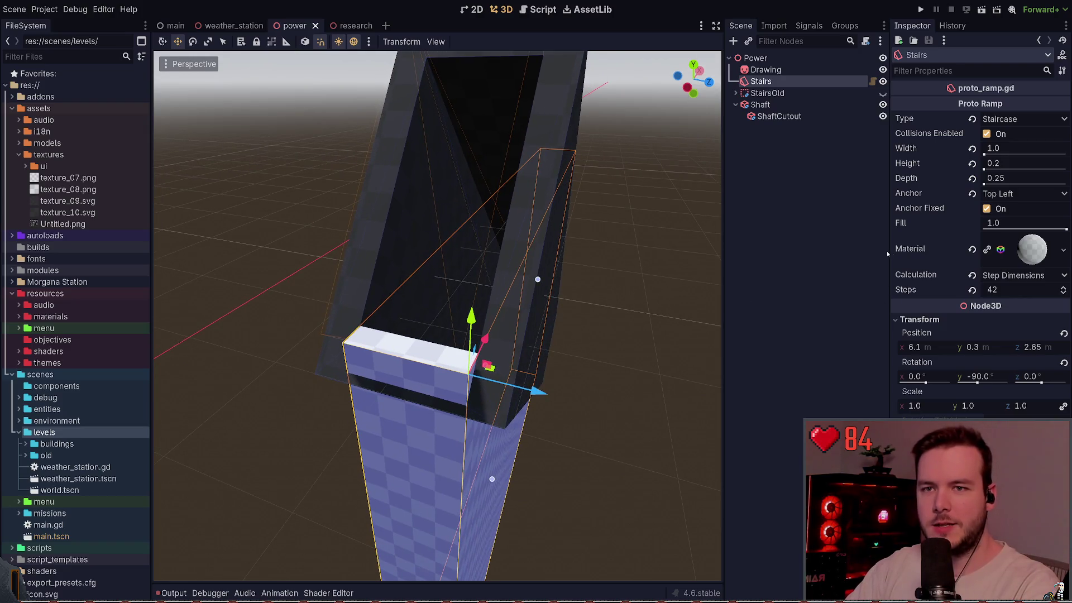
click(919, 319)
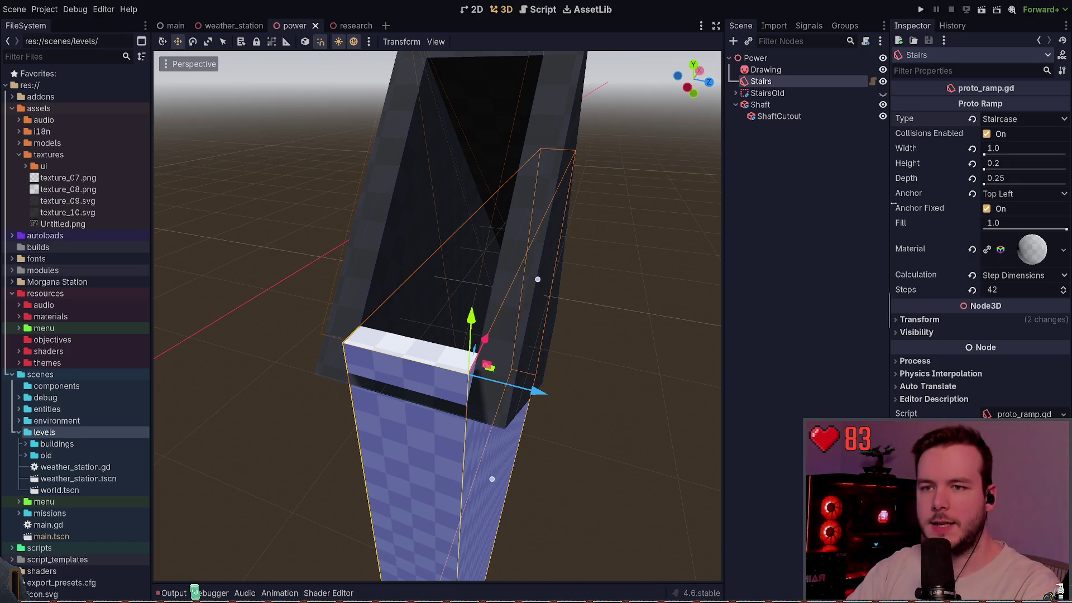
drag(1066, 229, 988, 229)
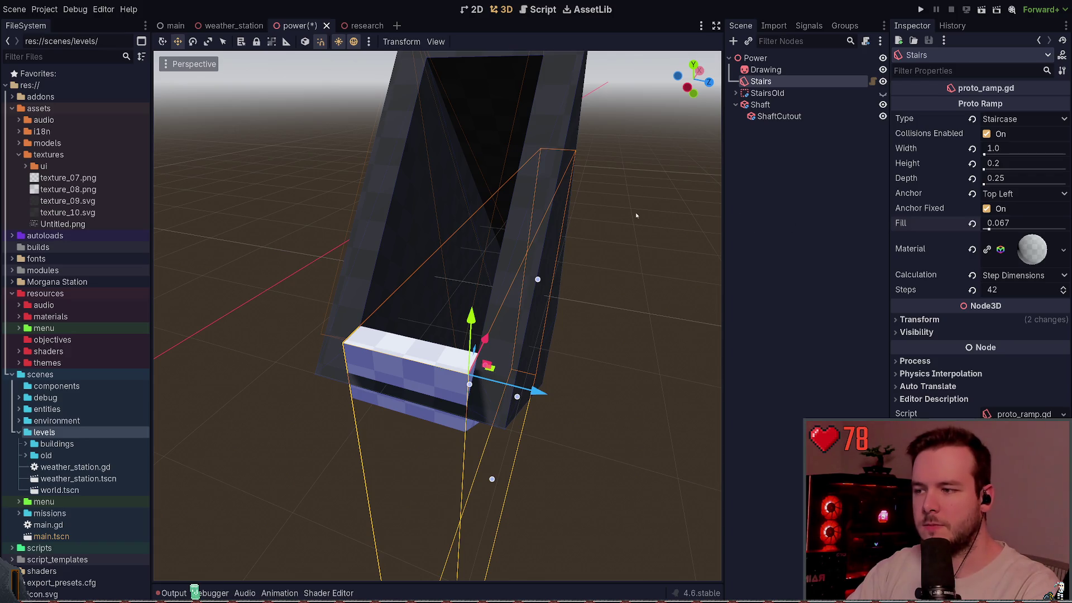
Step: Try Stairs Fill values: shrink it to nothing, reset it to 1.0, then lower it again
mouse_move(634, 220)
mouse_down()
mouse_move(603, 279)
mouse_move(536, 235)
mouse_up()
drag(988, 229, 984, 229)
drag(503, 280, 391, 223)
click(971, 224)
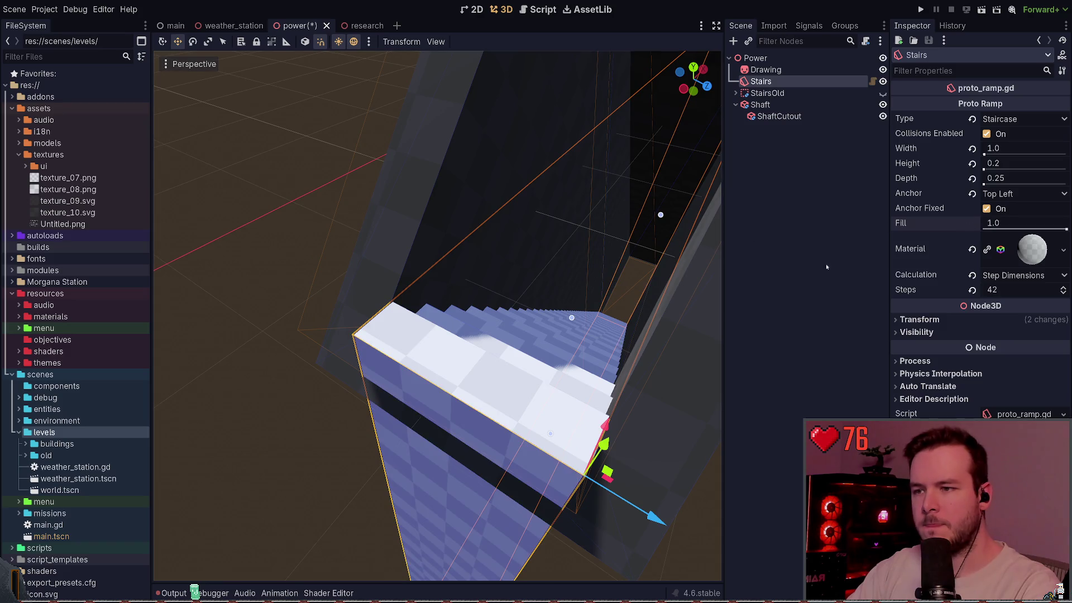
drag(446, 279, 408, 260)
drag(1065, 228, 986, 228)
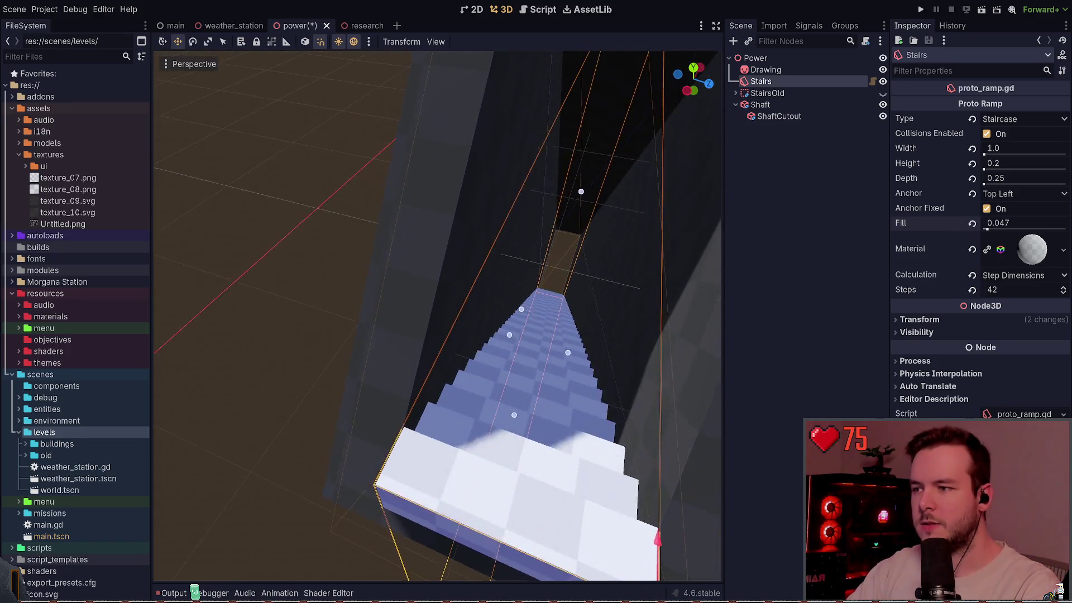
Step: Set the Stairs Fill to exactly 0.05 and save the power scene
click(1023, 225)
text(0.05)
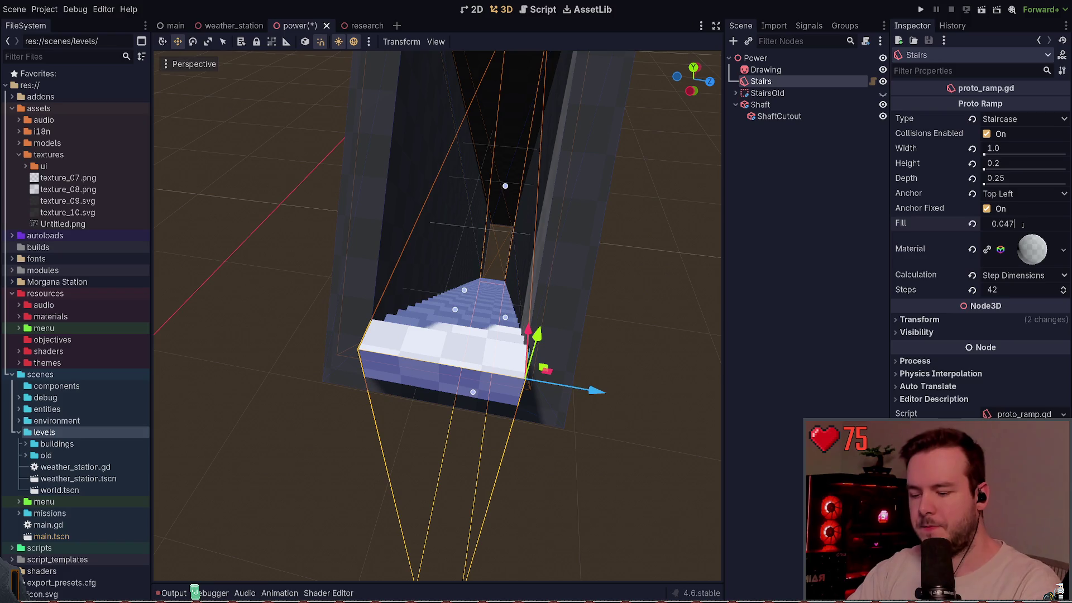
key(Return)
key(ctrl+s)
click(605, 304)
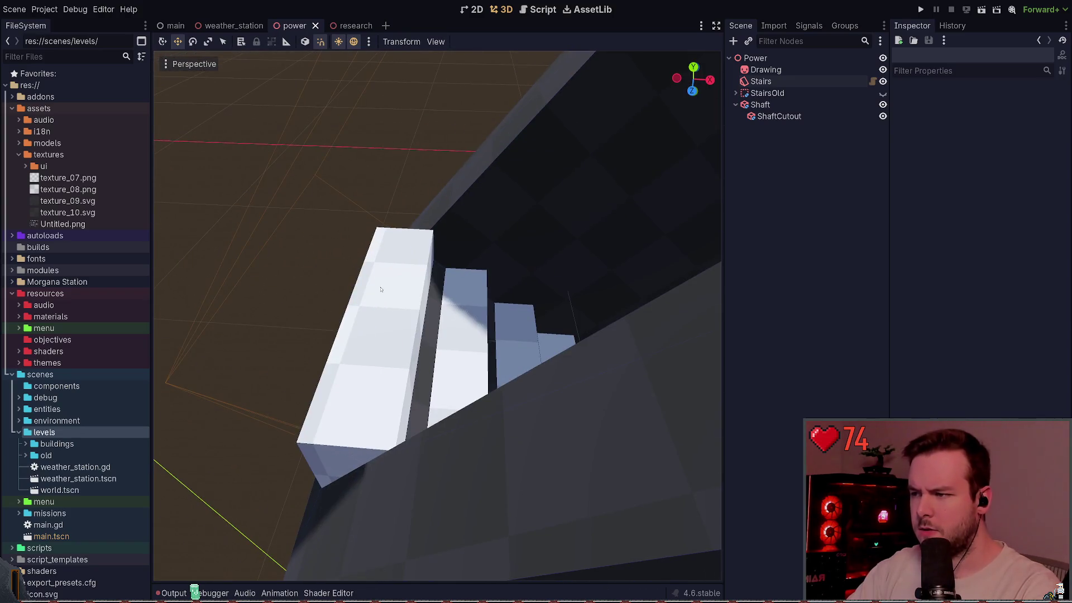
Step: Nudge the stairs sideways inside the shaft with the move gizmo and save the scene
click(443, 321)
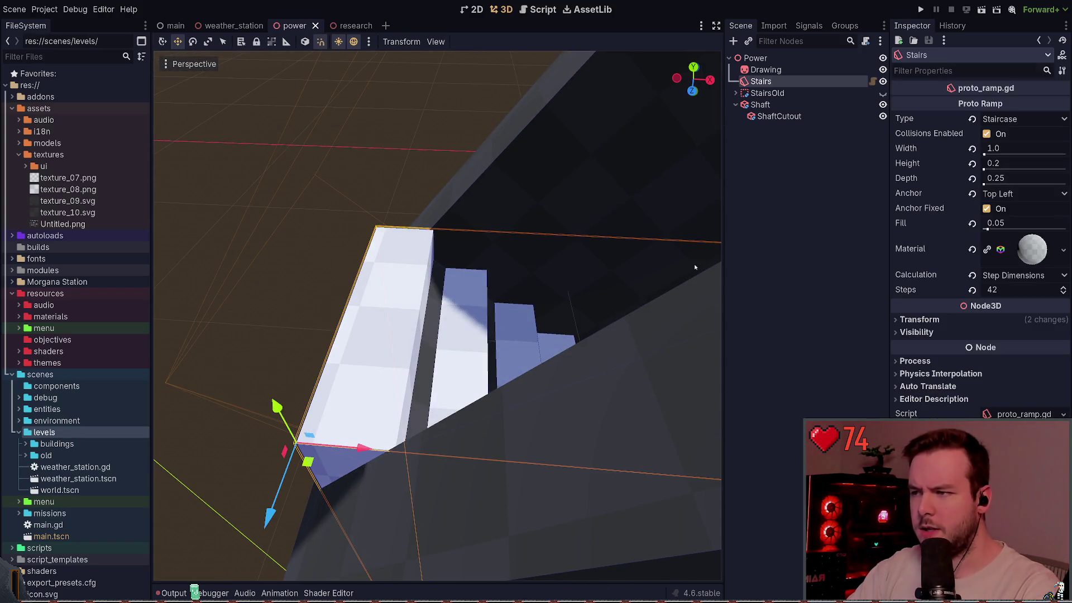
drag(443, 321, 460, 321)
click(319, 231)
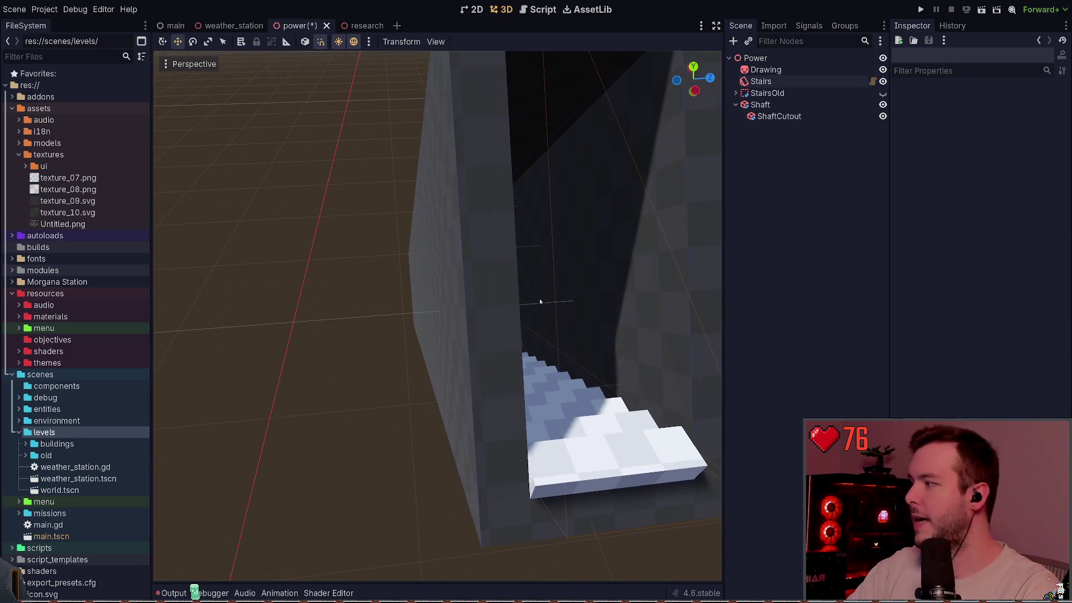
key(ctrl+s)
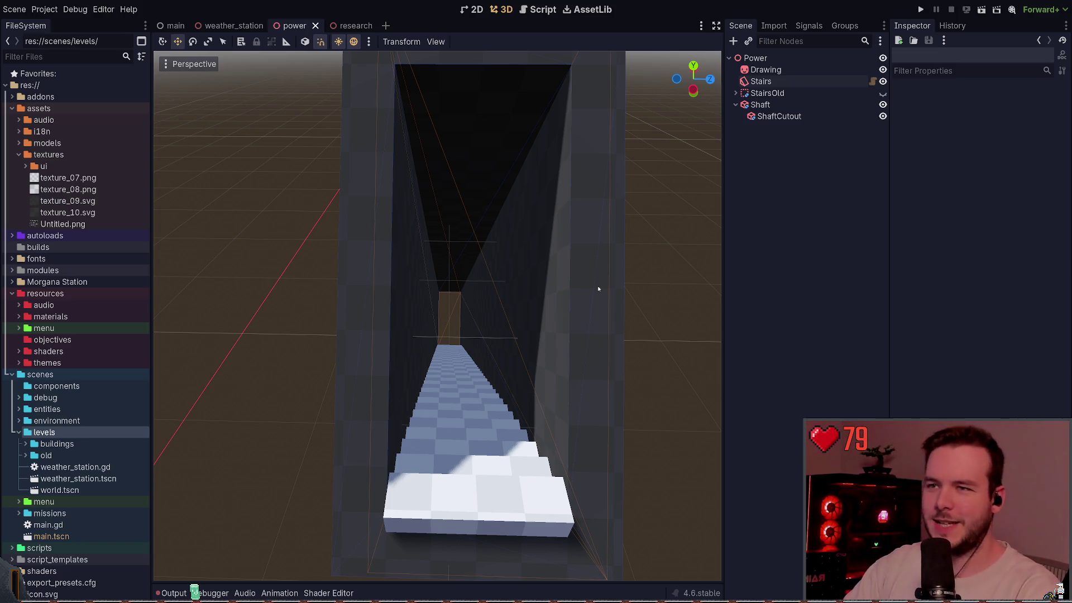
Step: Orbit to view the shaft floor from another angle and collapse the Shaft node
drag(661, 239, 536, 299)
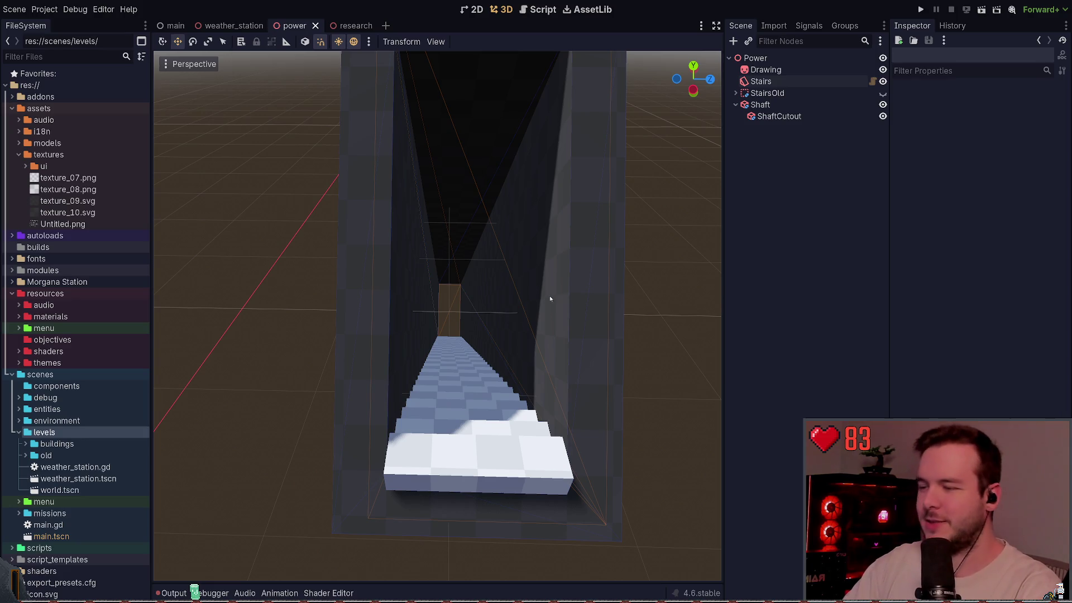
drag(550, 299, 517, 308)
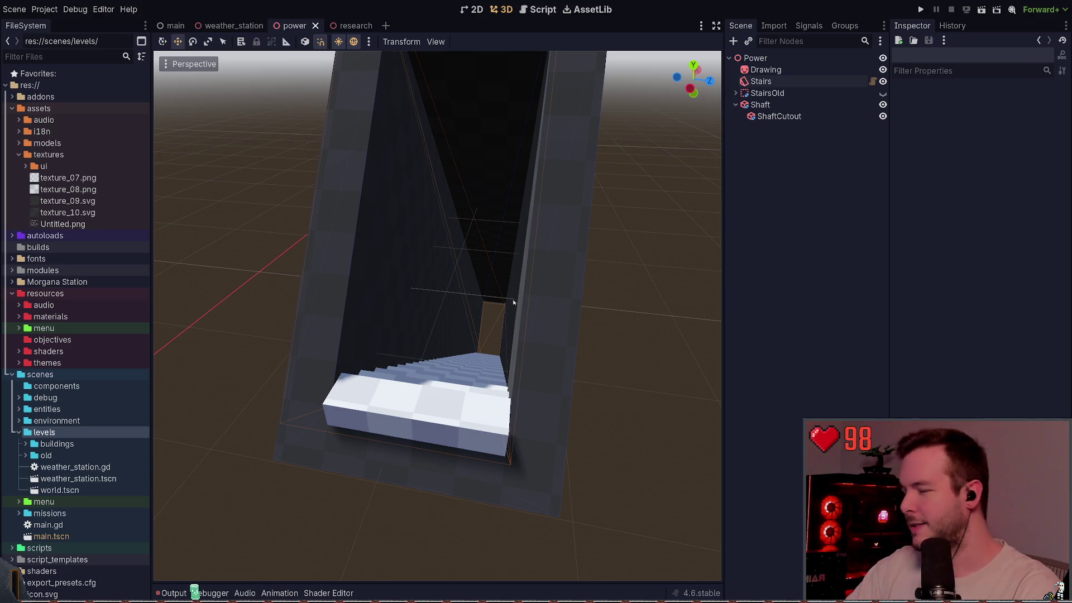
click(736, 104)
Step: Inspect the StairsOld, Stairs and Drawing nodes, then frame the stairs in the shaft with F
click(766, 92)
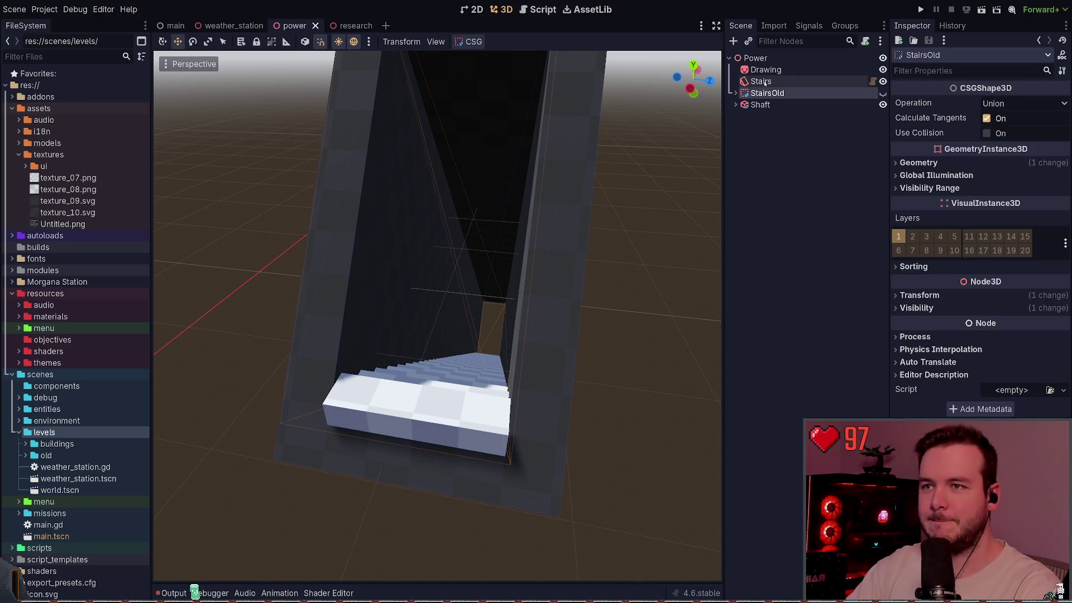
click(765, 82)
click(771, 226)
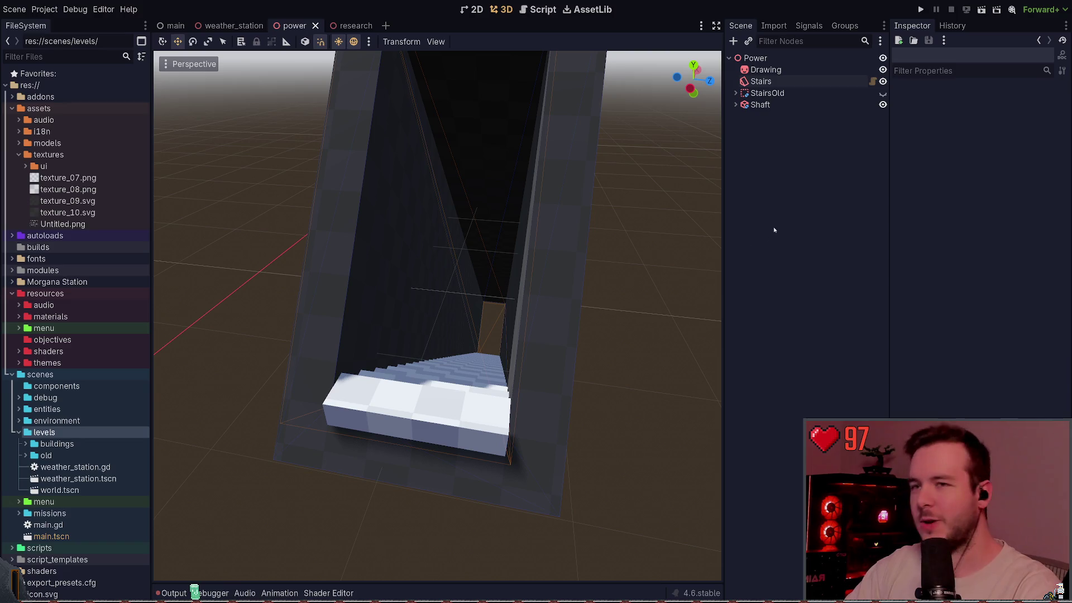
click(793, 71)
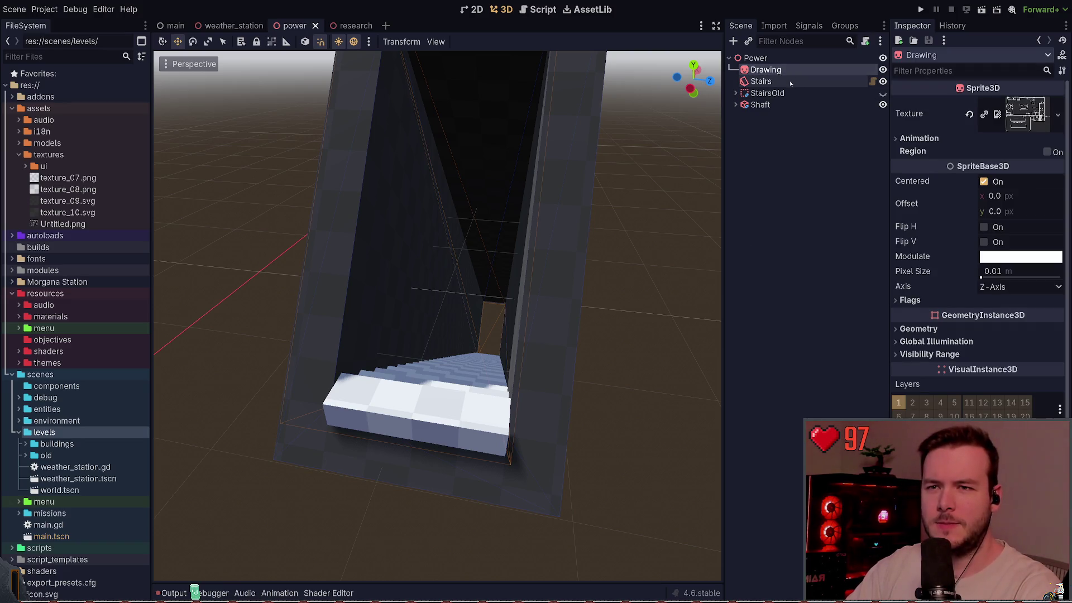
click(790, 82)
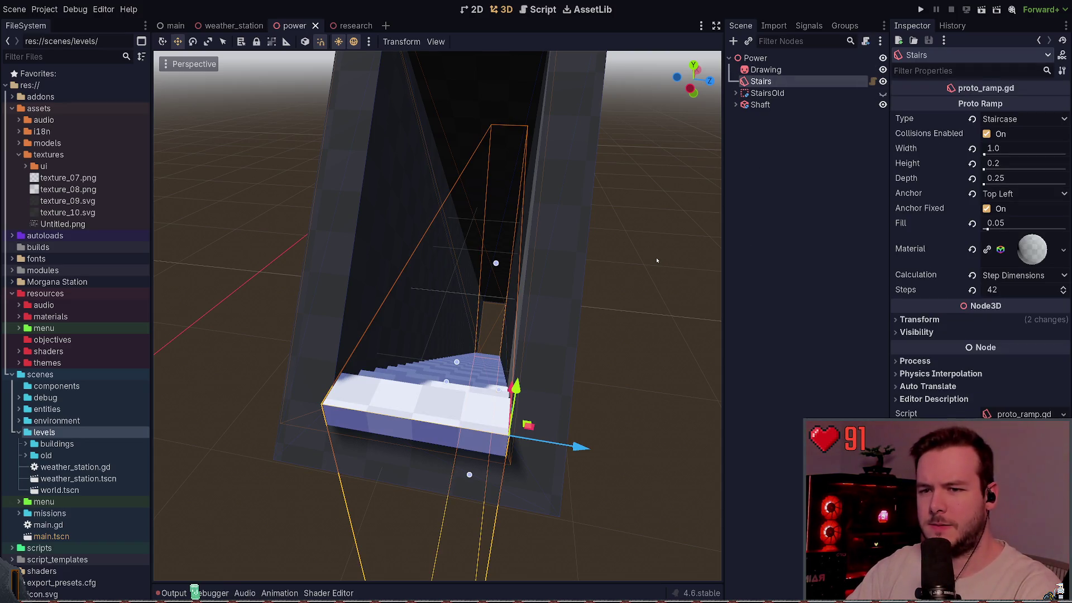
click(653, 257)
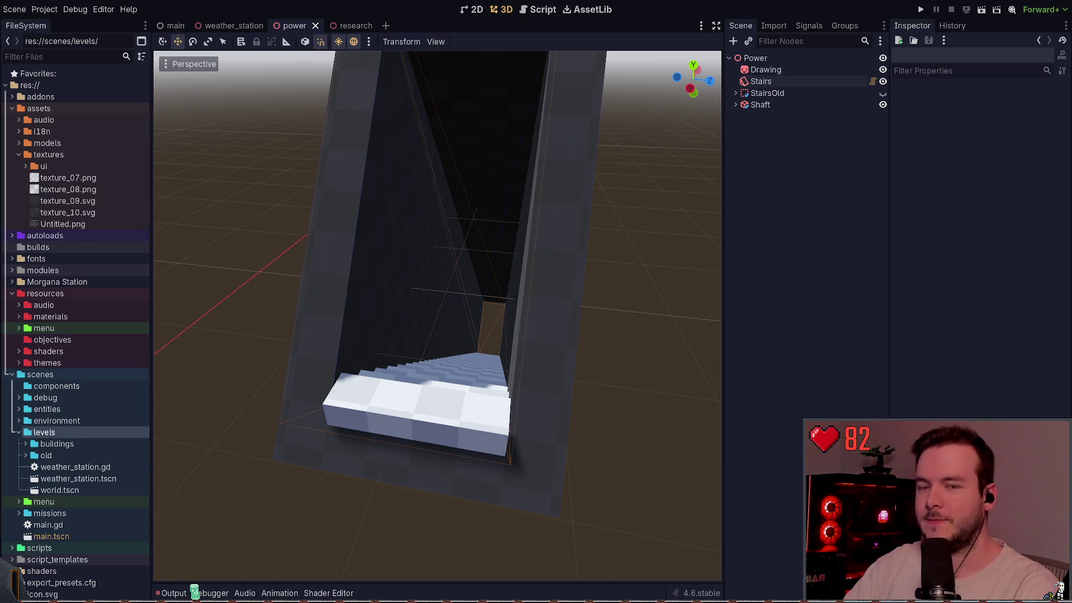
key(f)
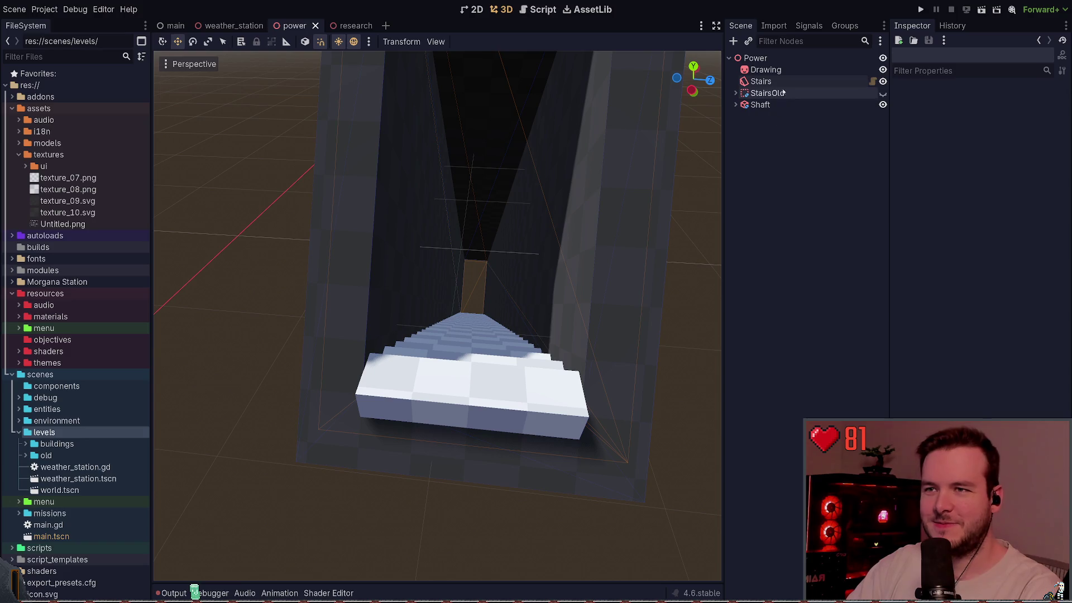
Step: Review the Stairs node's Transform position and rotation values, then deselect it
click(760, 80)
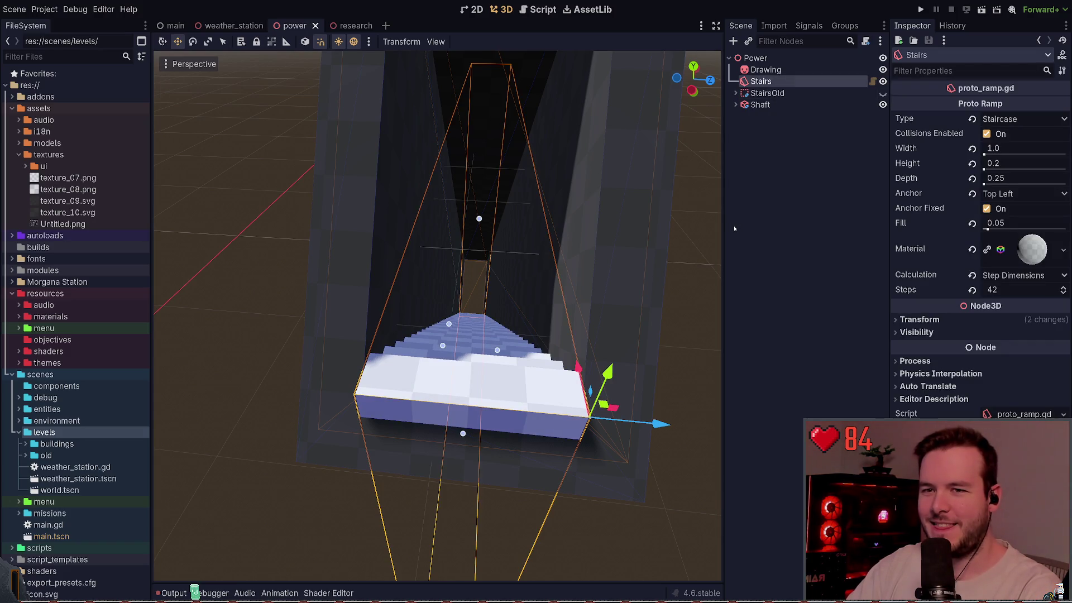
click(913, 319)
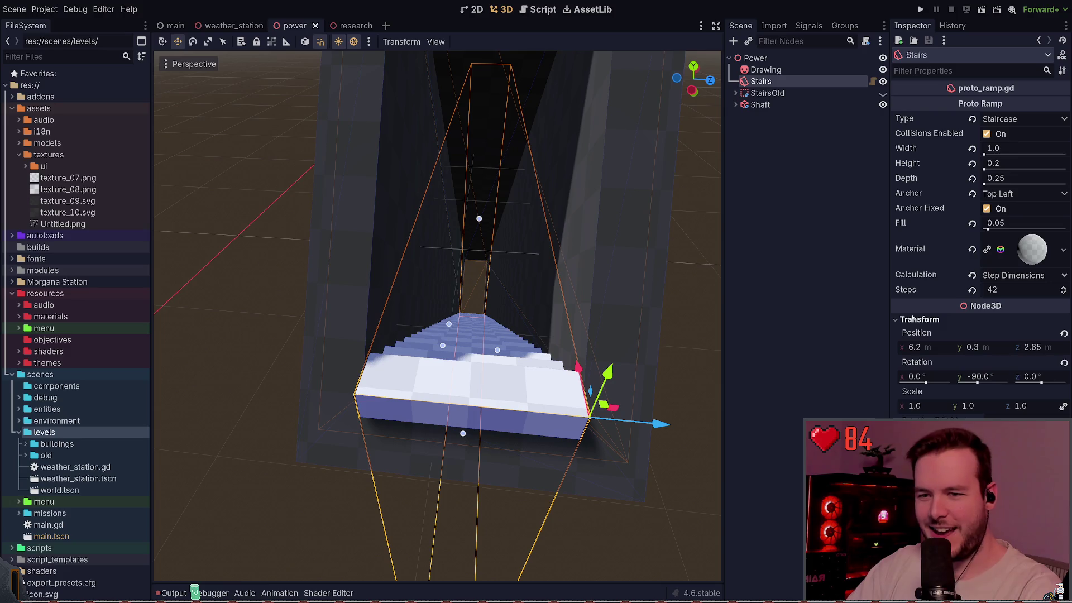
click(913, 319)
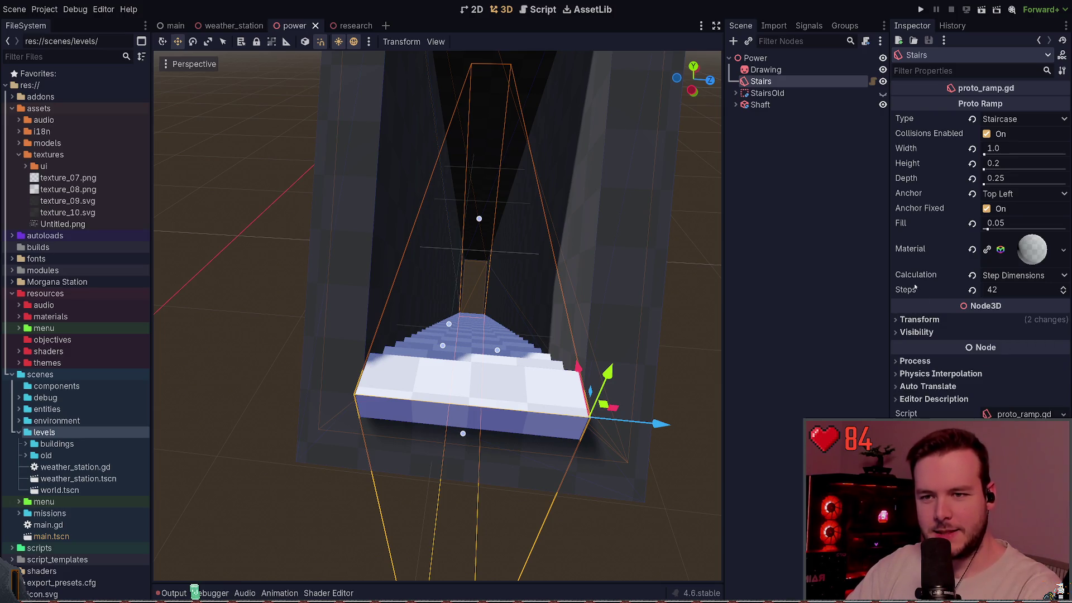
click(783, 162)
Step: Save the power scene and bring up the Layout.excalidraw sketch in Obsidian
mouse_move(665, 179)
mouse_down()
mouse_move(643, 193)
mouse_move(609, 159)
mouse_move(654, 192)
mouse_up()
key(ctrl+s)
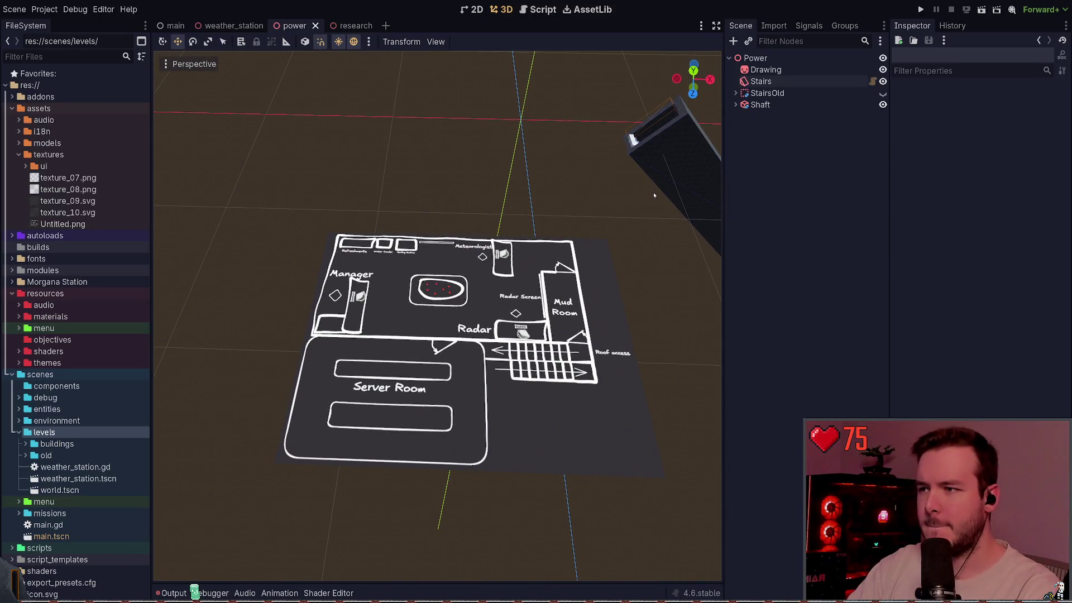
key(alt+Tab)
scroll(503, 268, up, 2)
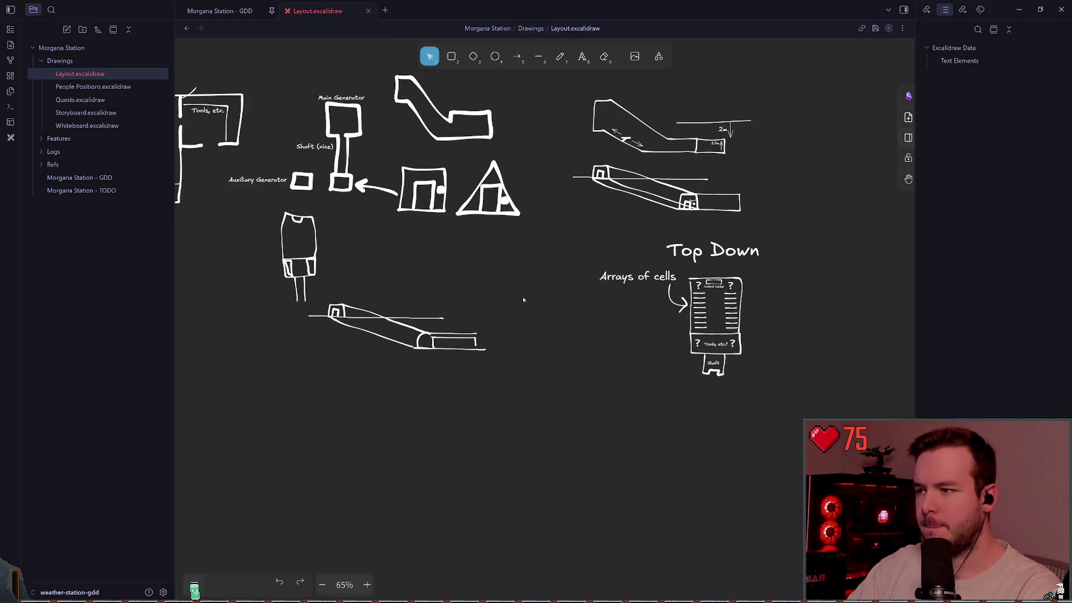
Step: Zoom the Excalidraw canvas and switch to the freedraw pencil tool with P
scroll(523, 296, down, 1)
key(p)
scroll(560, 256, down, 3)
scroll(560, 255, up, 6)
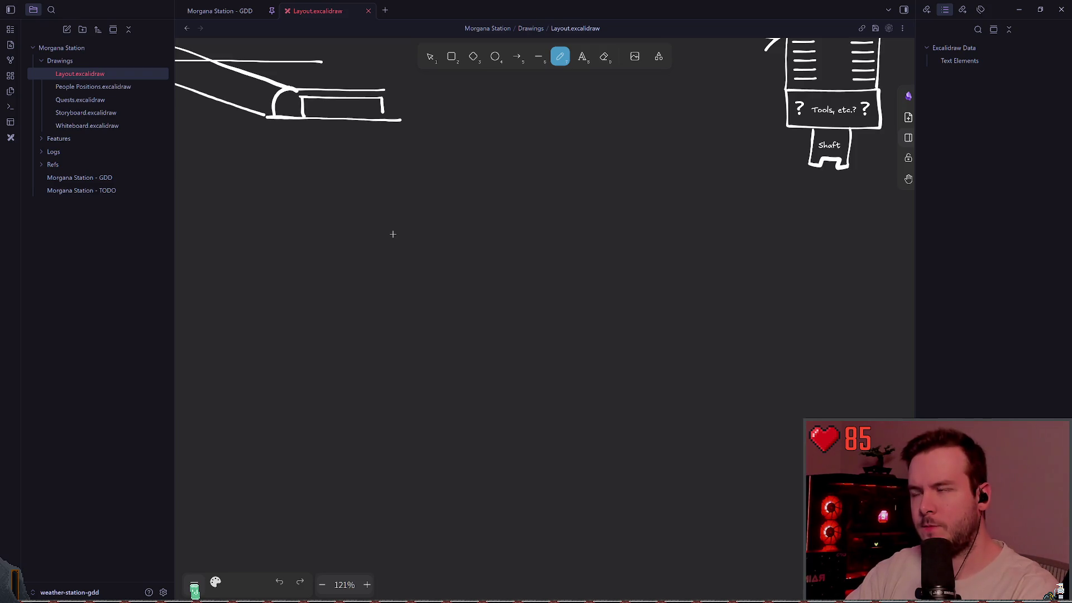
drag(316, 213, 476, 320)
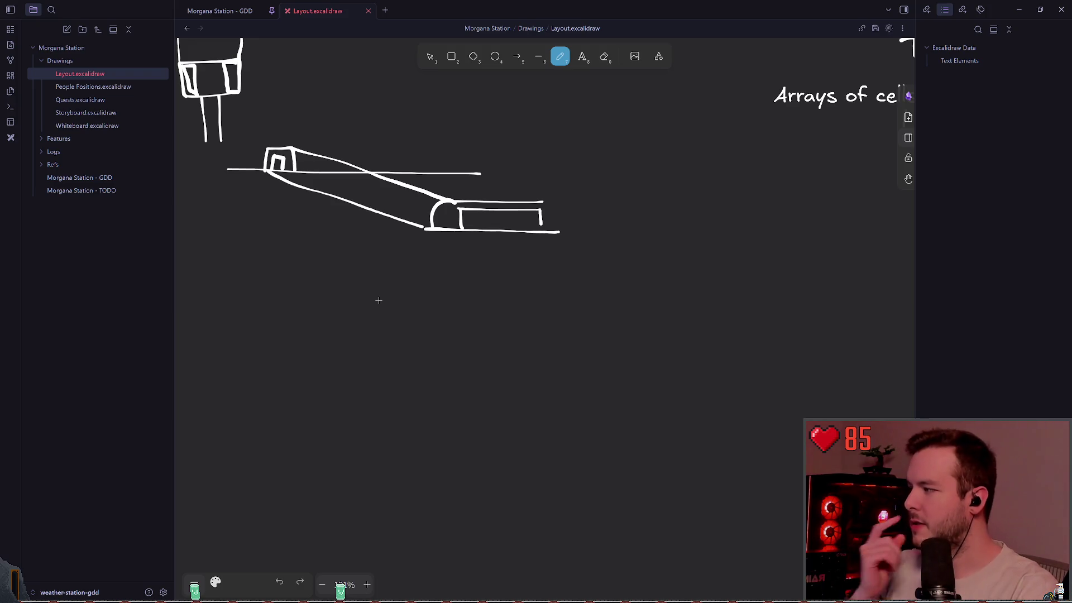
drag(332, 271, 414, 317)
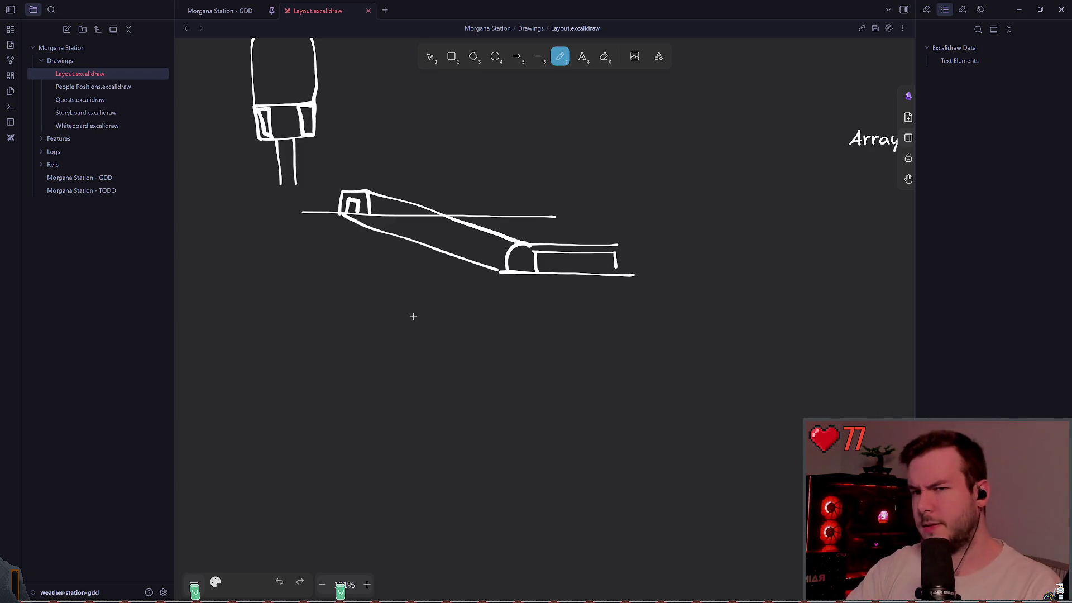
scroll(456, 294, up, 2)
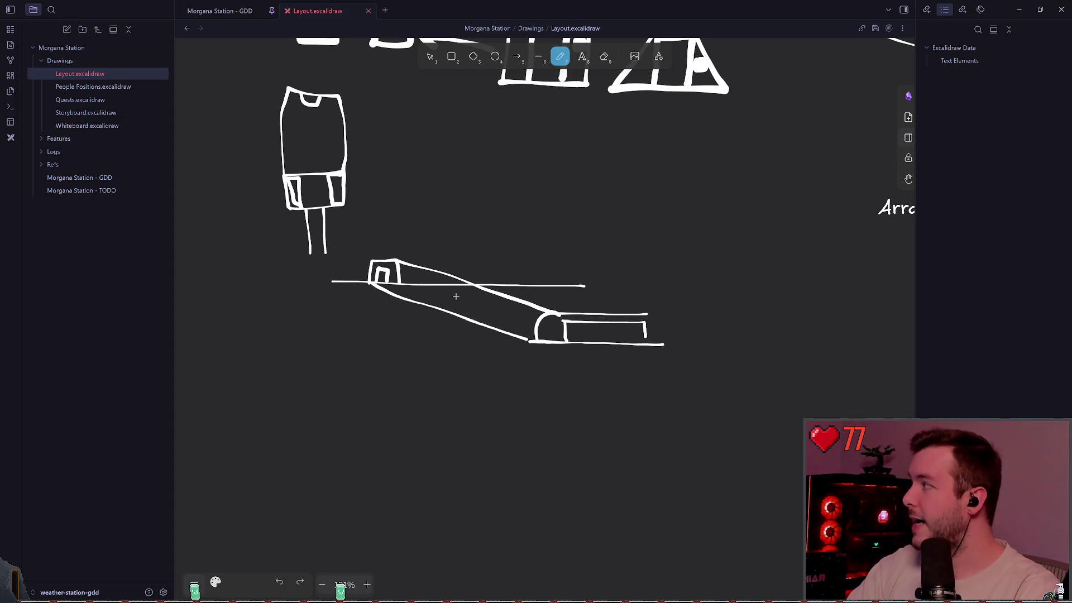
scroll(456, 296, up, 1)
scroll(469, 250, up, 2)
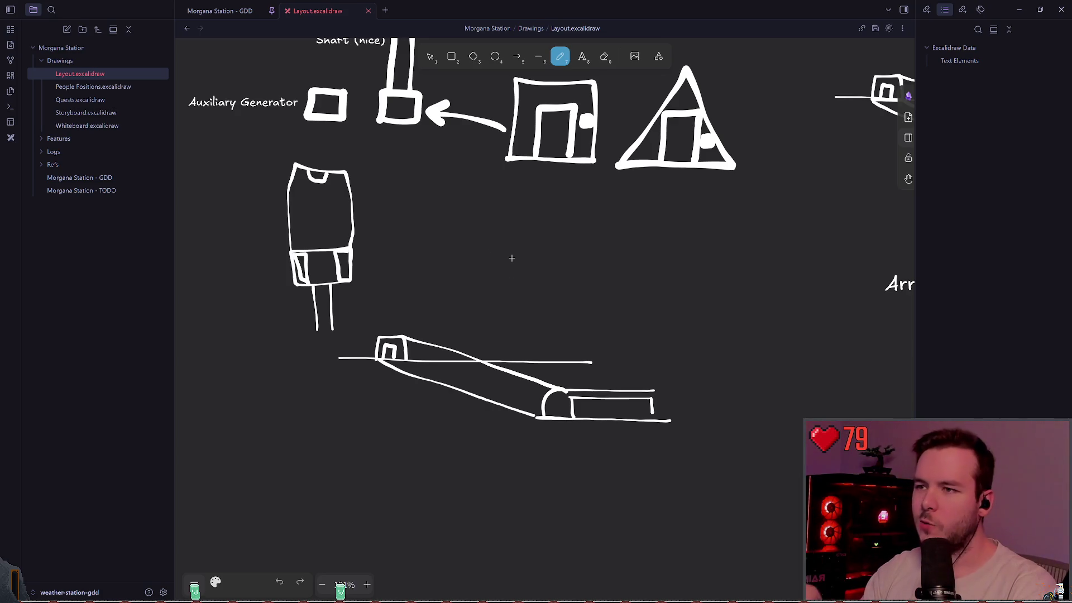
scroll(461, 317, up, 3)
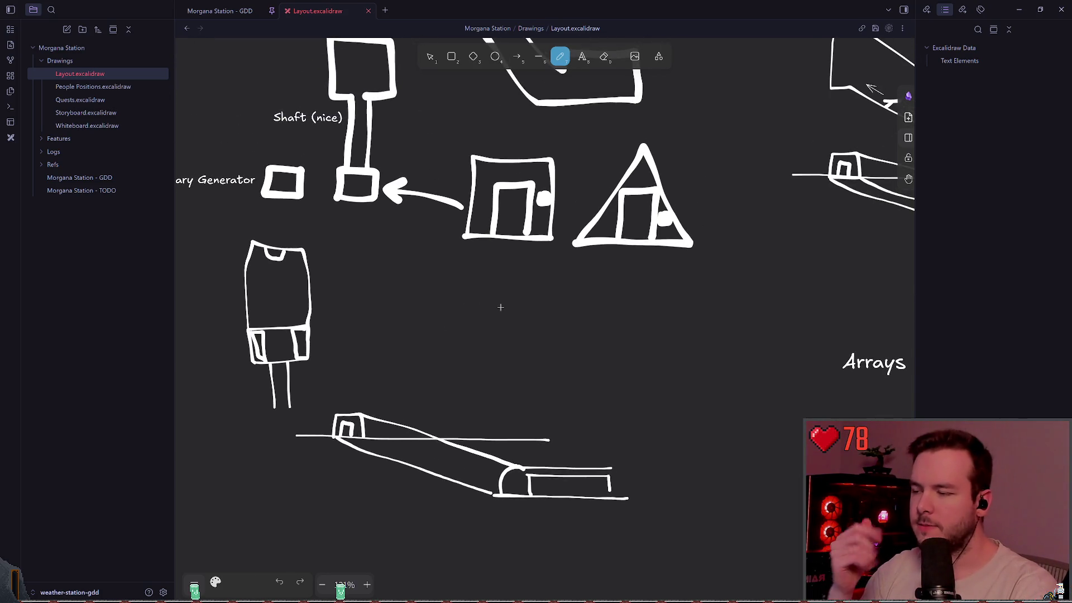
scroll(450, 302, up, 3)
scroll(450, 301, left, 4)
scroll(475, 325, up, 1)
scroll(475, 325, left, 2)
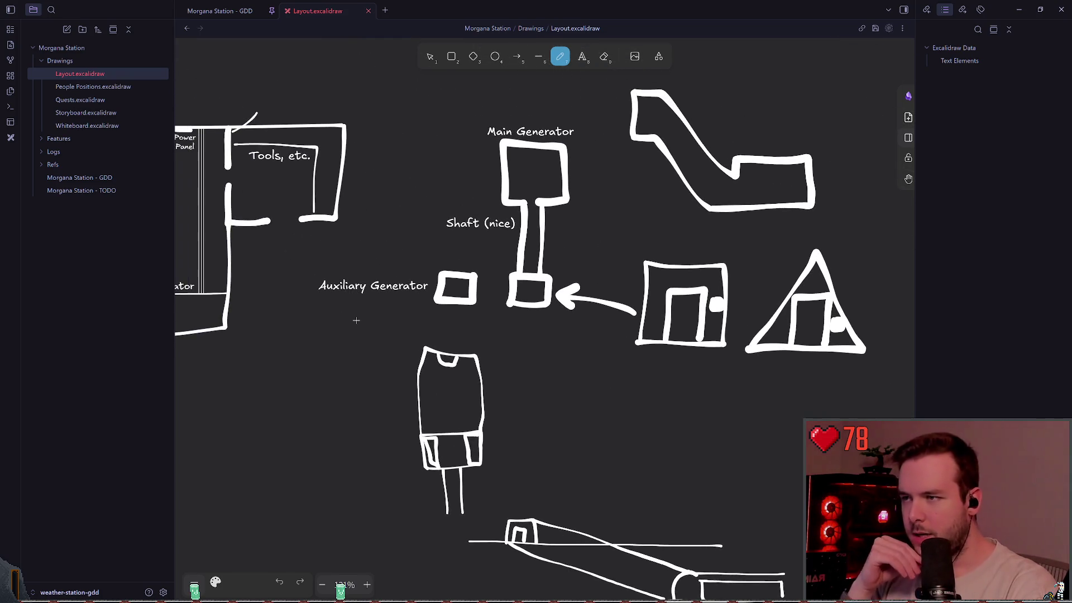
scroll(459, 290, up, 1)
scroll(459, 290, left, 2)
scroll(459, 290, down, 3)
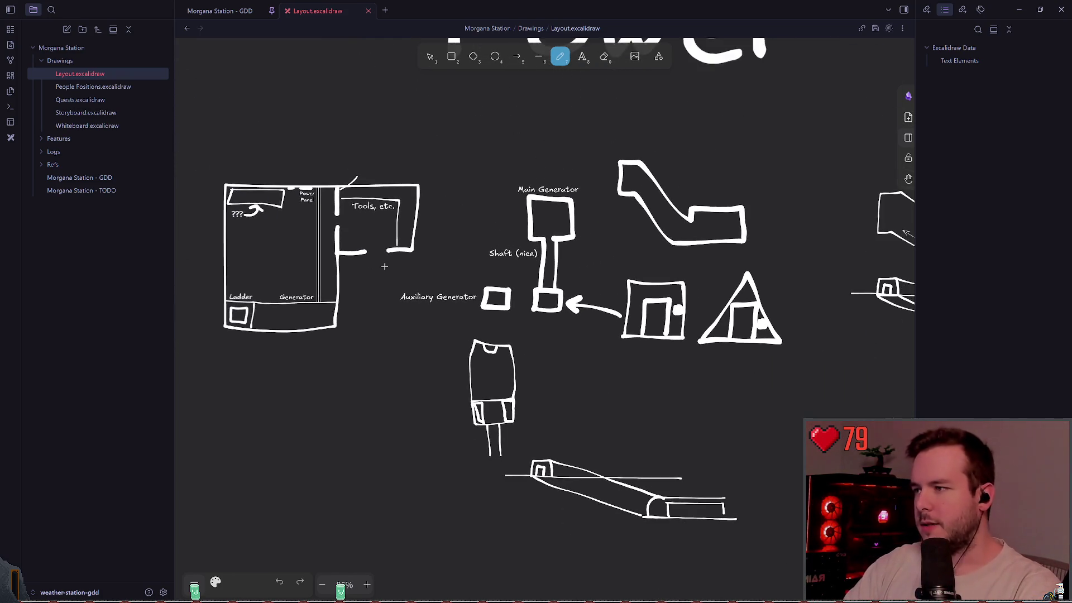
scroll(391, 262, right, 2)
scroll(351, 232, up, 2)
scroll(350, 232, right, 4)
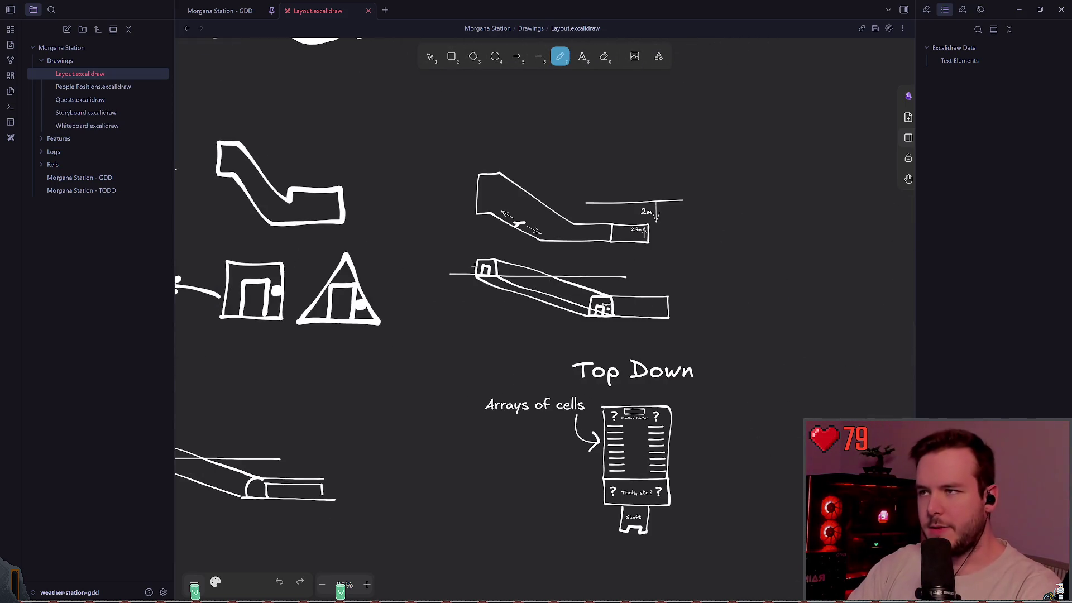
scroll(483, 293, down, 4)
scroll(463, 196, right, 1)
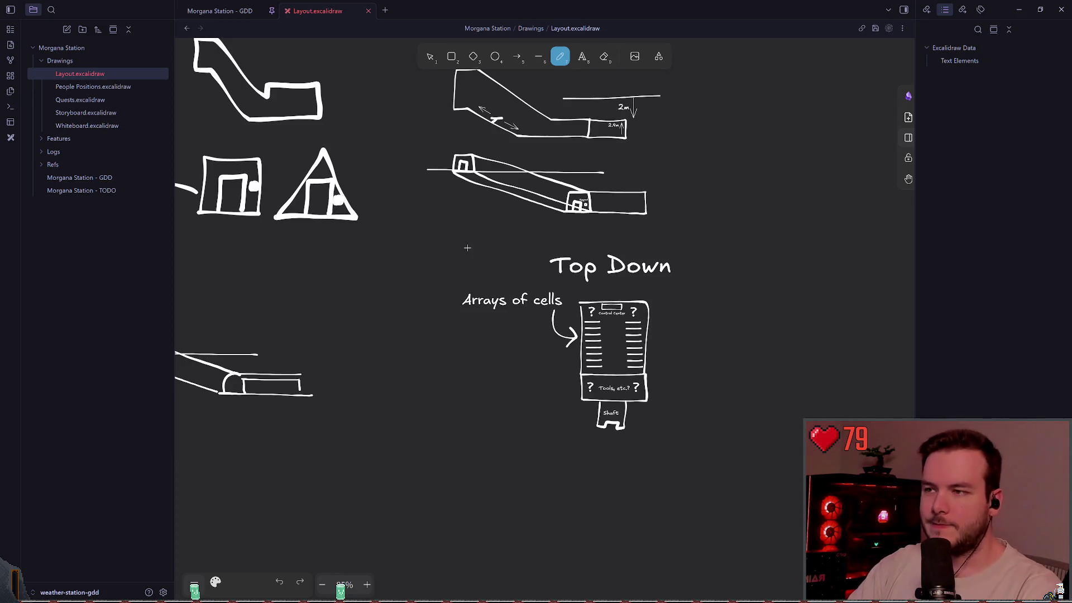
scroll(464, 247, up, 1)
scroll(464, 246, left, 1)
scroll(467, 285, right, 2)
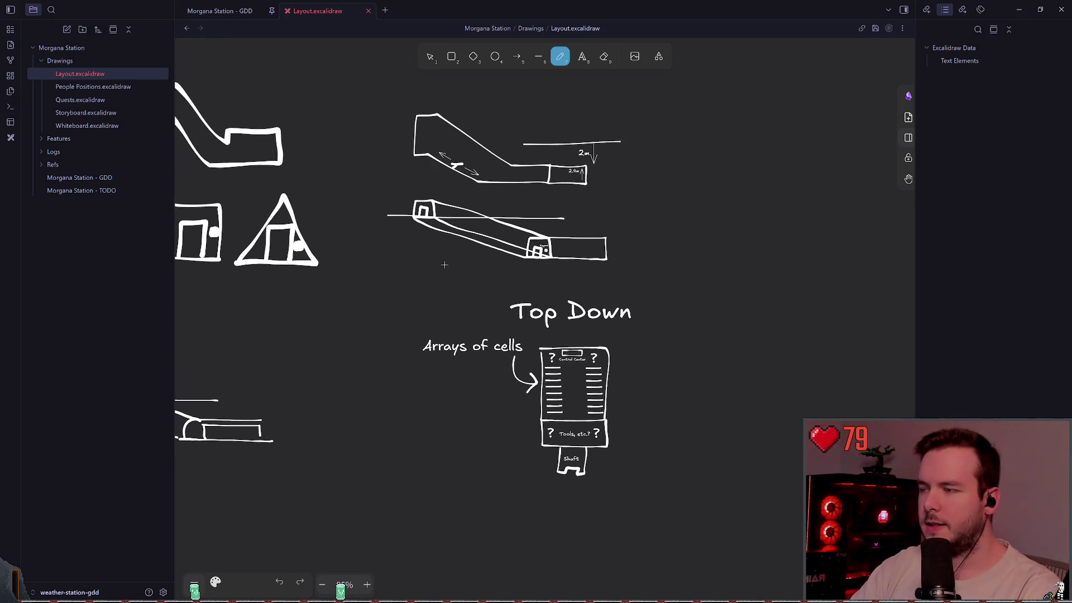
scroll(423, 263, up, 1)
scroll(423, 263, left, 1)
scroll(414, 309, left, 3)
scroll(439, 275, down, 1)
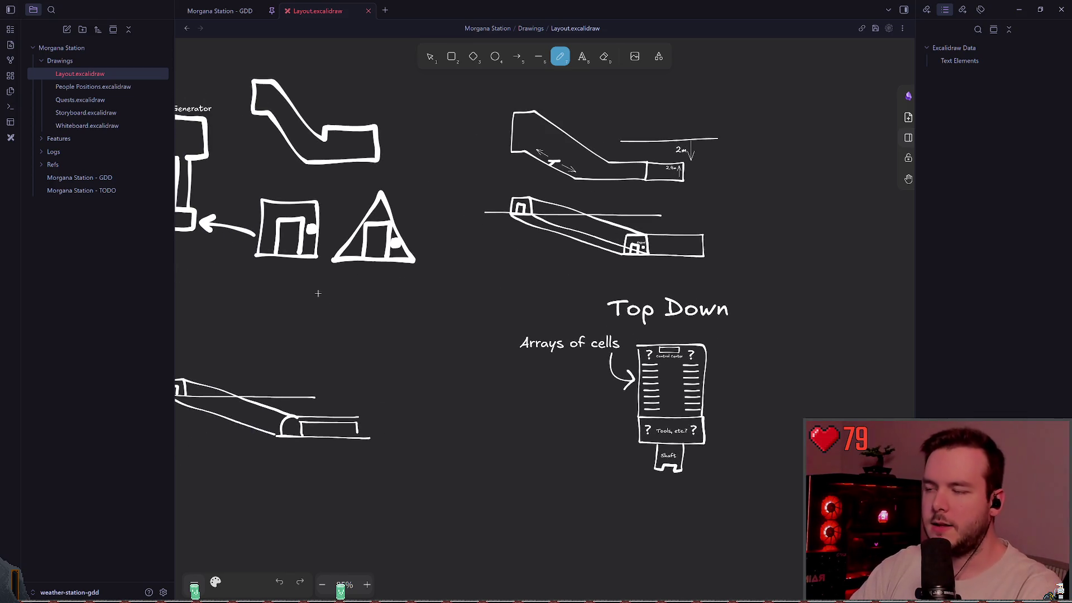
scroll(391, 301, left, 6)
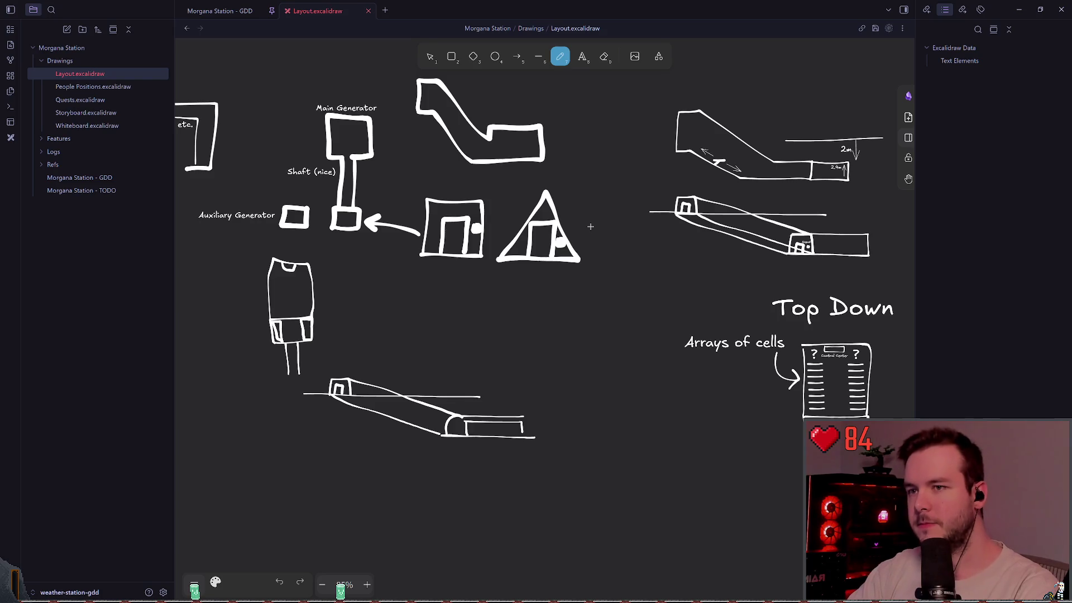
drag(618, 242, 403, 273)
scroll(403, 273, left, 10)
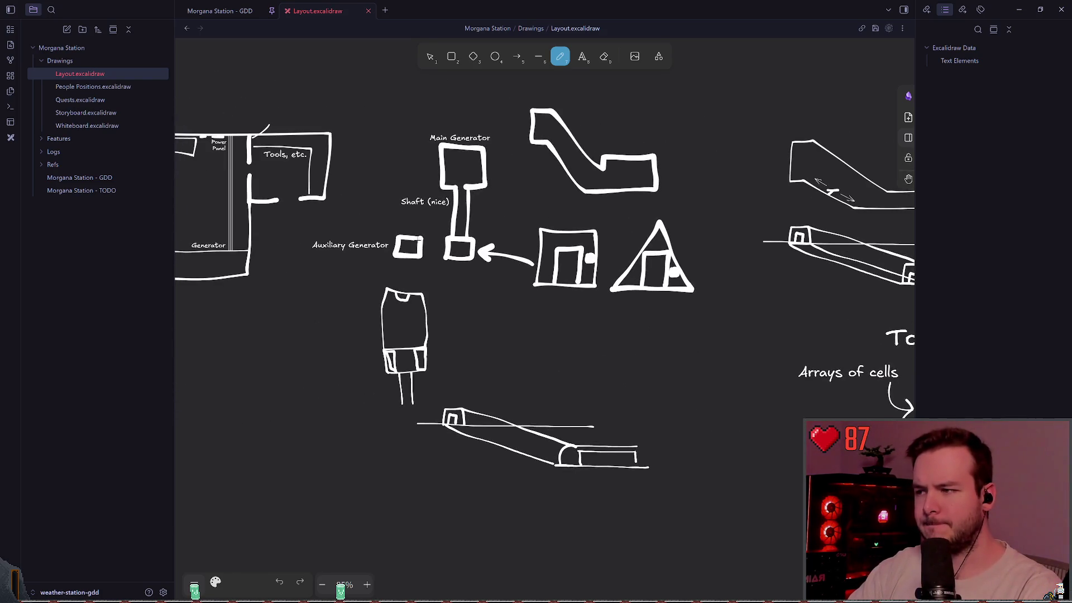
scroll(509, 269, left, 2)
scroll(509, 269, up, 3)
scroll(509, 270, right, 5)
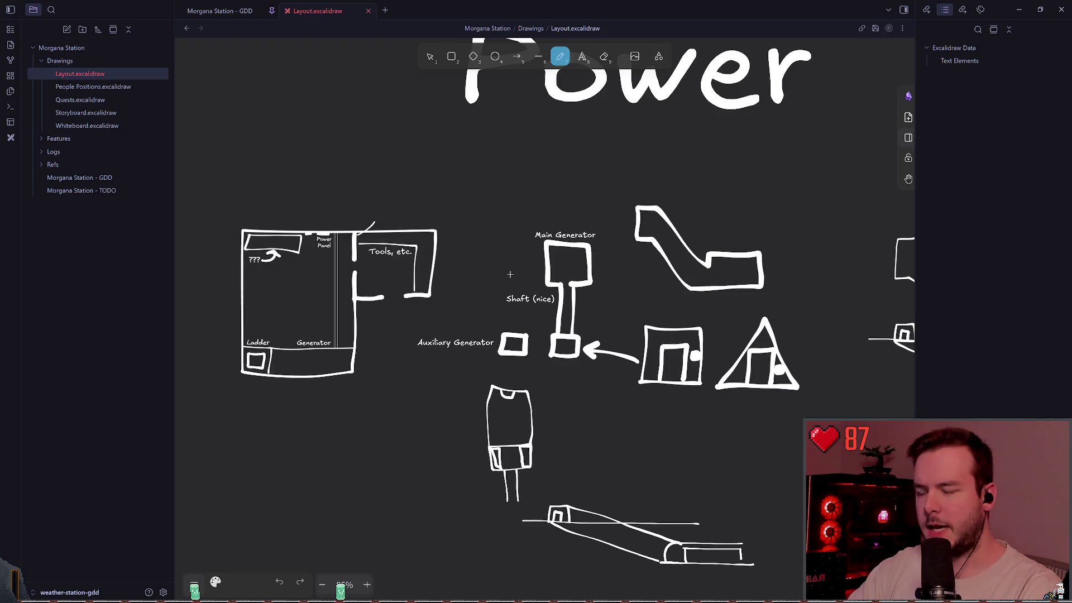
scroll(582, 307, down, 3)
scroll(665, 352, right, 10)
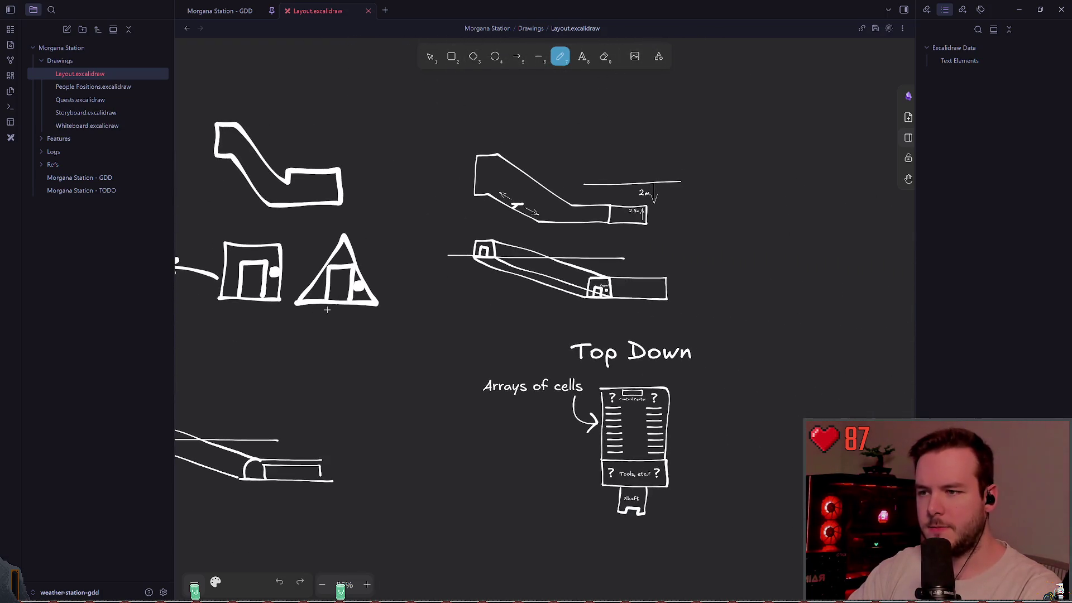
ctrl+scroll(474, 306, down, 5)
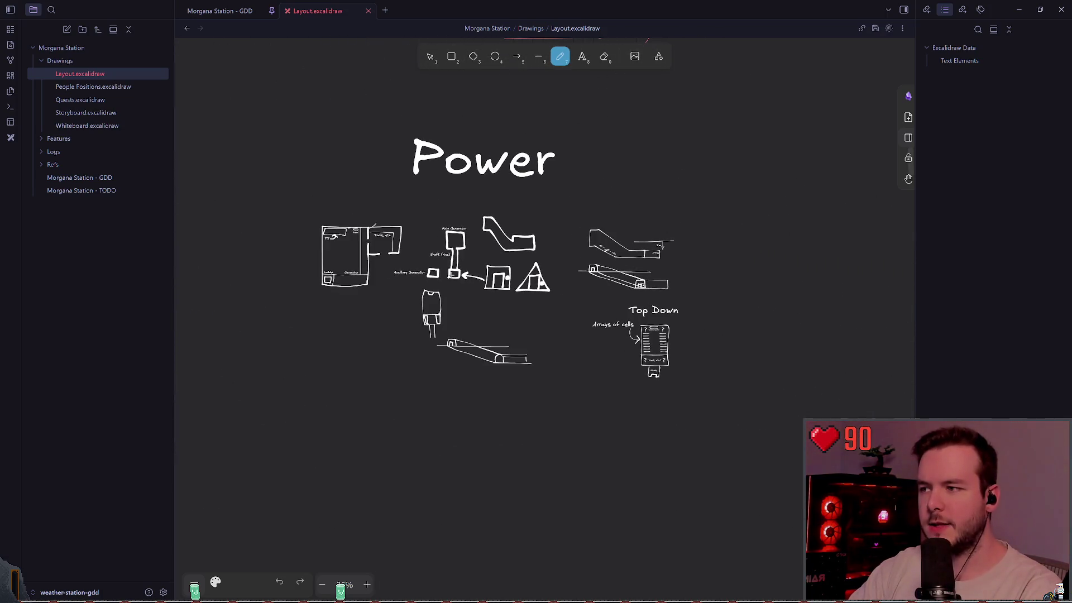
ctrl+scroll(609, 281, down, 5)
scroll(609, 281, right, 3)
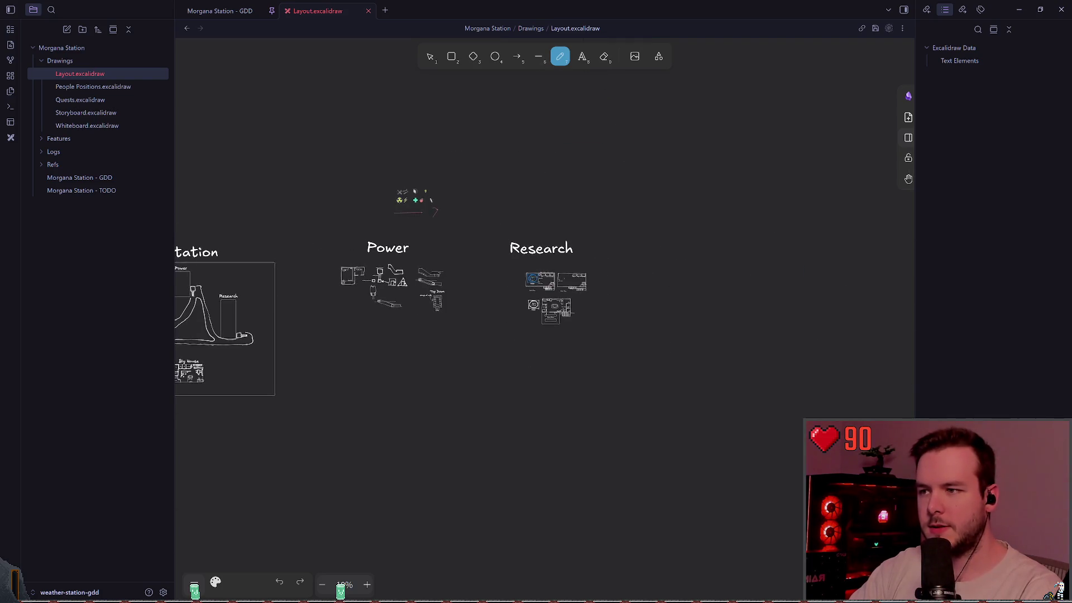
ctrl+scroll(567, 286, up, 5)
scroll(568, 286, up, 1)
ctrl+scroll(471, 273, up, 3)
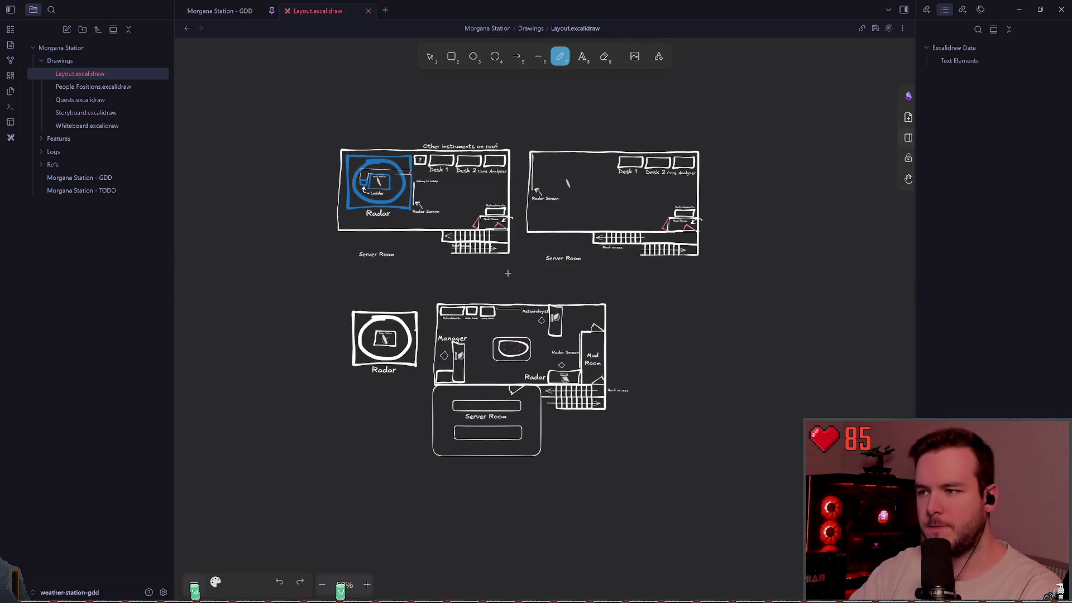
scroll(471, 276, up, 1)
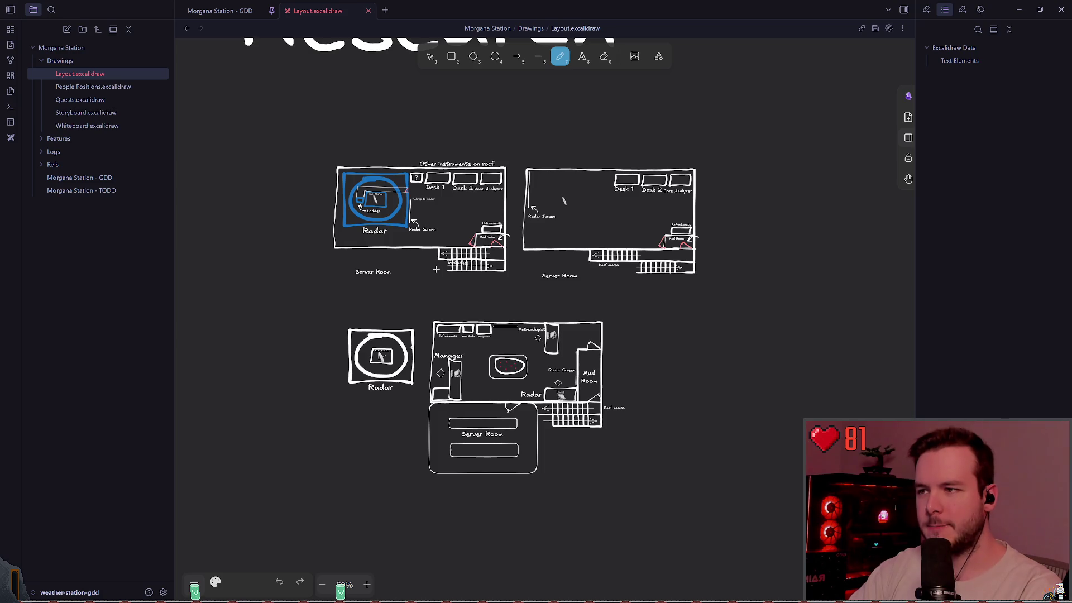
scroll(397, 276, down, 5)
scroll(311, 255, left, 10)
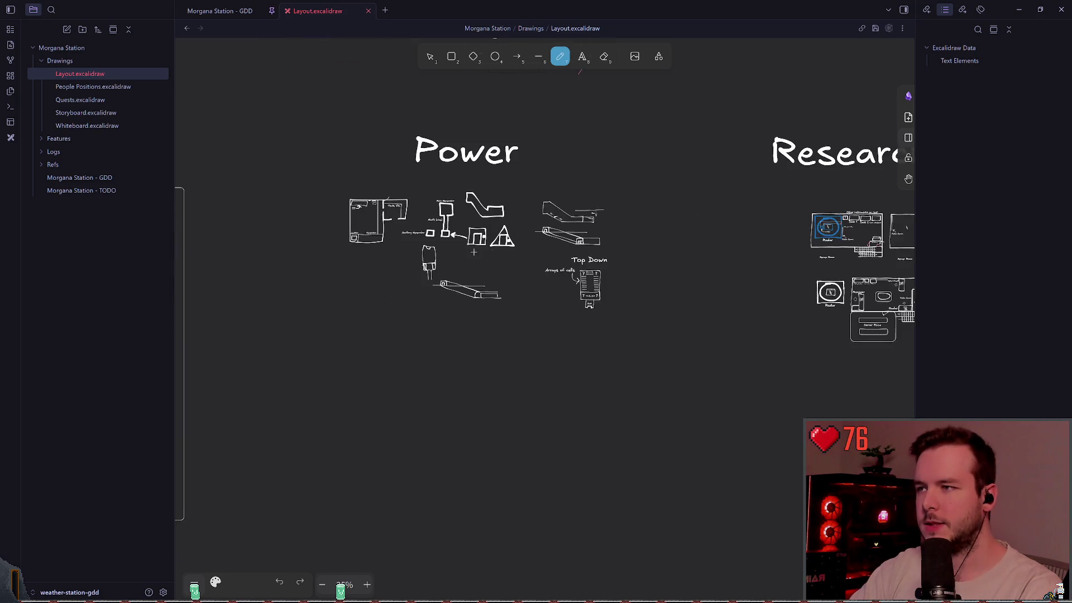
scroll(311, 256, up, 1)
scroll(436, 291, up, 5)
click(430, 56)
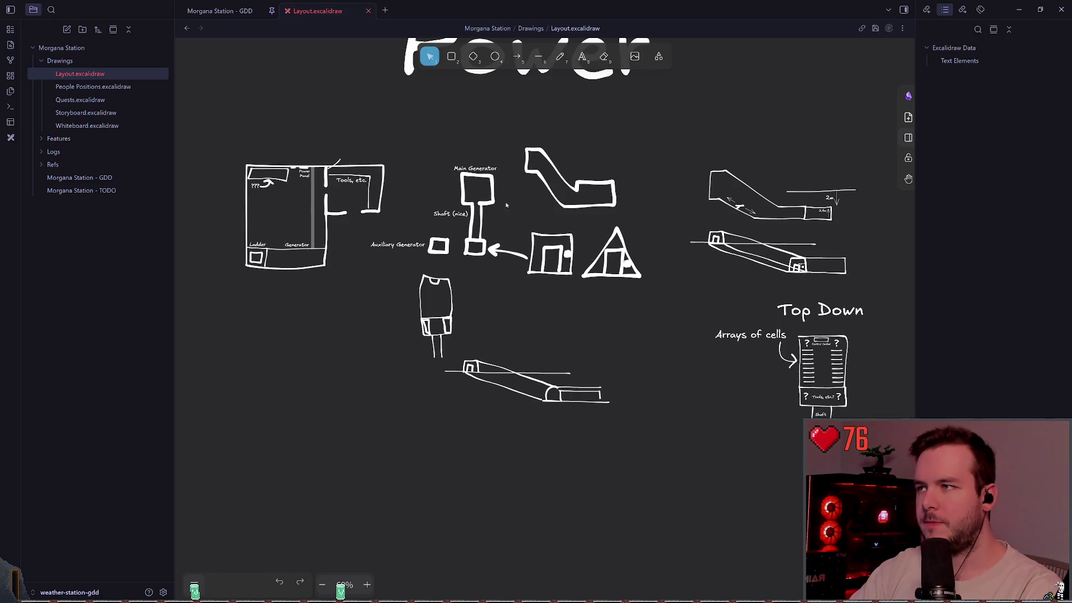
scroll(602, 378, down, 2)
scroll(601, 377, right, 3)
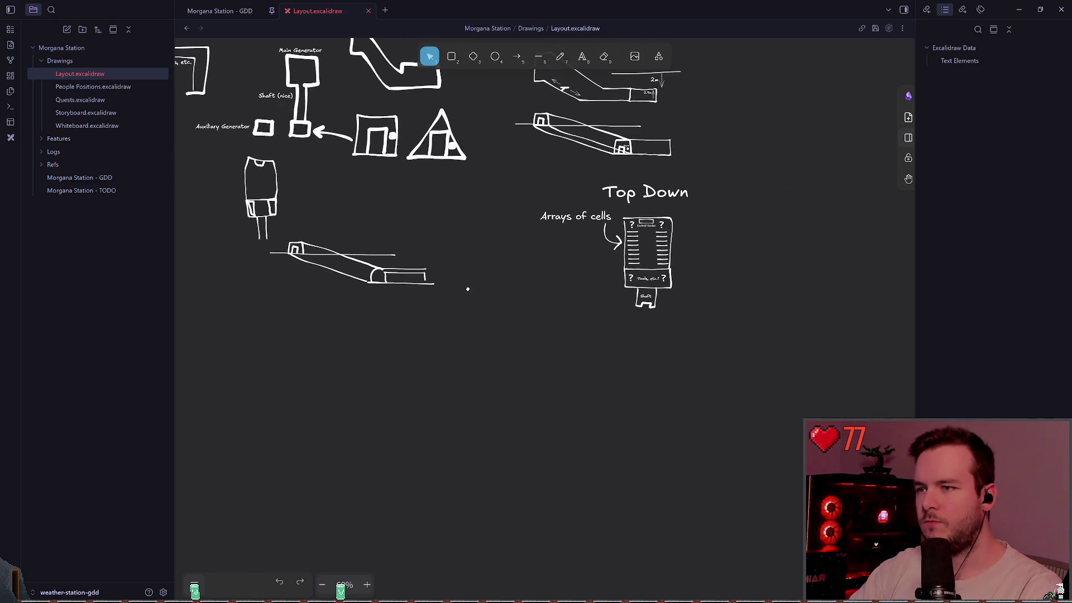
drag(504, 360, 752, 167)
Step: Move the Top Down sketch further down and place the lower ramp sketch under the side views
drag(662, 263, 444, 460)
mouse_move(554, 338)
mouse_down()
mouse_move(308, 287)
mouse_move(263, 242)
mouse_up()
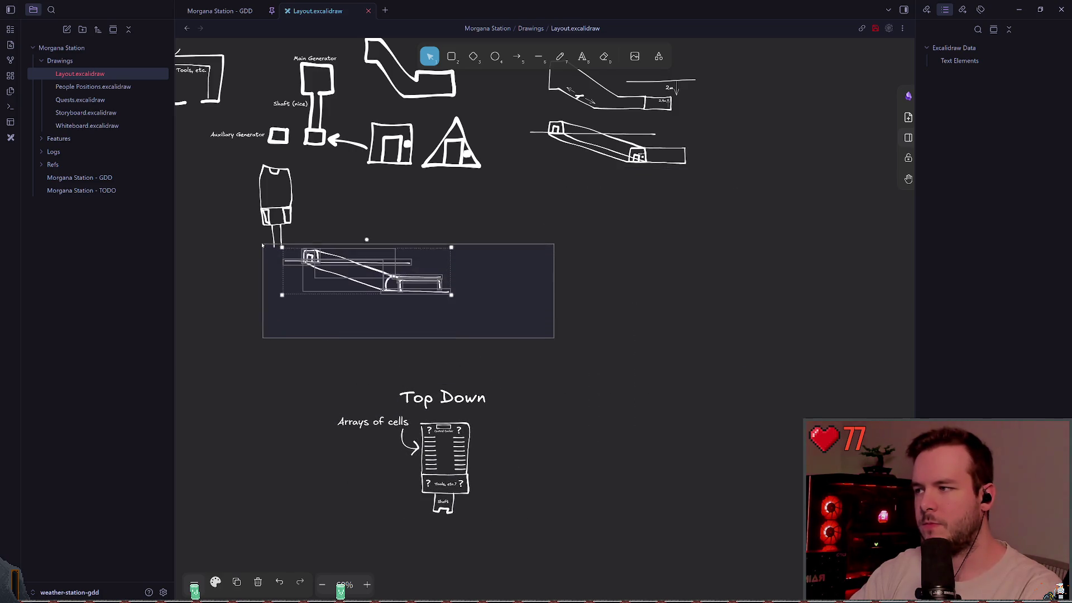
mouse_move(357, 273)
mouse_down()
mouse_move(524, 262)
mouse_move(601, 242)
mouse_up()
click(495, 304)
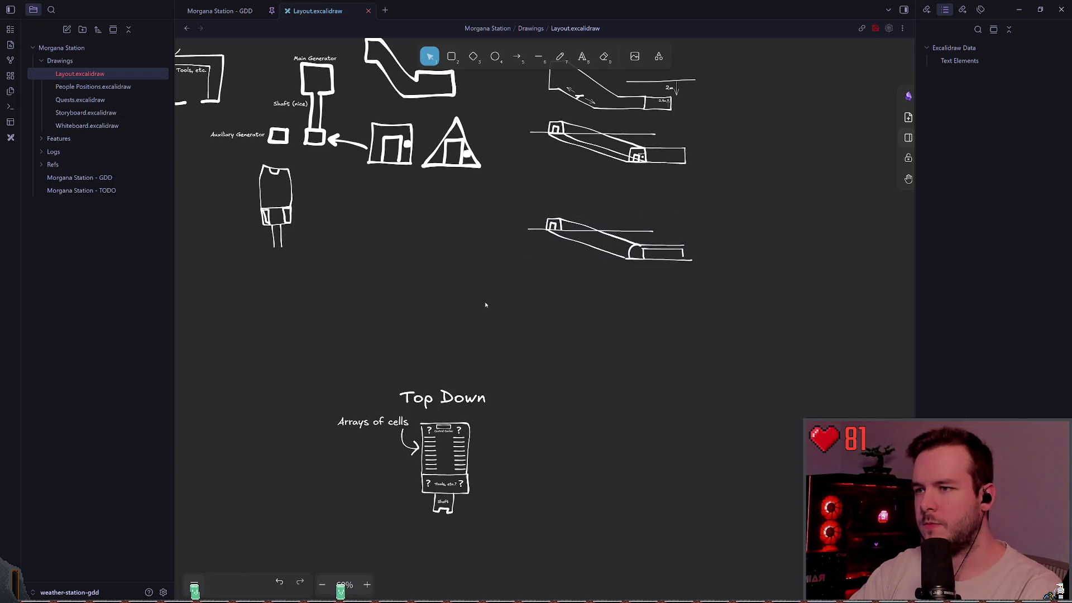
Step: Select and delete the tall capsule-shaped figure from the sketch
scroll(500, 302, up, 3)
scroll(500, 303, right, 3)
drag(441, 368, 679, 270)
scroll(469, 313, left, 3)
mouse_move(261, 359)
mouse_down()
mouse_move(383, 240)
mouse_move(380, 229)
mouse_up()
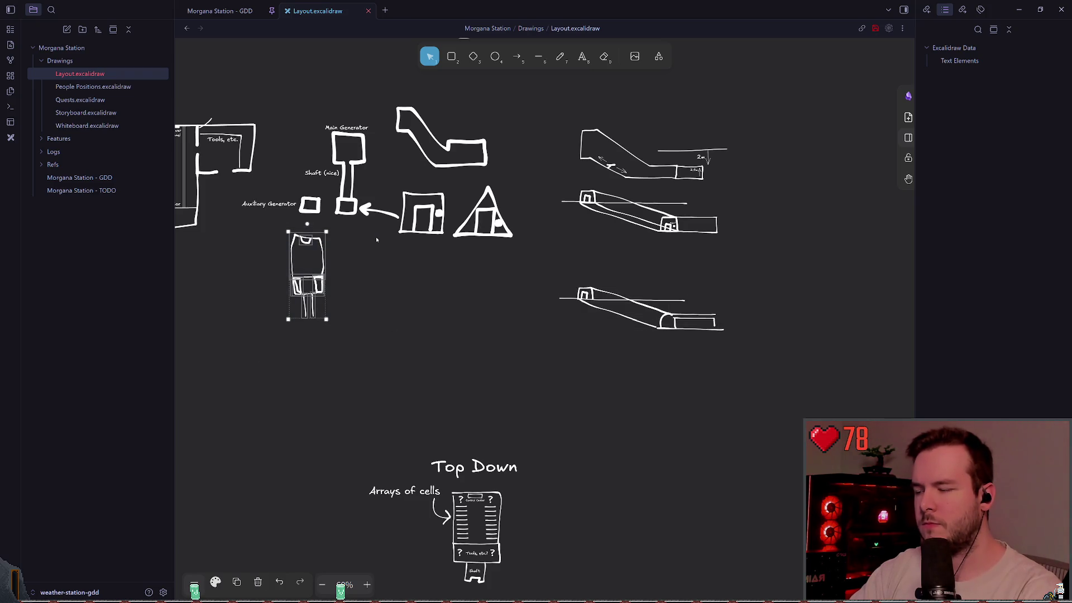
key(Delete)
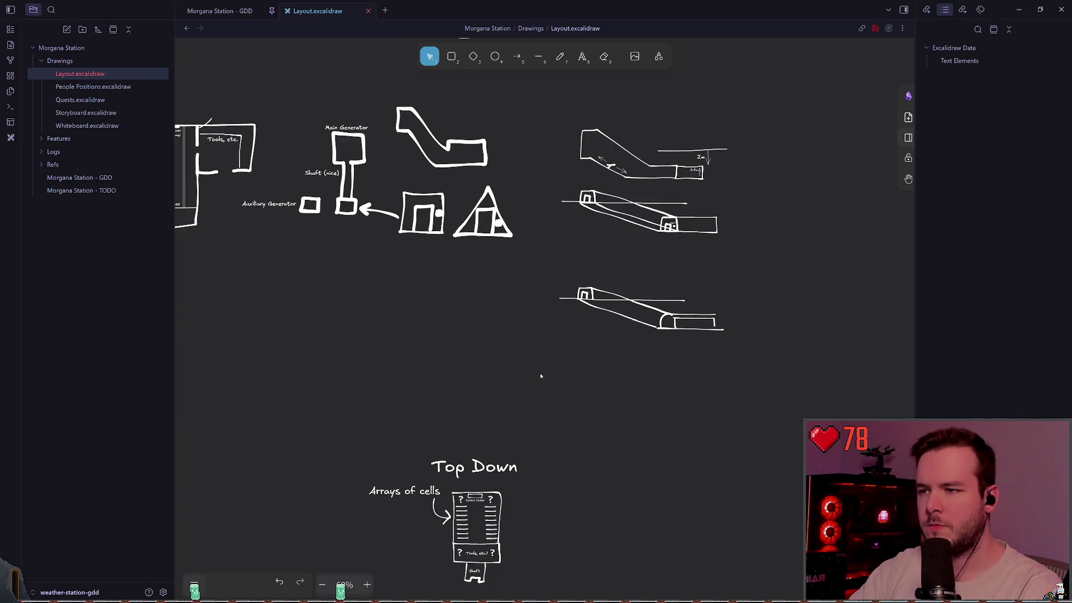
Step: Pan around the rearranged layout sketch, then return to the Godot editor
scroll(557, 265, right, 2)
scroll(555, 340, up, 2)
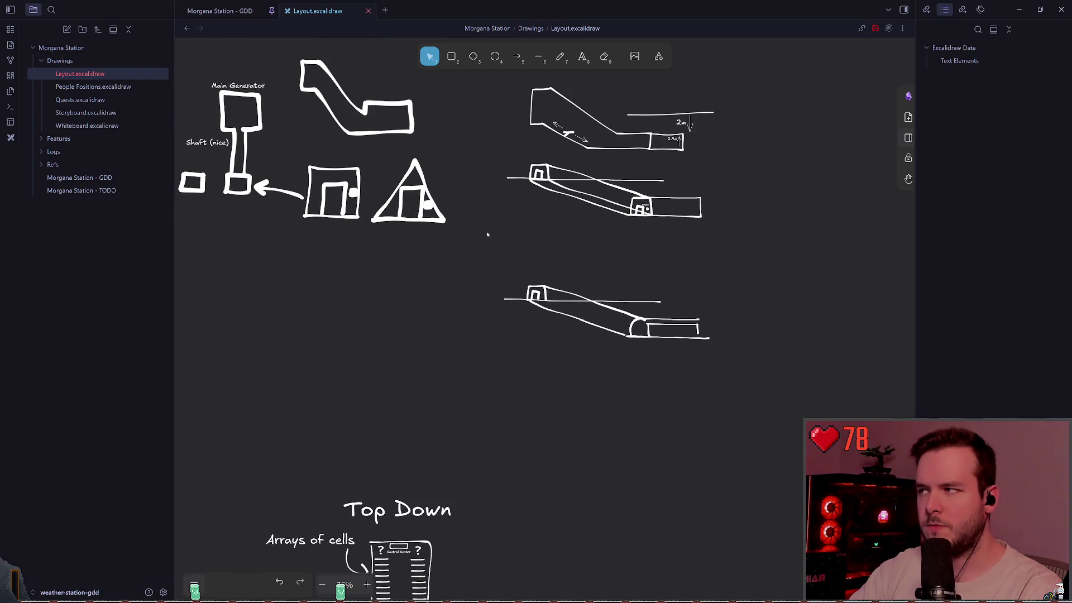
scroll(397, 228, left, 3)
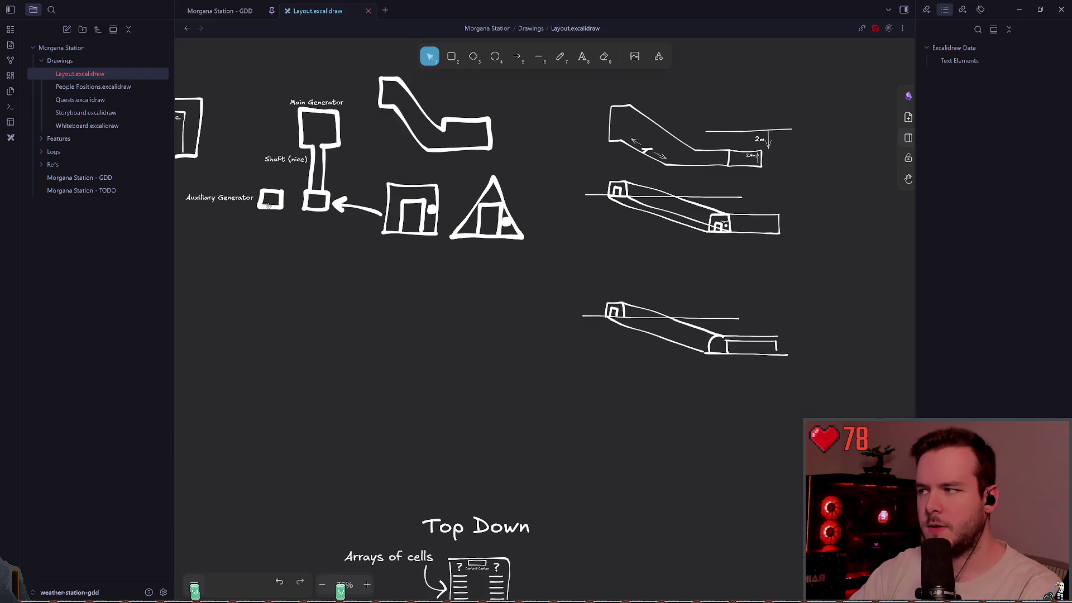
scroll(293, 206, left, 1)
scroll(431, 233, right, 3)
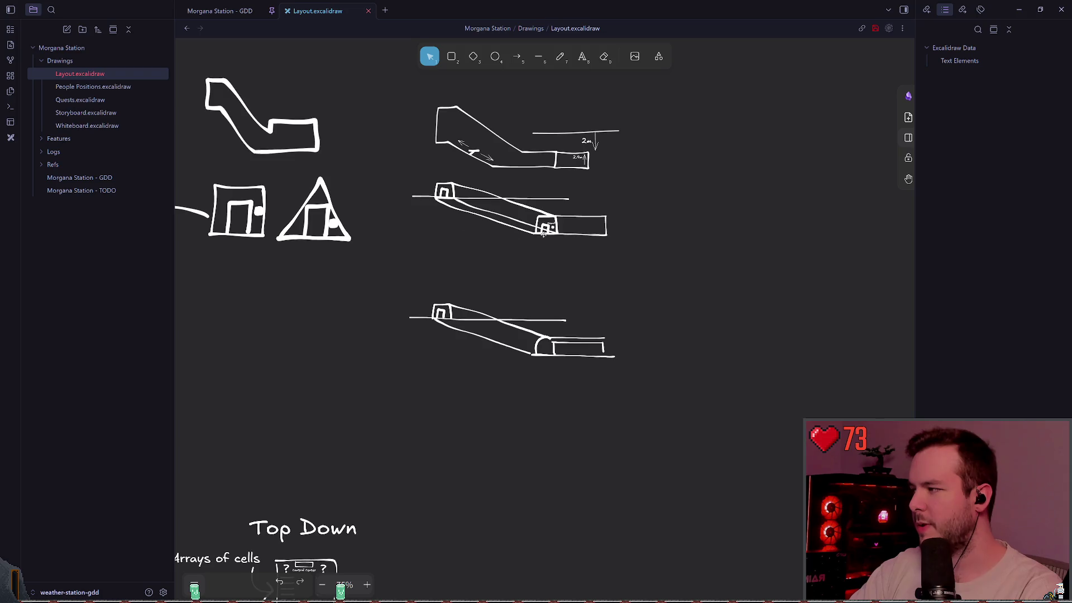
scroll(544, 235, left, 2)
scroll(550, 245, left, 1)
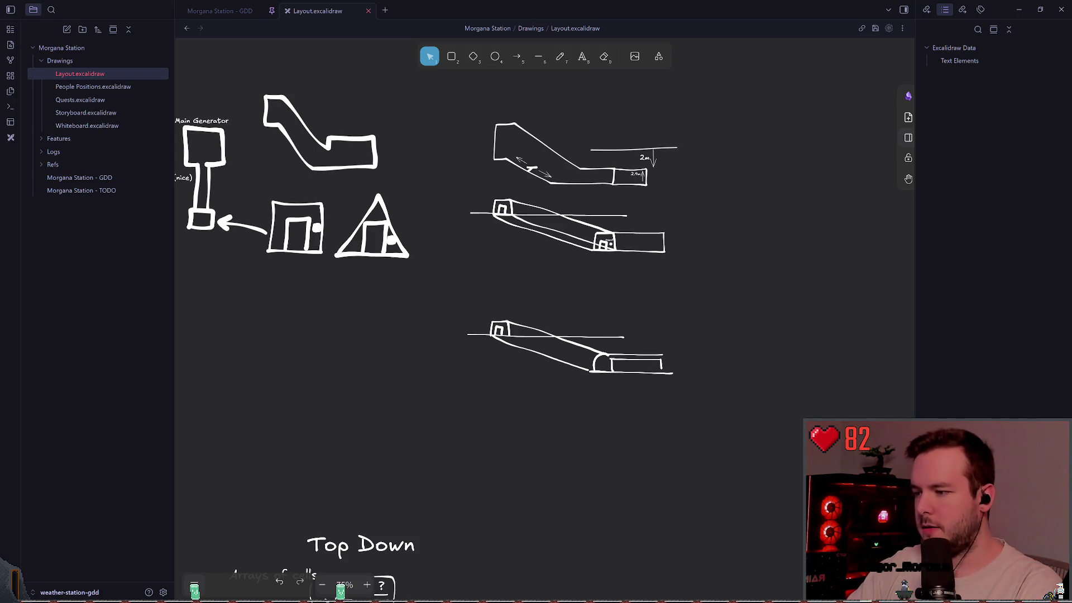
key(alt+Tab)
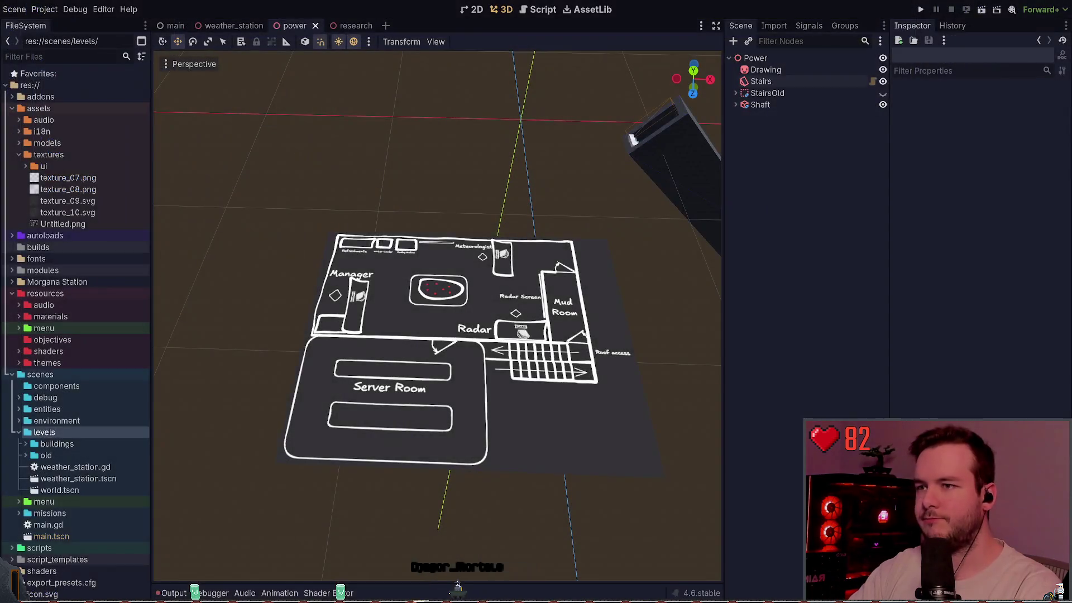
Step: Open a PowerShell terminal over the editor and enlarge its text by two steps
key(super+grave)
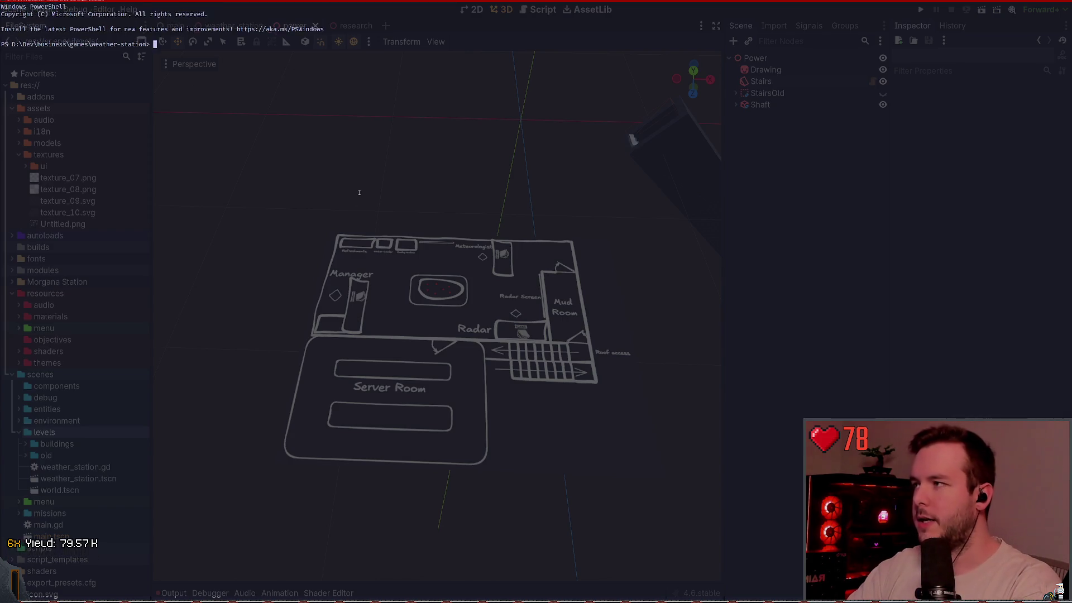
key(ctrl+equal)
key(ctrl+equal)
key(ctrl+equal)
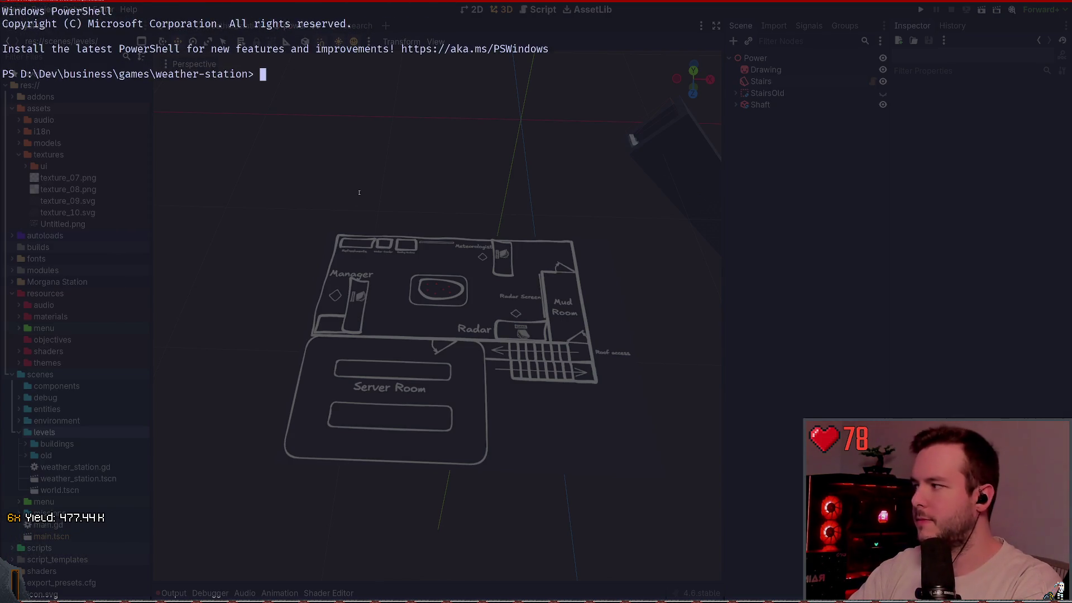
key(ctrl+equal)
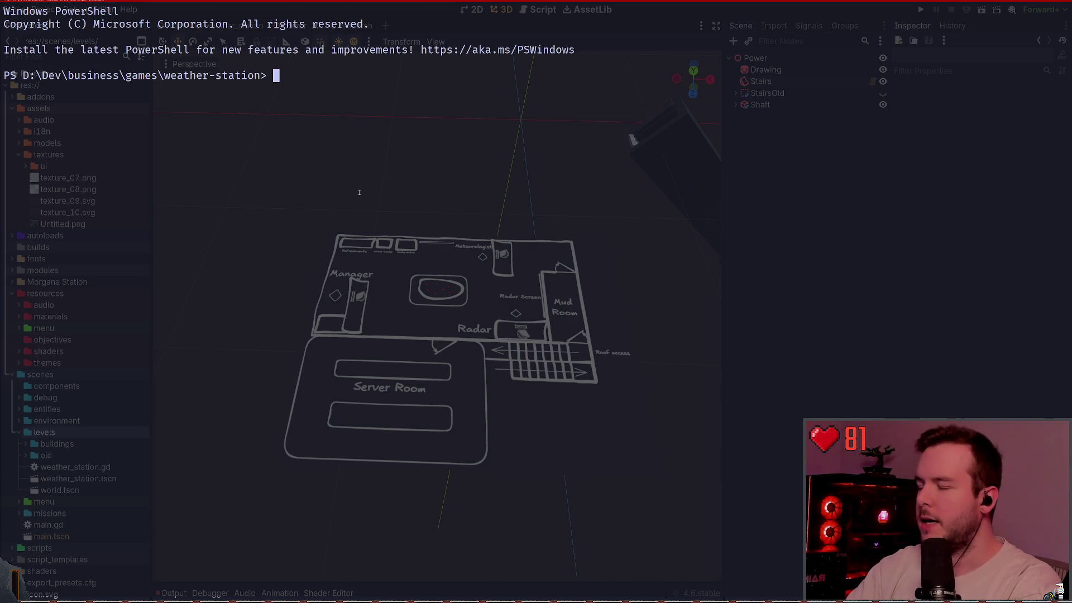
Step: Start the WSL shell with wsl and run git status on the repository
text(rg)
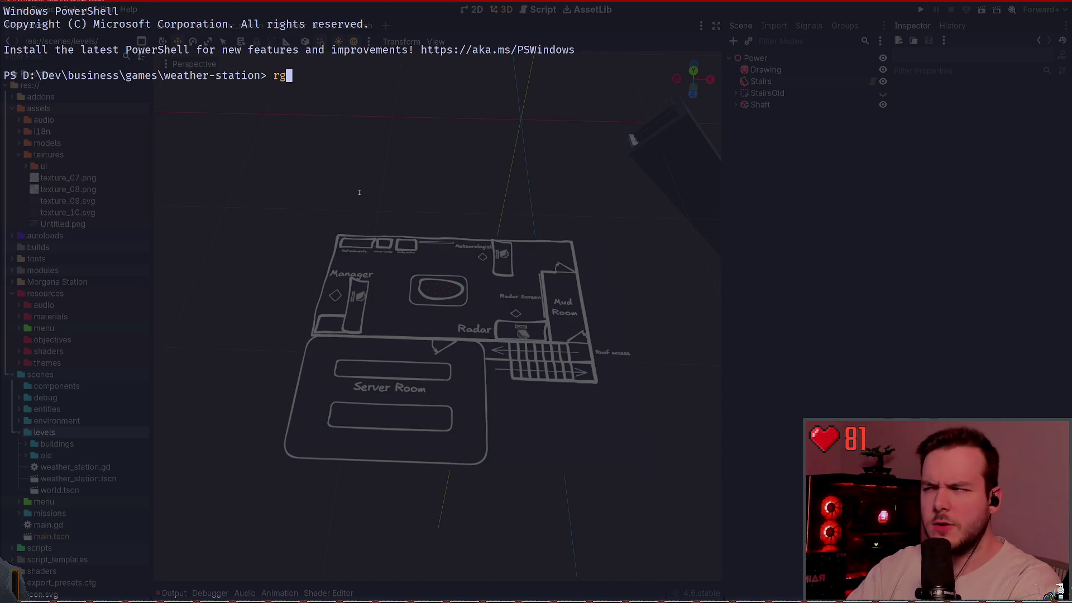
key(BackSpace)
key(BackSpace)
text(wsl)
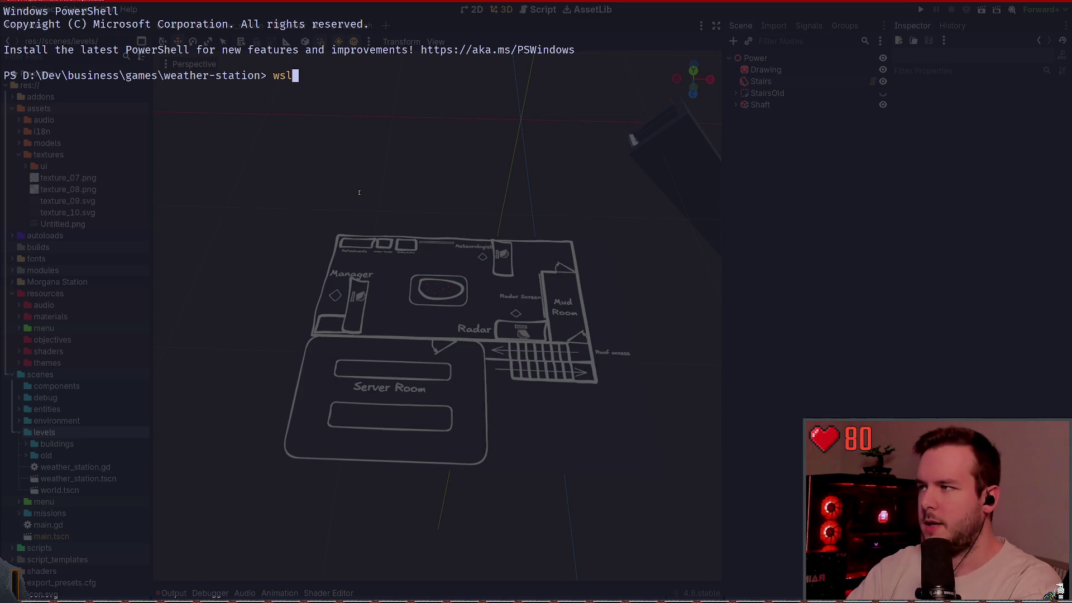
key(Return)
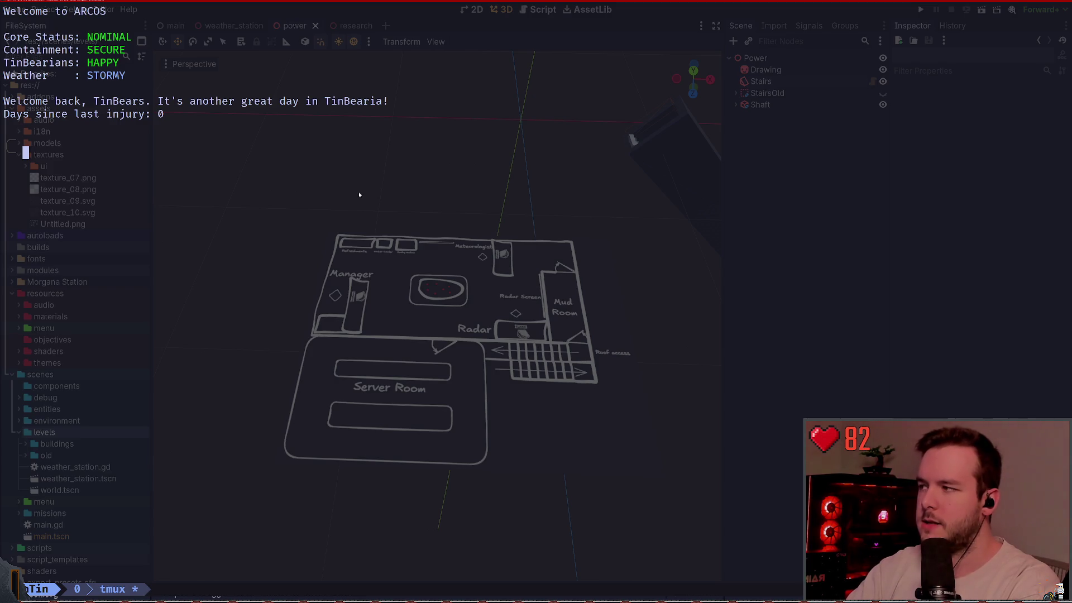
text(git status)
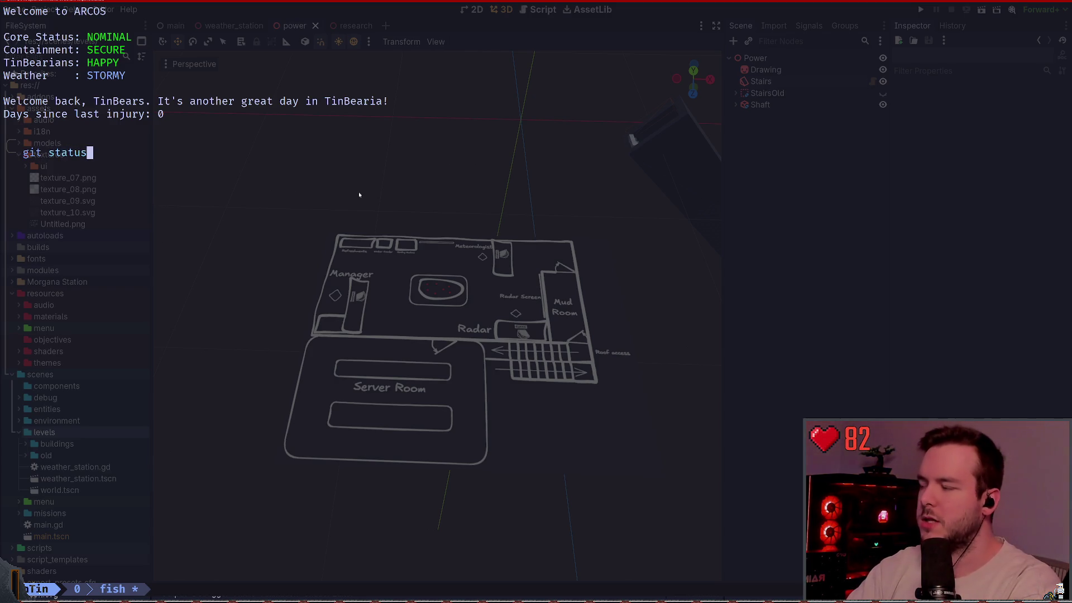
key(Return)
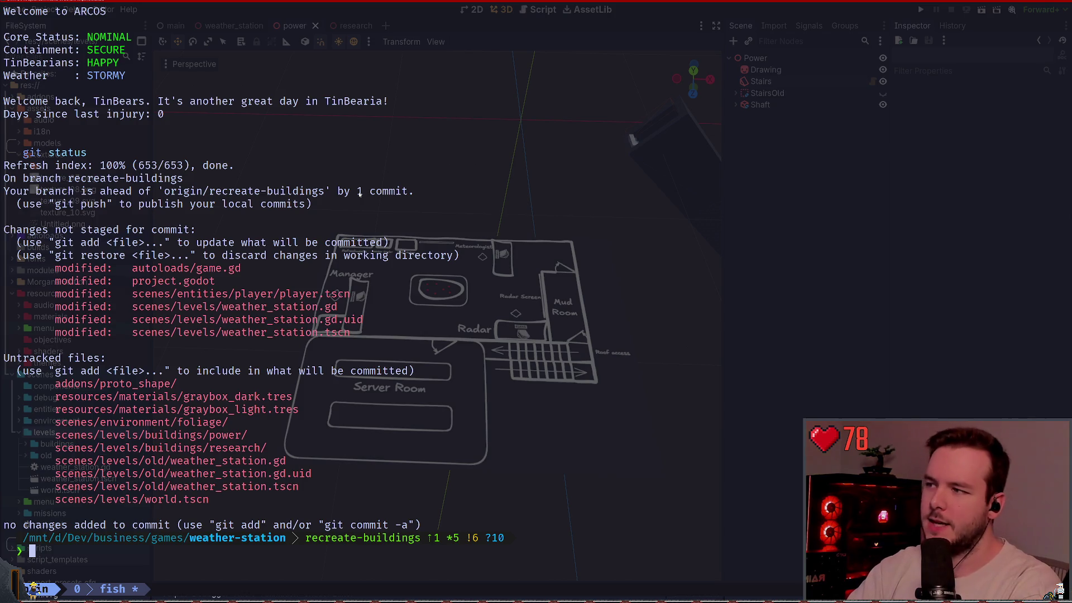
Step: Rerun the status check using Windows git with git.exe status
text(git status)
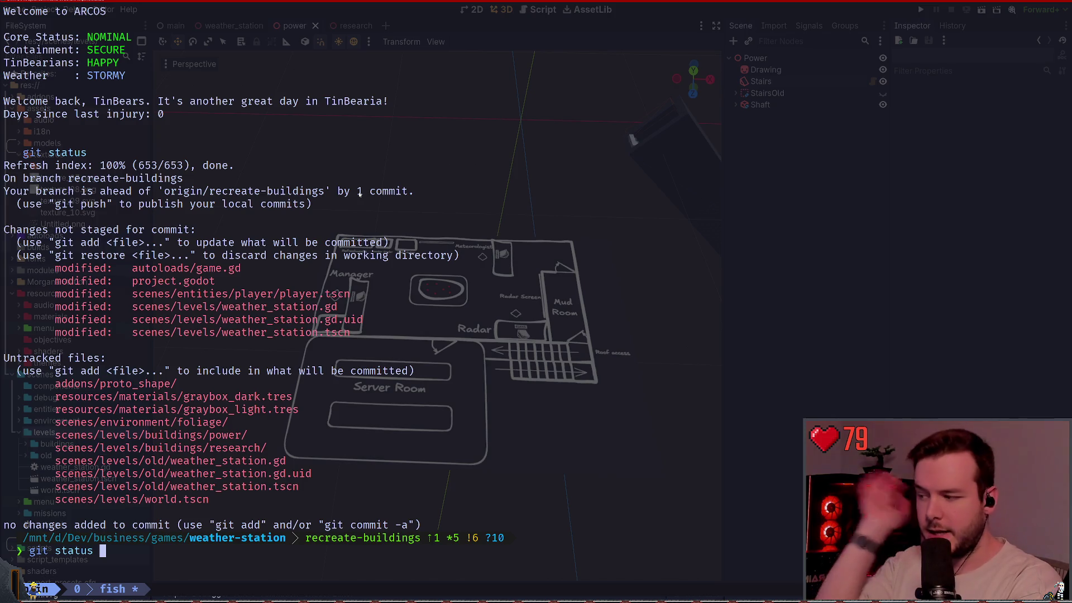
key(ctrl+c)
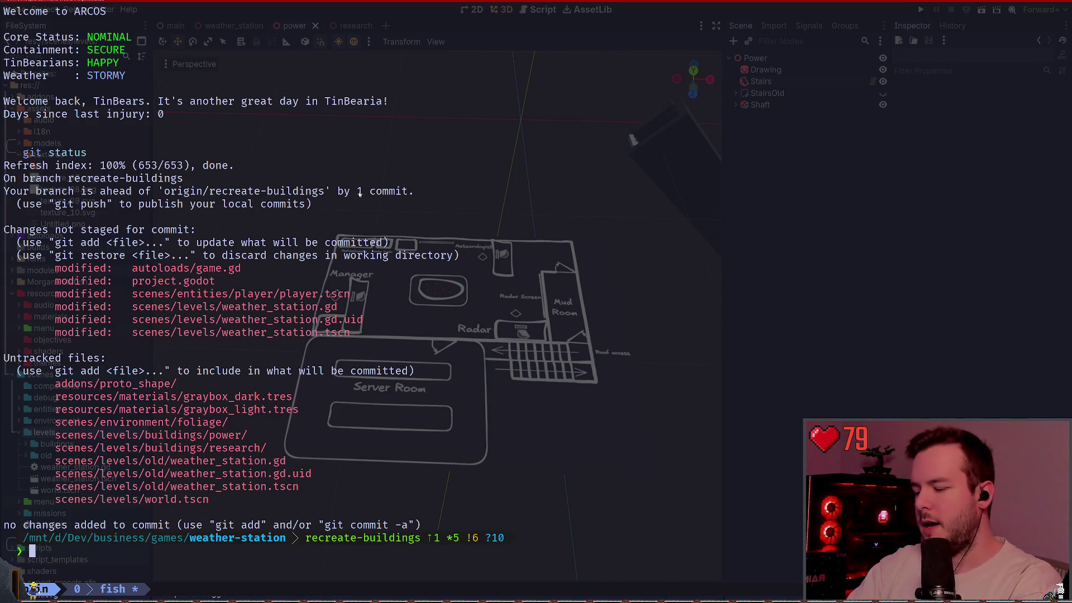
text(git.exe)
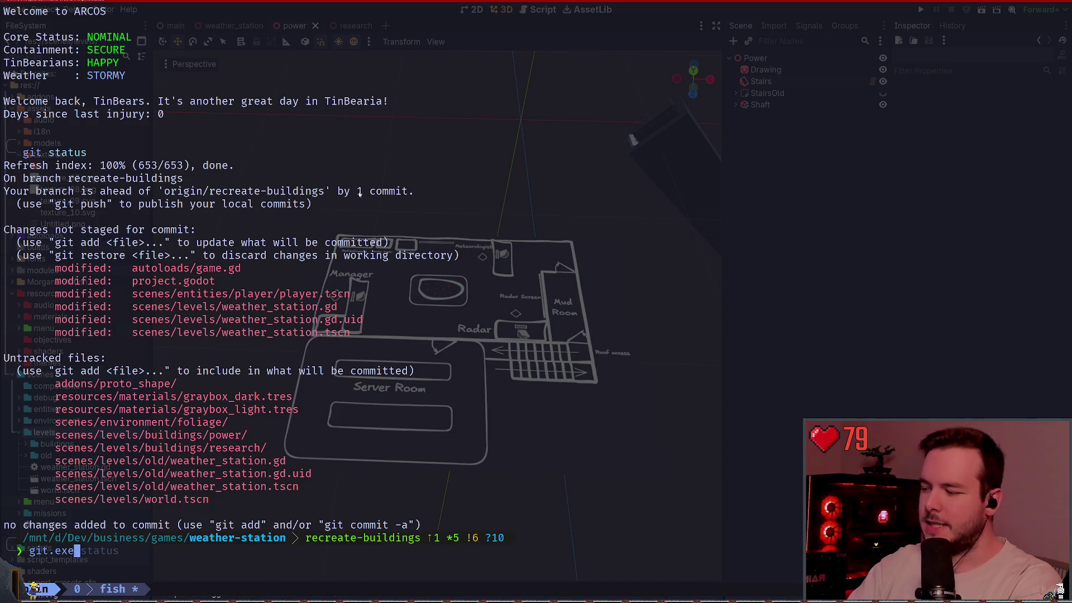
key(Right)
key(Return)
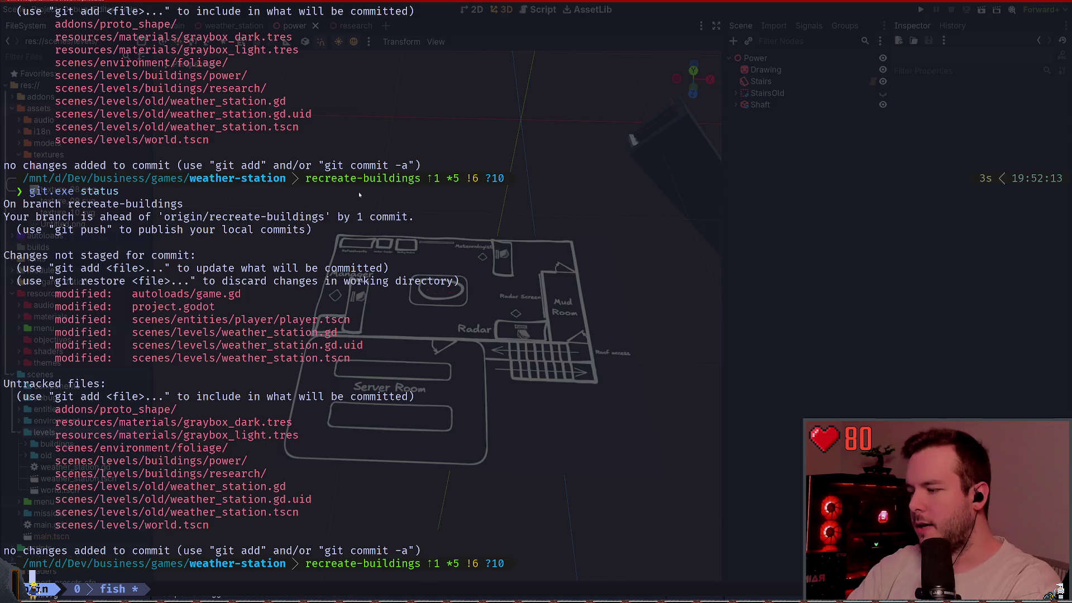
Step: Show the diff of autoloads/game.gd with git diff
text(git)
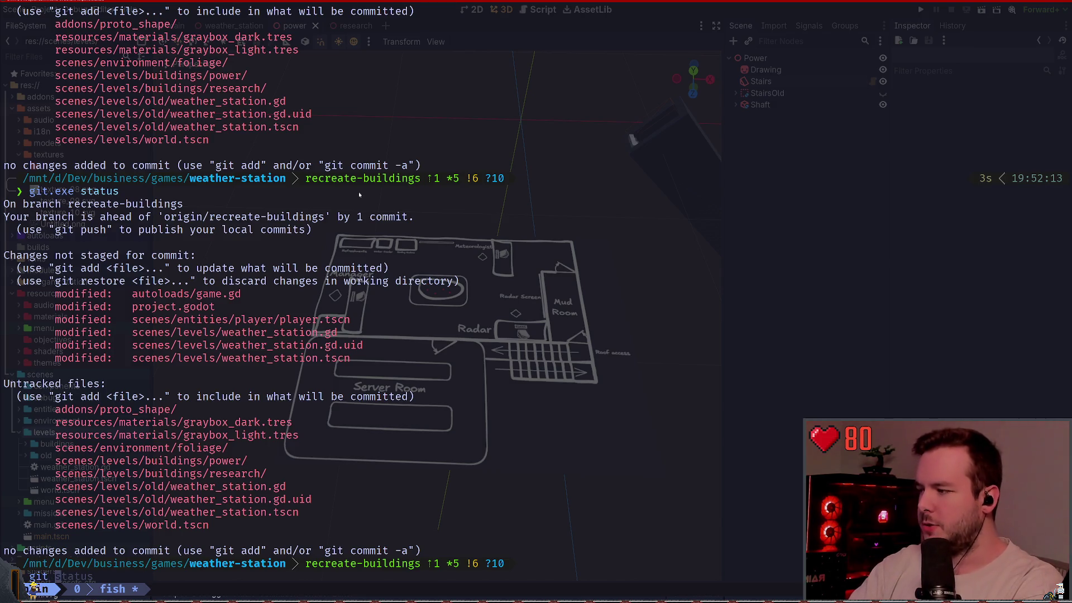
text( diff )
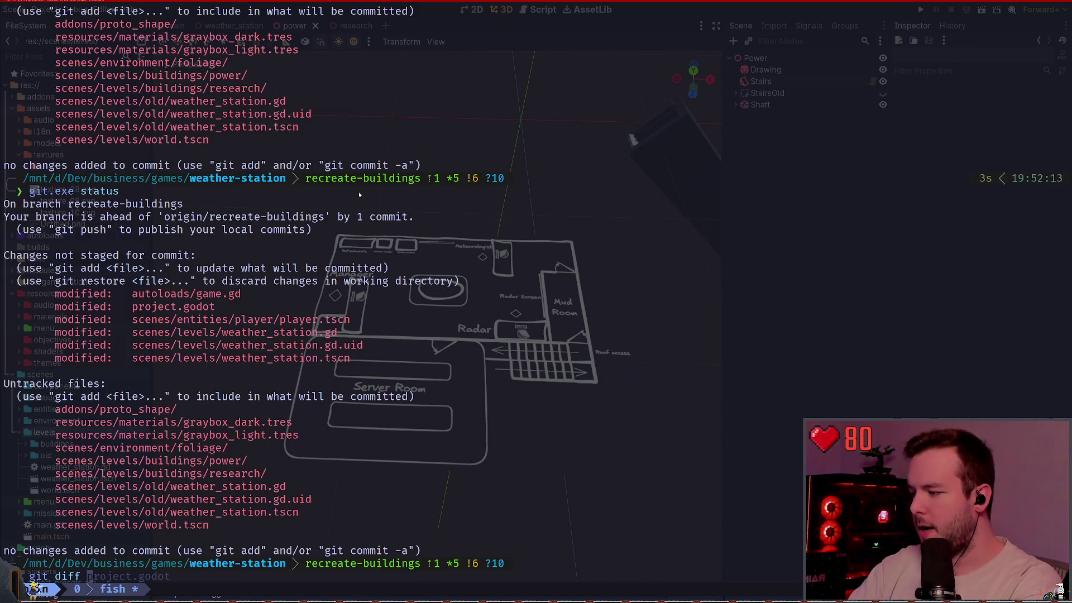
text(game)
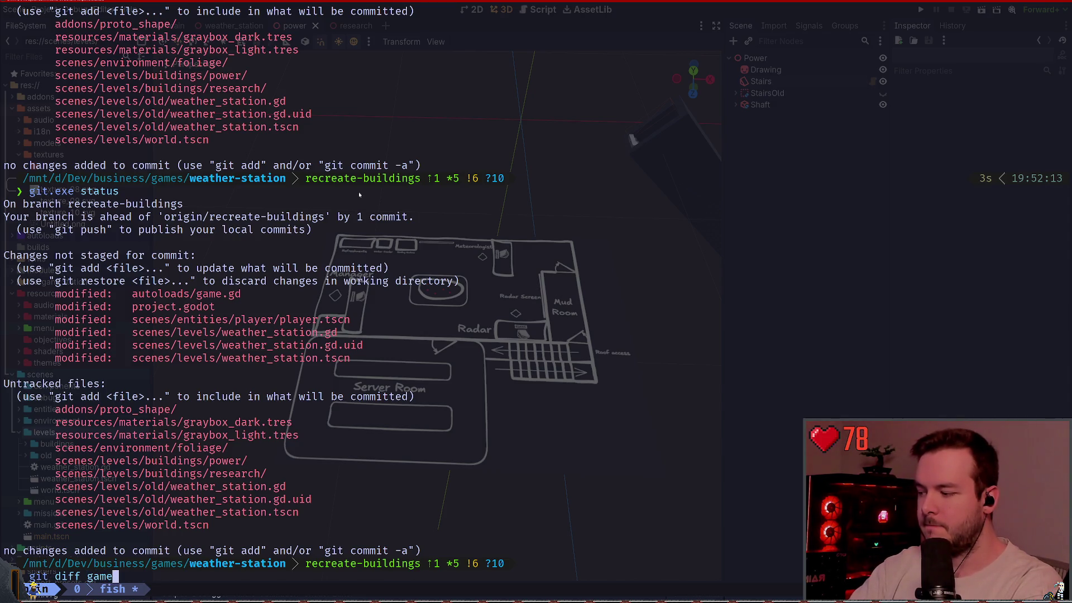
key(Tab)
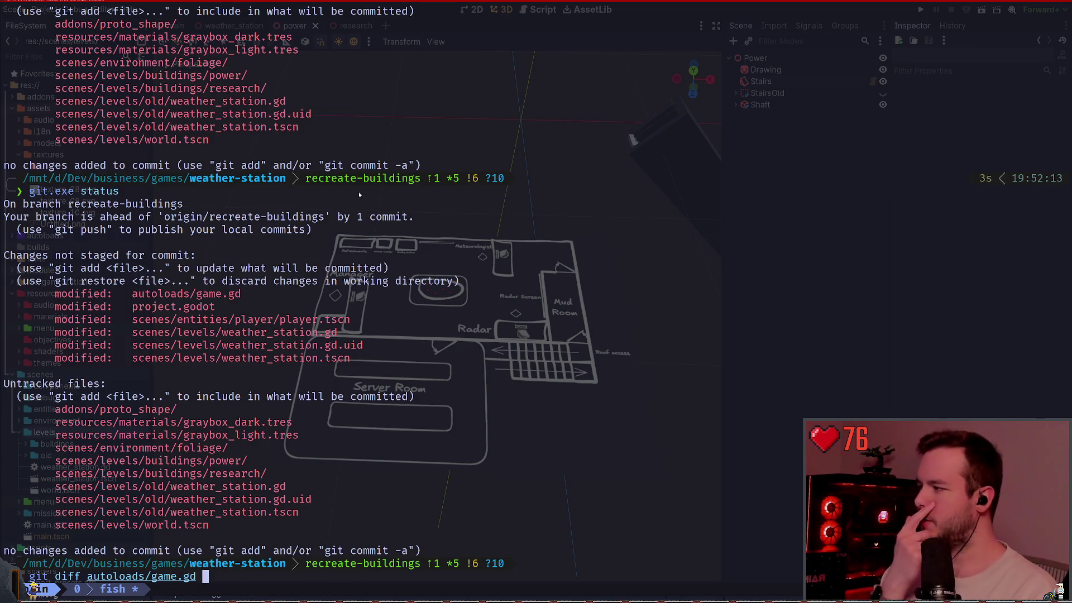
key(Return)
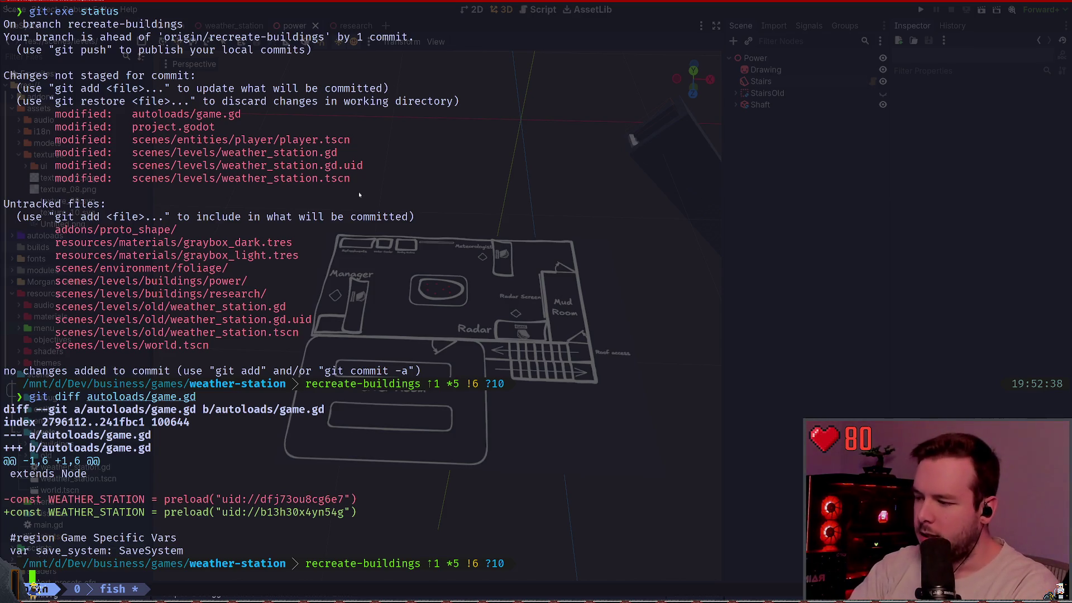
Step: Attempt a git.exe diff of game.gd, then clear the command and scroll back through earlier output
text(git.exe diff game)
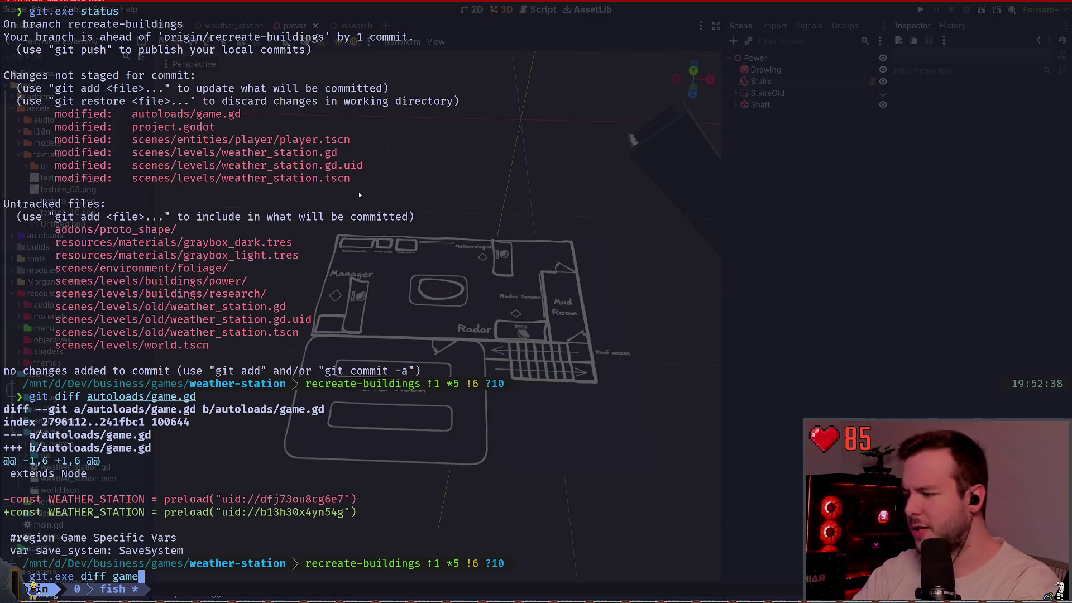
key(BackSpace)
key(BackSpace)
key(BackSpace)
text(d)
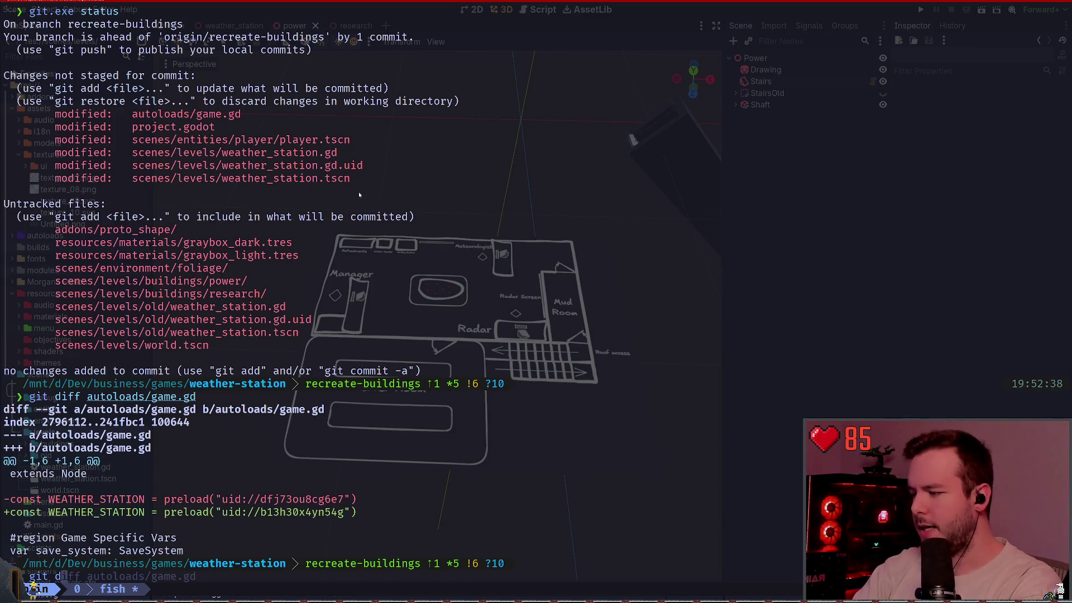
text(iff game)
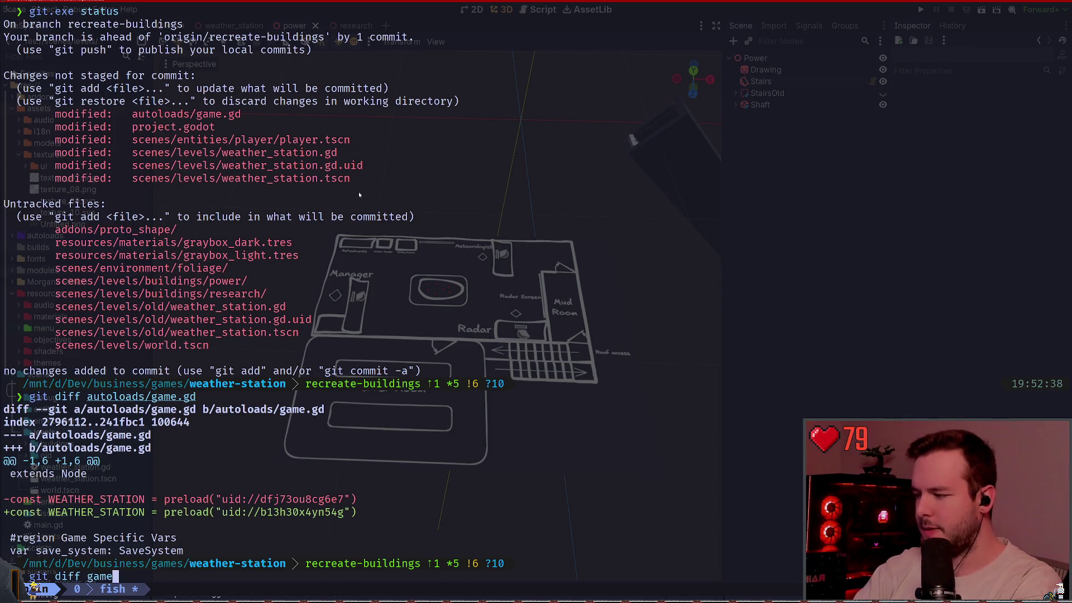
key(Tab)
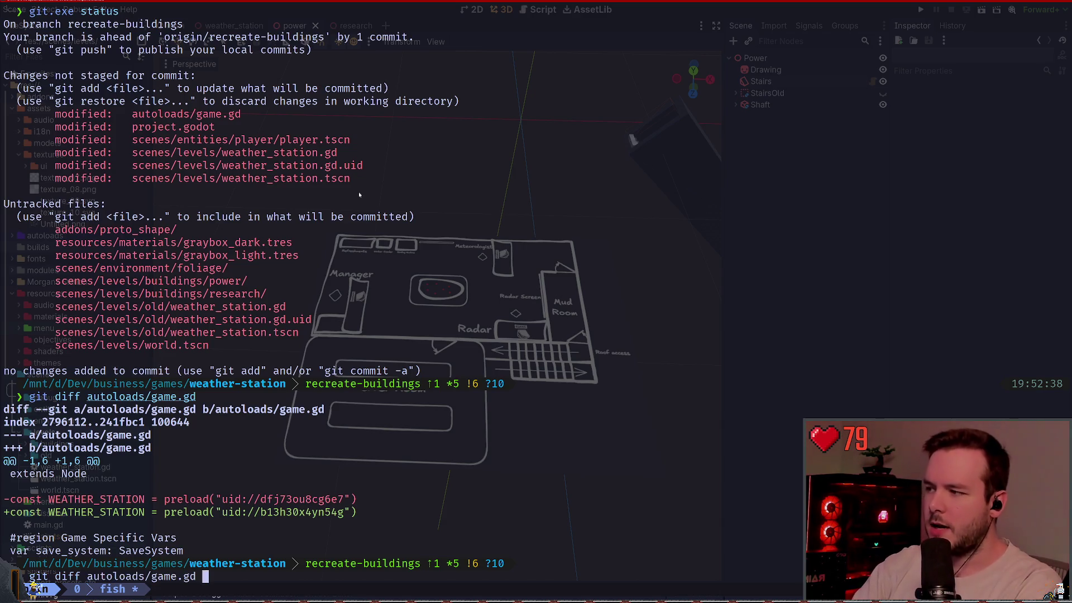
key(Tab)
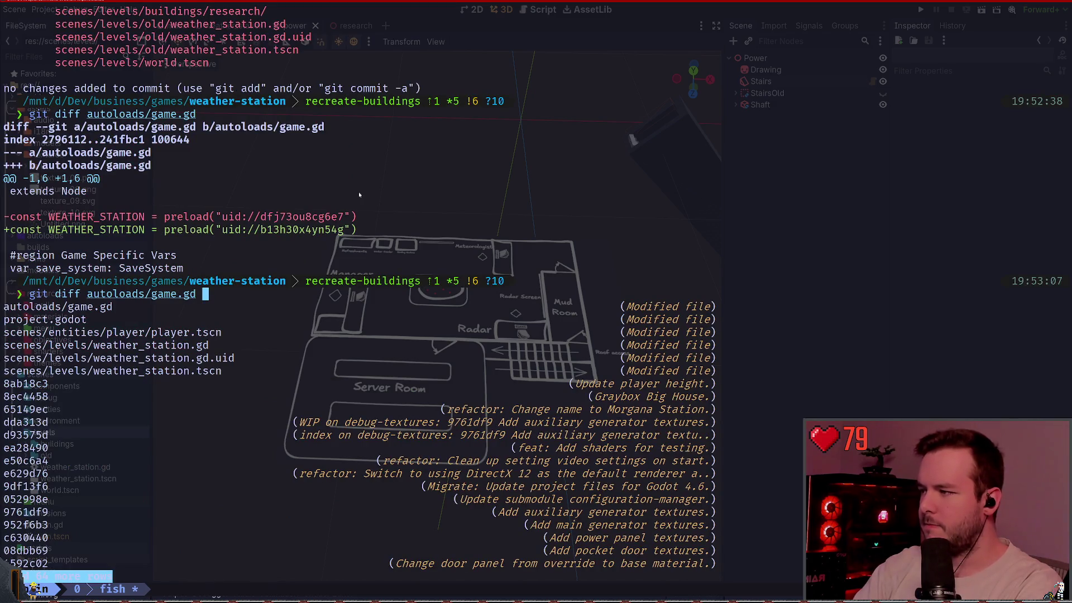
key(ctrl+w)
key(ctrl+w)
key(ctrl+w)
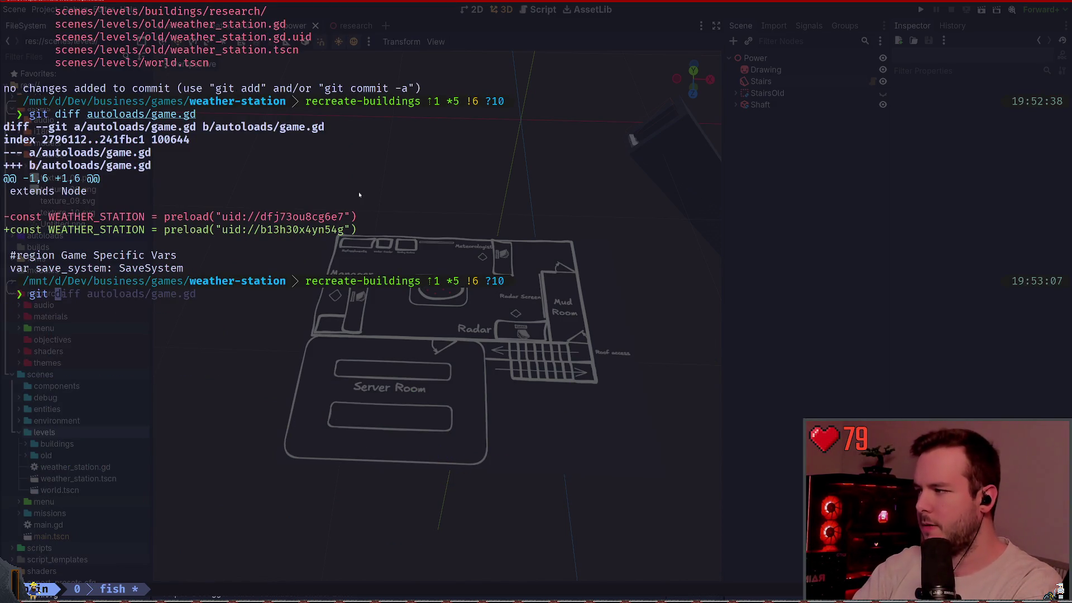
key(BackSpace)
key(BackSpace)
key(BackSpace)
scroll(376, 176, up, 1)
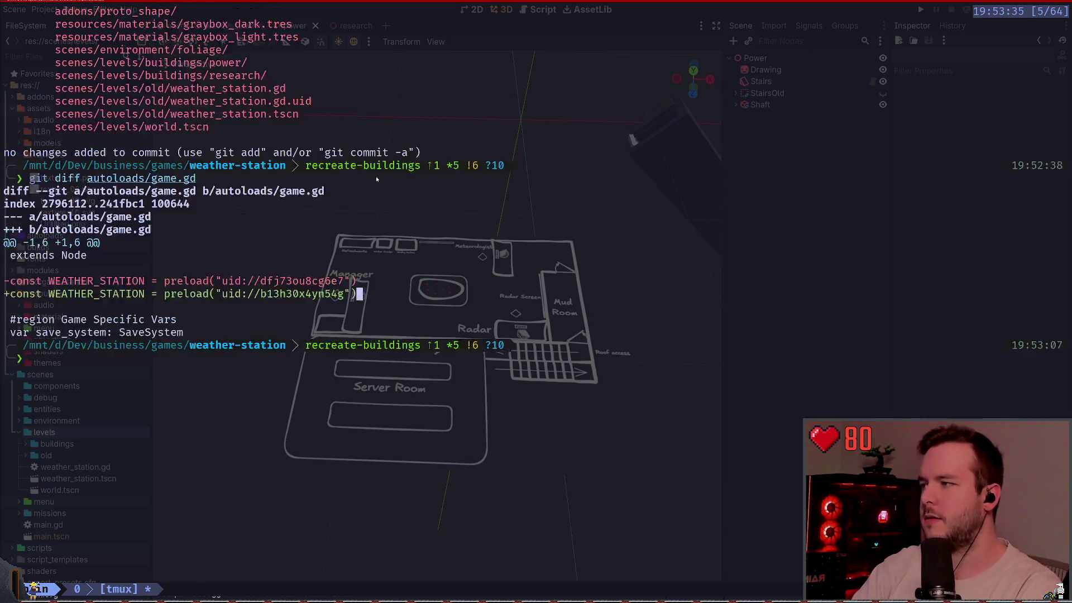
scroll(377, 178, up, 4)
double_click(256, 149)
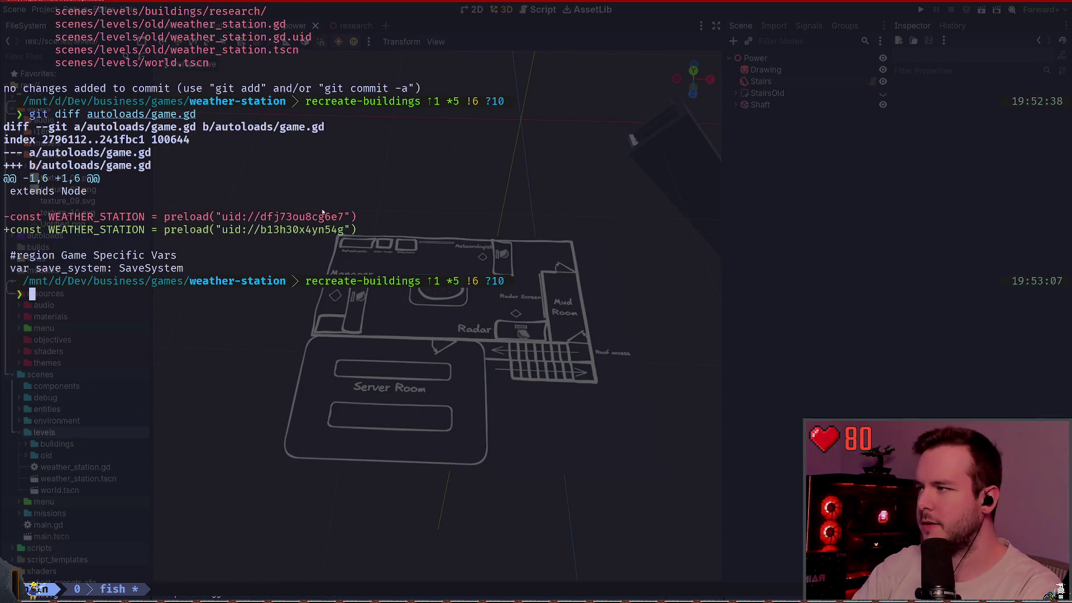
scroll(269, 242, up, 7)
scroll(301, 240, down, 6)
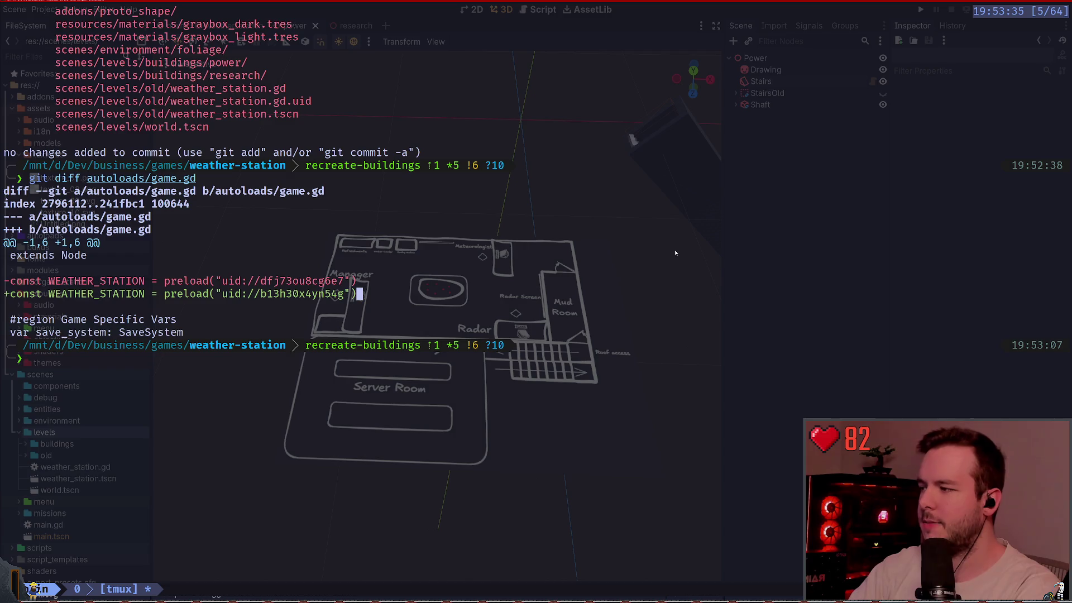
scroll(675, 253, down, 1)
Step: Run git.exe status to refresh the repository status listing
text(git)
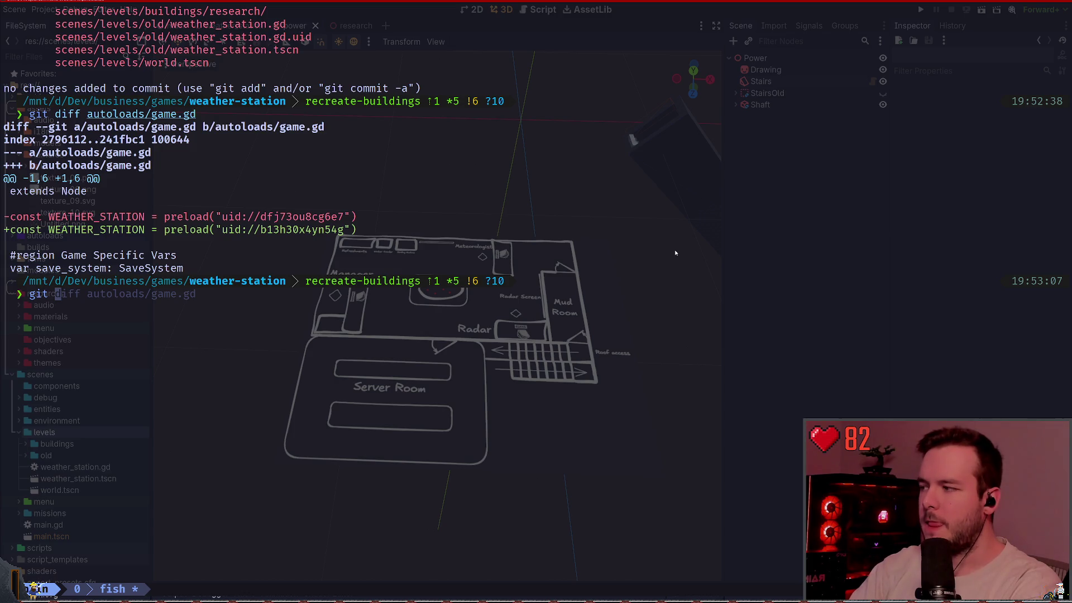
key(BackSpace)
text(.ex)
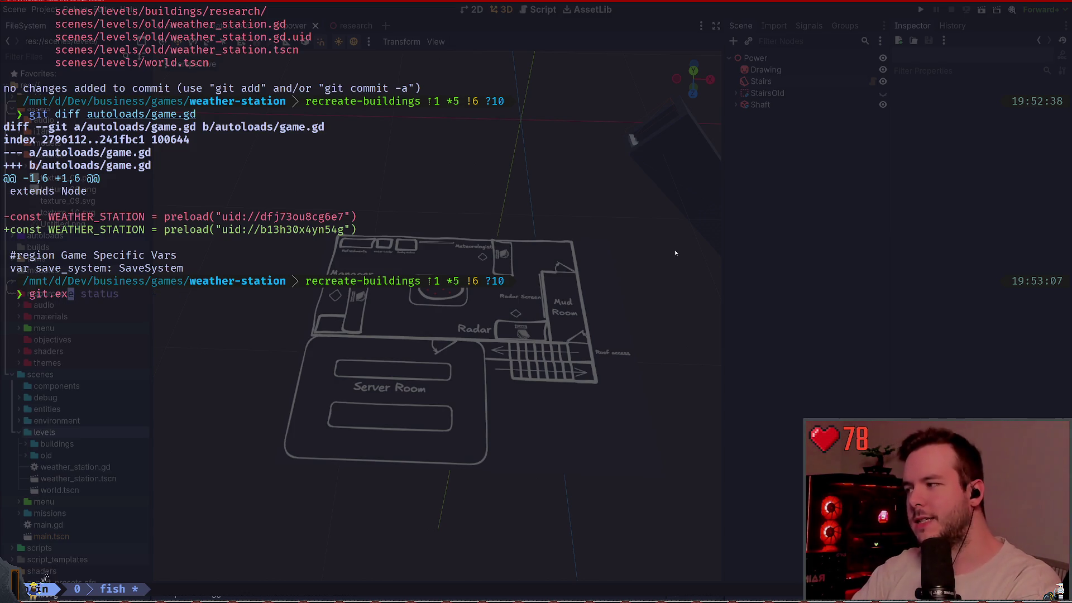
text(e status)
key(Return)
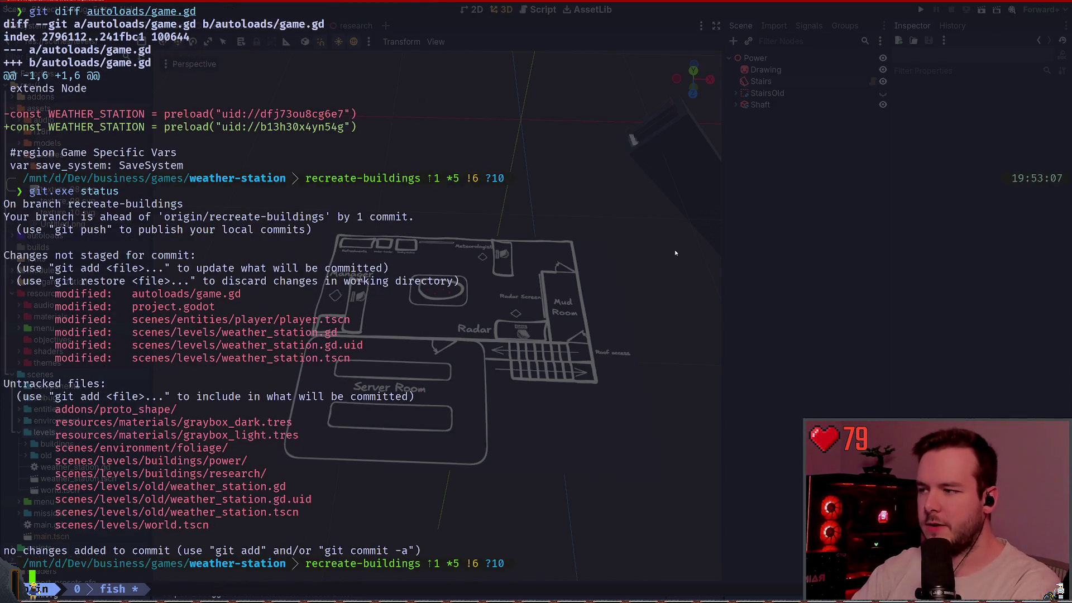
Step: Show the autoloads/game.gd changes with git.exe diff using Tab completion
text(git)
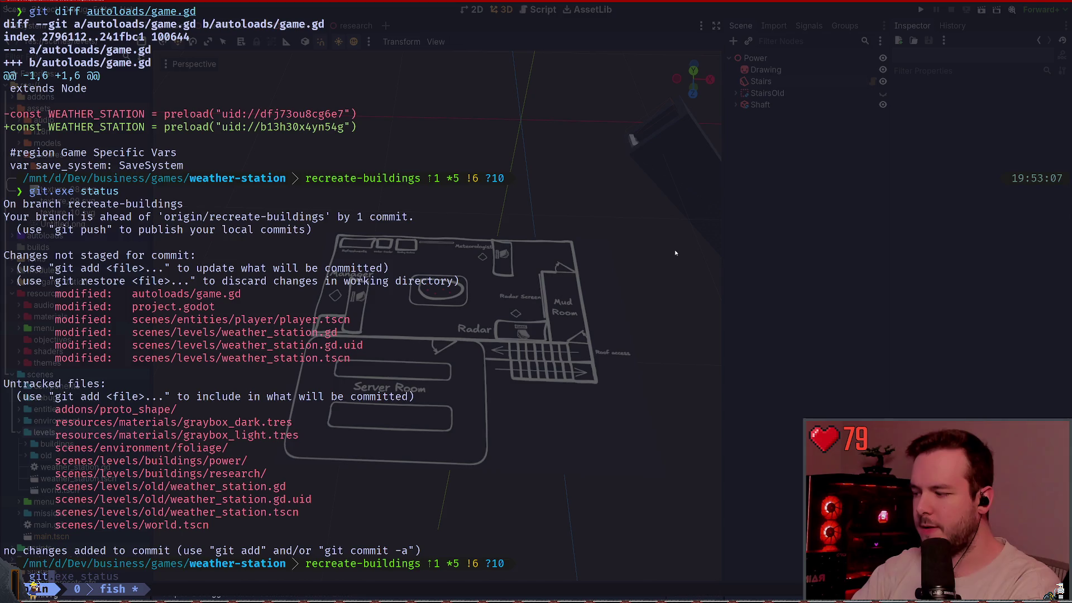
text(.exe diff aut)
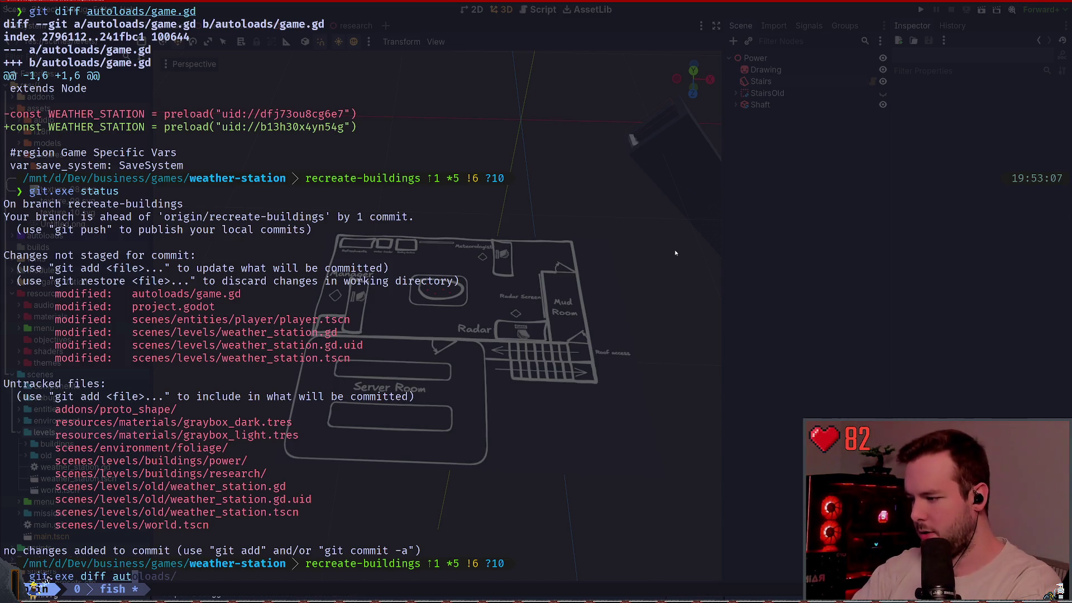
key(Tab)
text(game)
key(Tab)
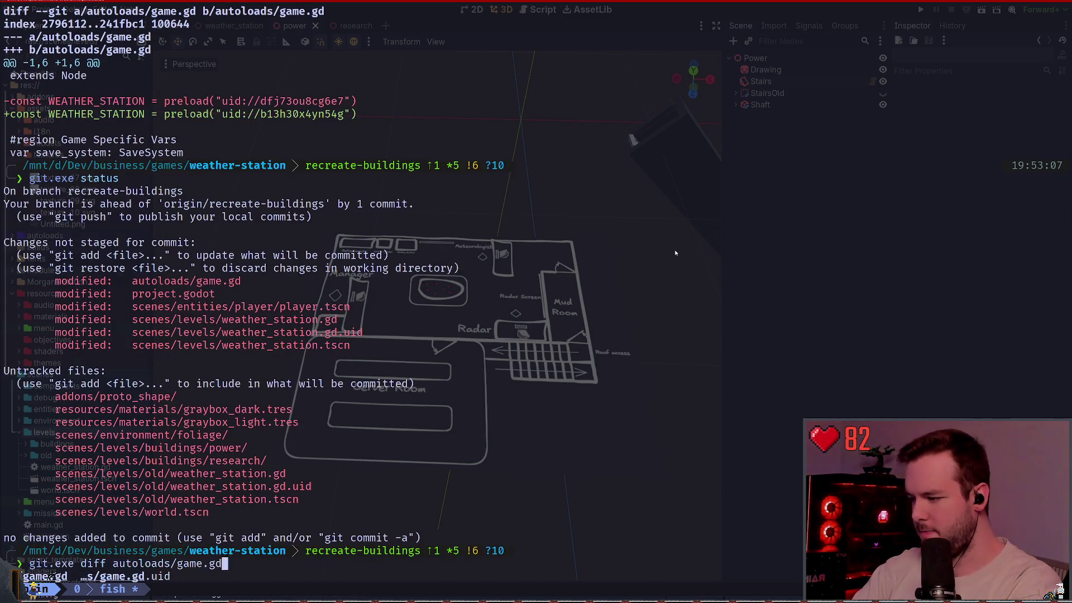
key(Return)
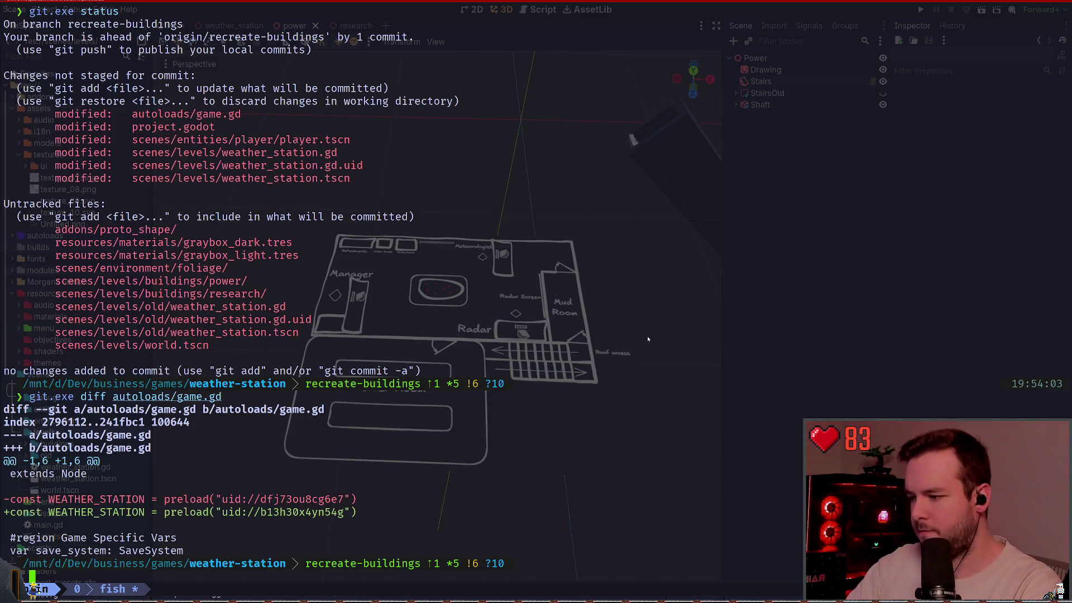
Step: Type the exit command at the fish prompt below the game.gd diff
text(exit)
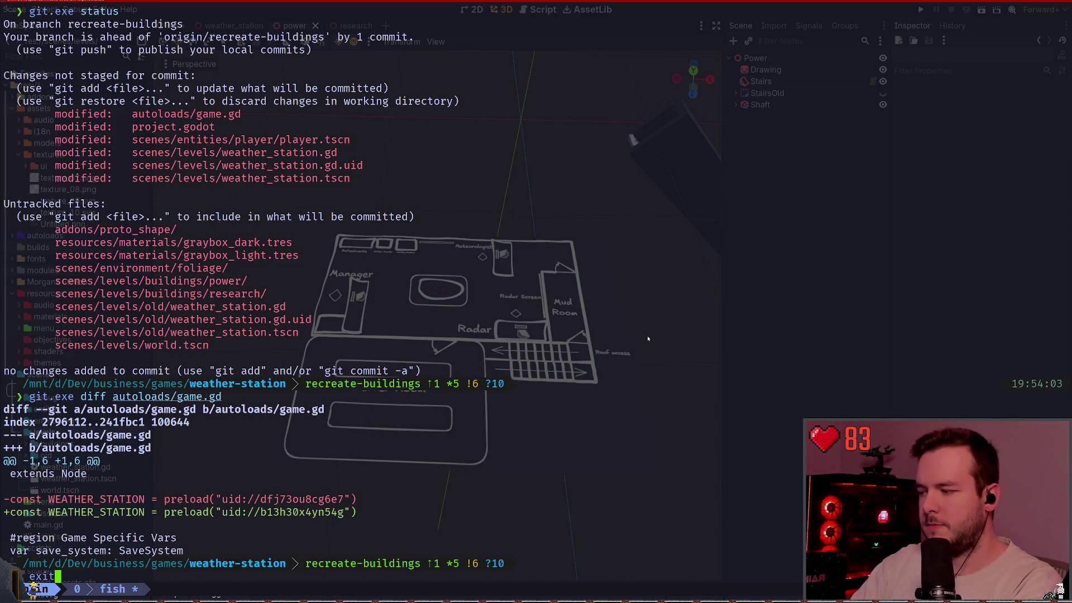
Step: Leave the fish shell and run git status in PowerShell
key(Return)
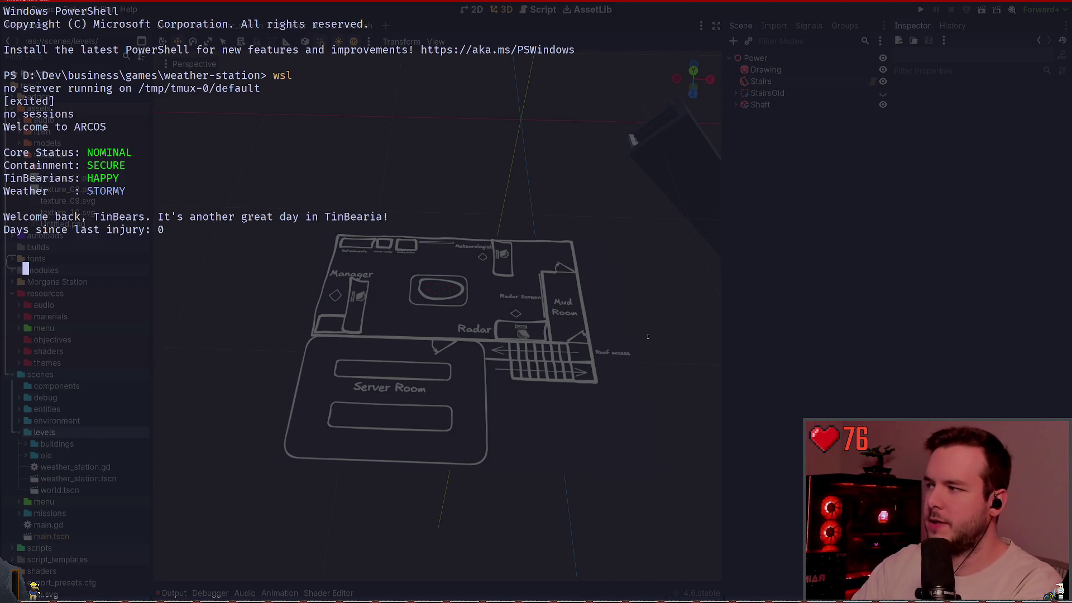
text(git status)
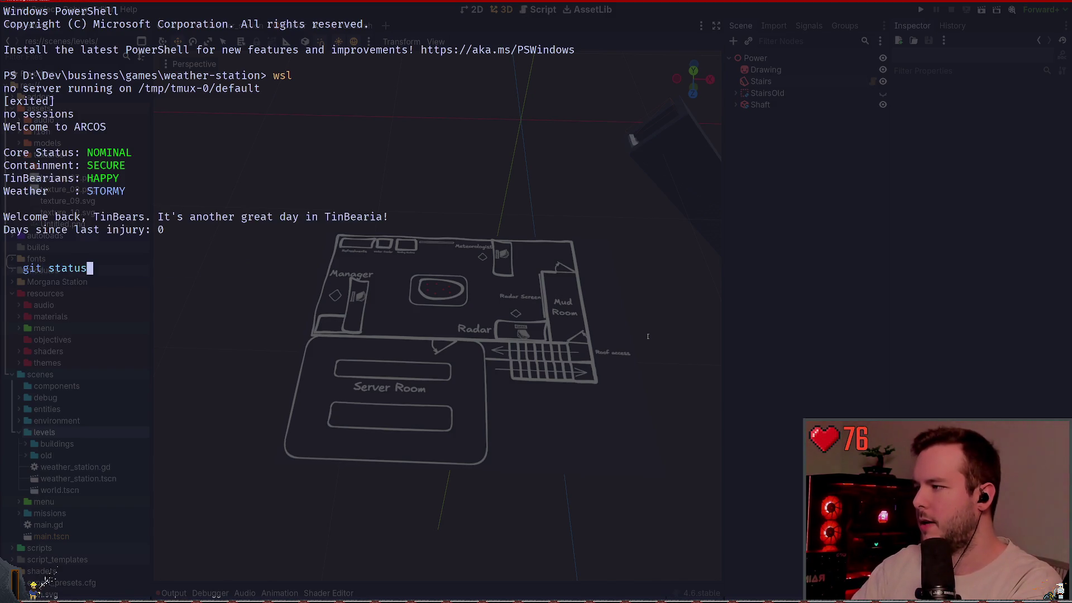
key(BackSpace)
key(BackSpace)
key(BackSpace)
text(git st)
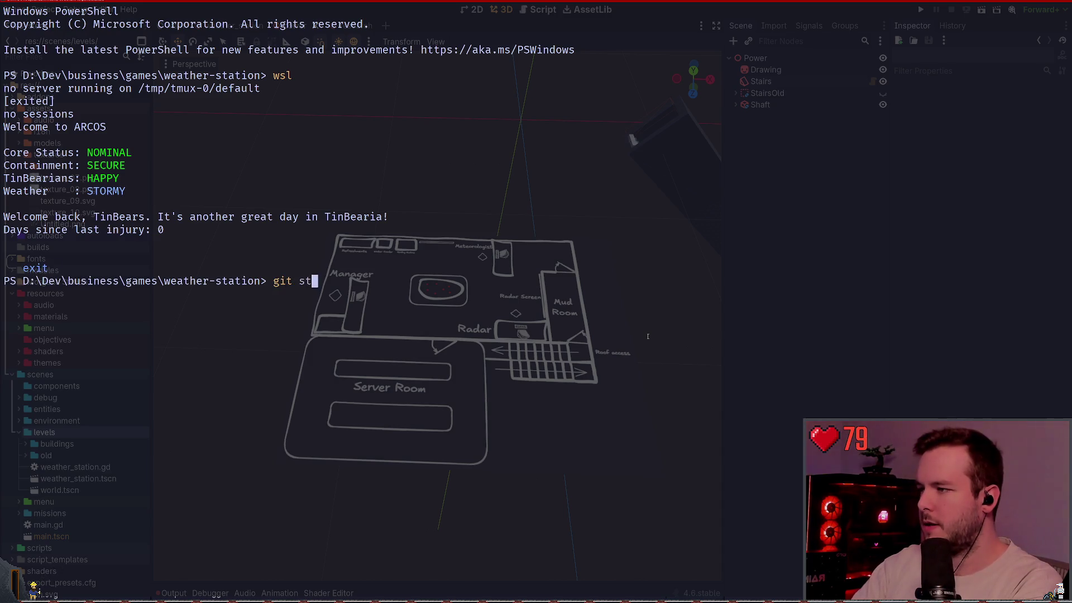
text(atus)
key(Return)
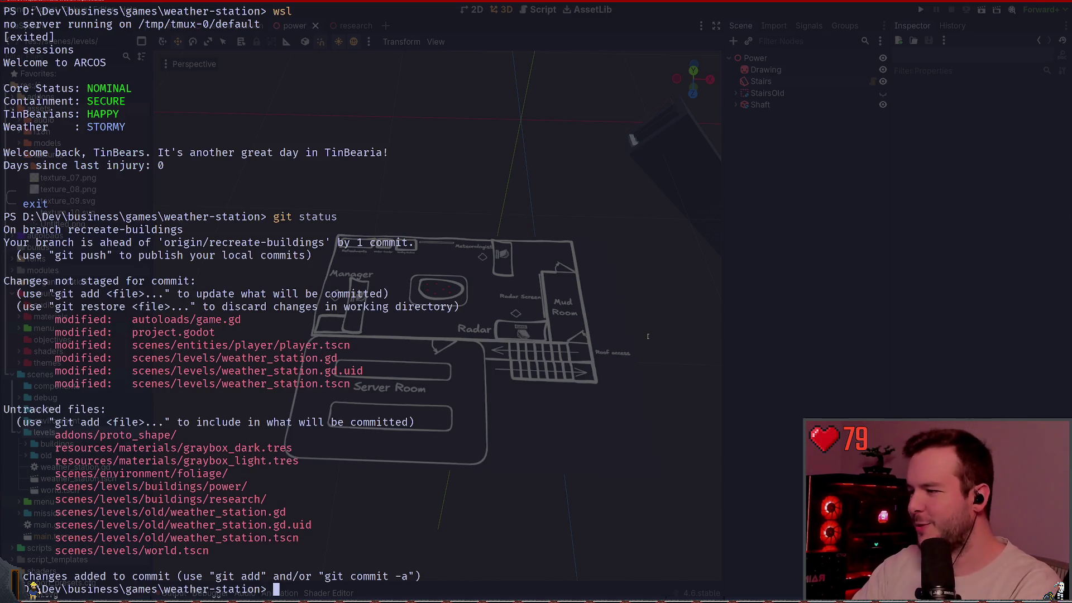
Step: Show the git diff of autoloads/game.gd, then switch back to Godot
text(git diff au)
key(Tab)
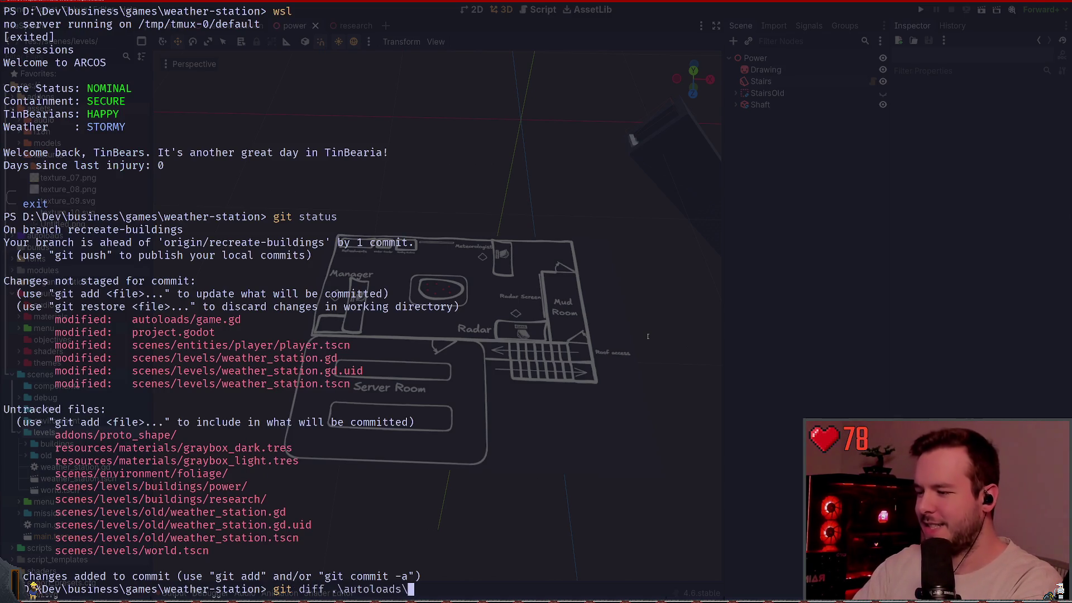
text(game.gd)
key(Return)
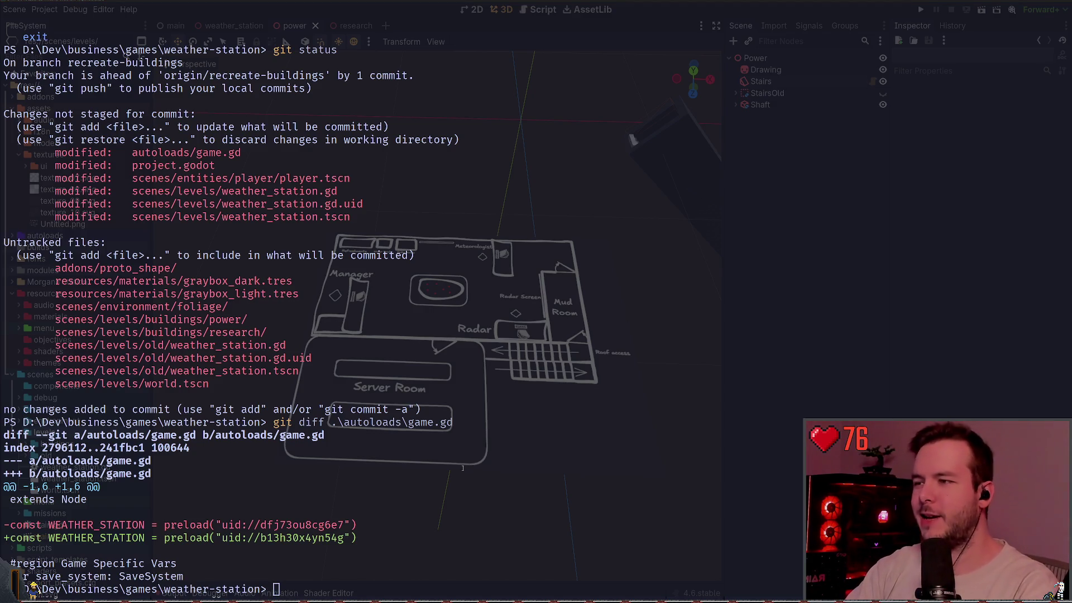
key(alt+Tab)
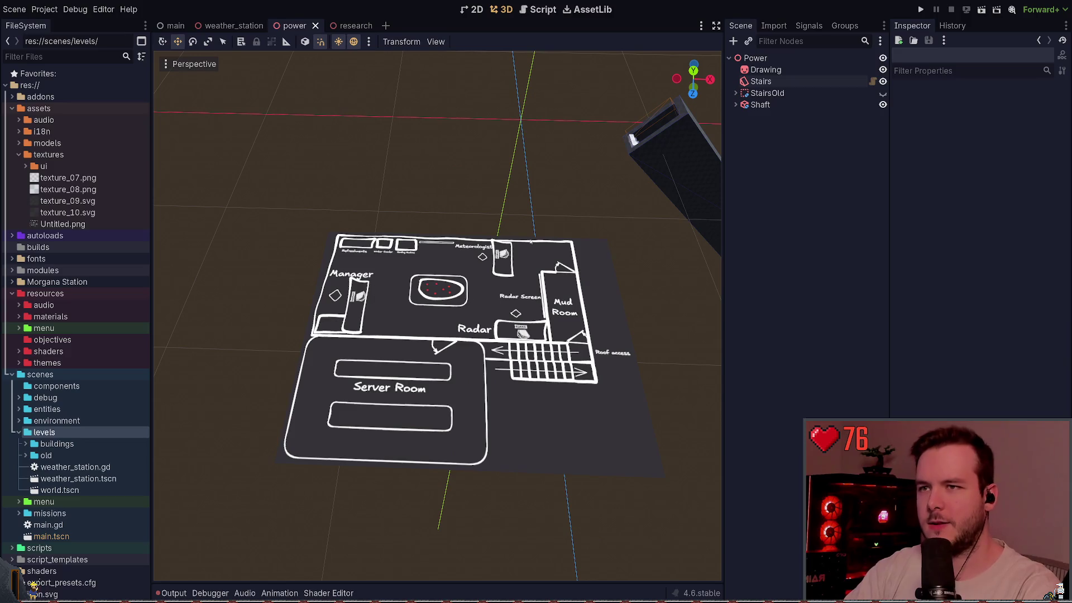
Step: Orbit the viewport to inspect the floor-plan Drawing and the 15 × 3.2 × 1.6 m Shaft box
mouse_move(531, 241)
mouse_down()
mouse_move(491, 268)
mouse_move(481, 235)
mouse_move(402, 252)
mouse_move(391, 240)
mouse_move(369, 268)
mouse_move(357, 246)
mouse_up()
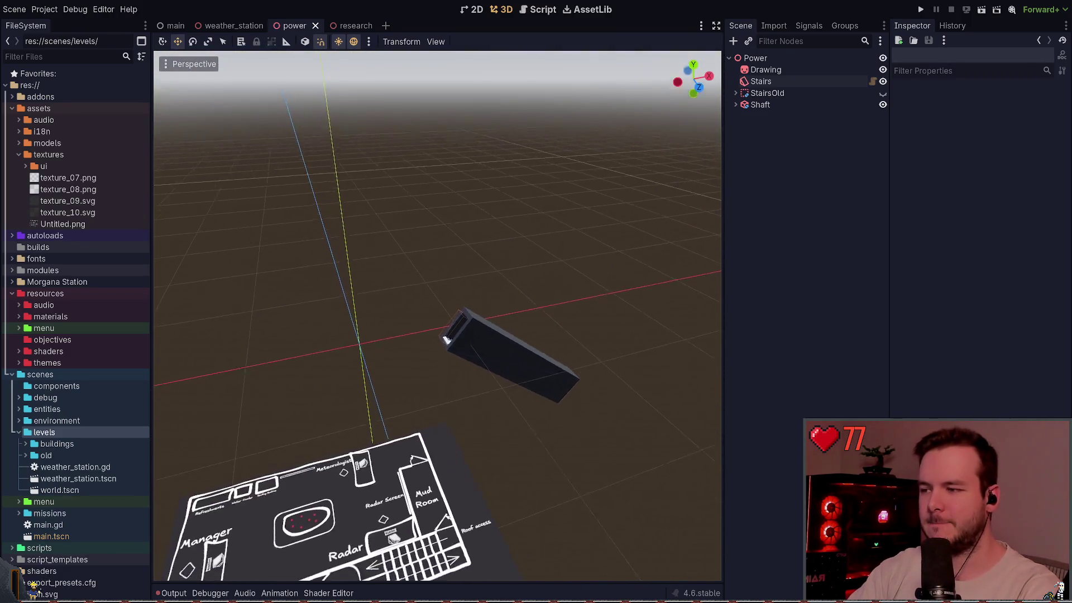
mouse_move(447, 339)
mouse_down()
mouse_move(419, 324)
mouse_move(534, 291)
mouse_up()
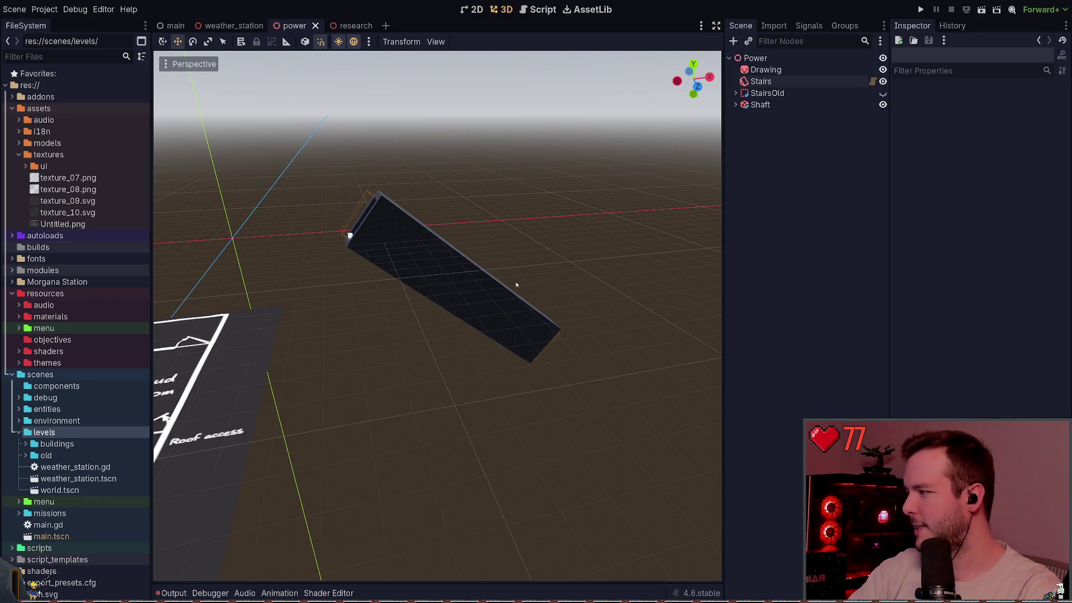
click(842, 73)
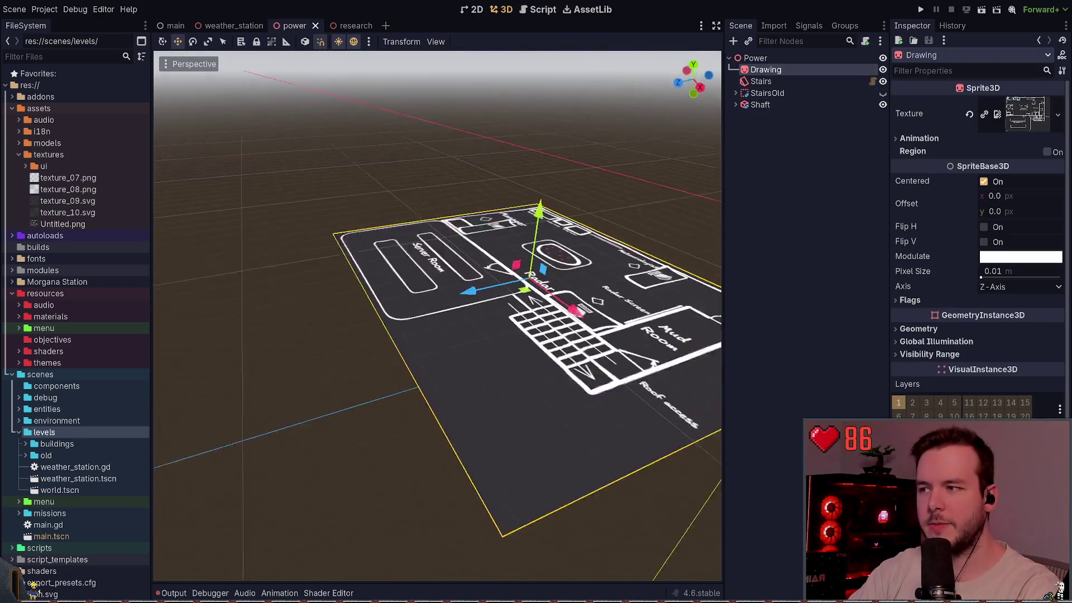
click(720, 210)
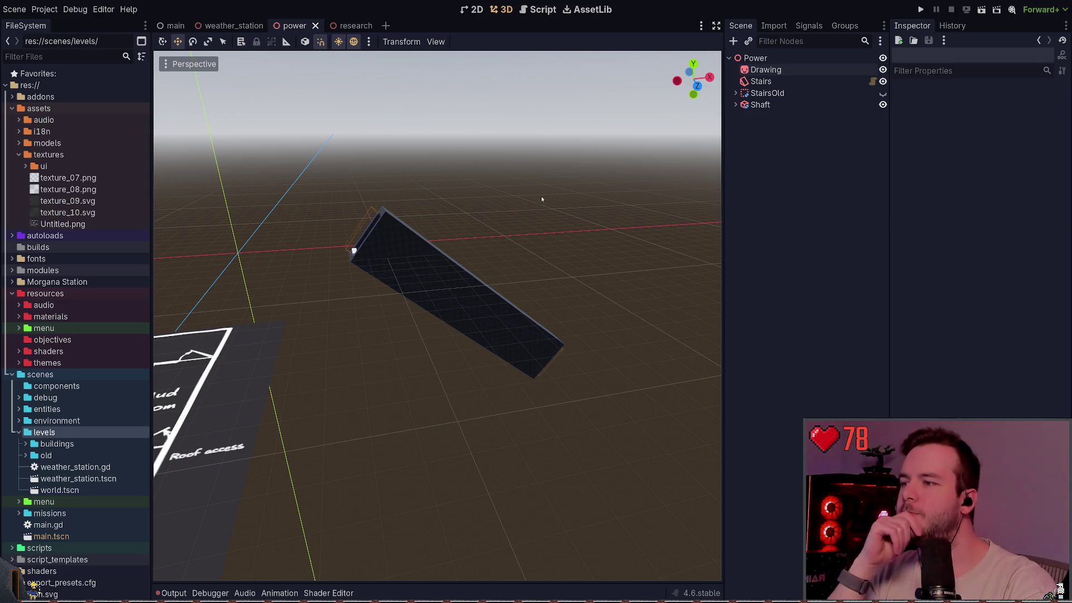
drag(526, 226, 526, 226)
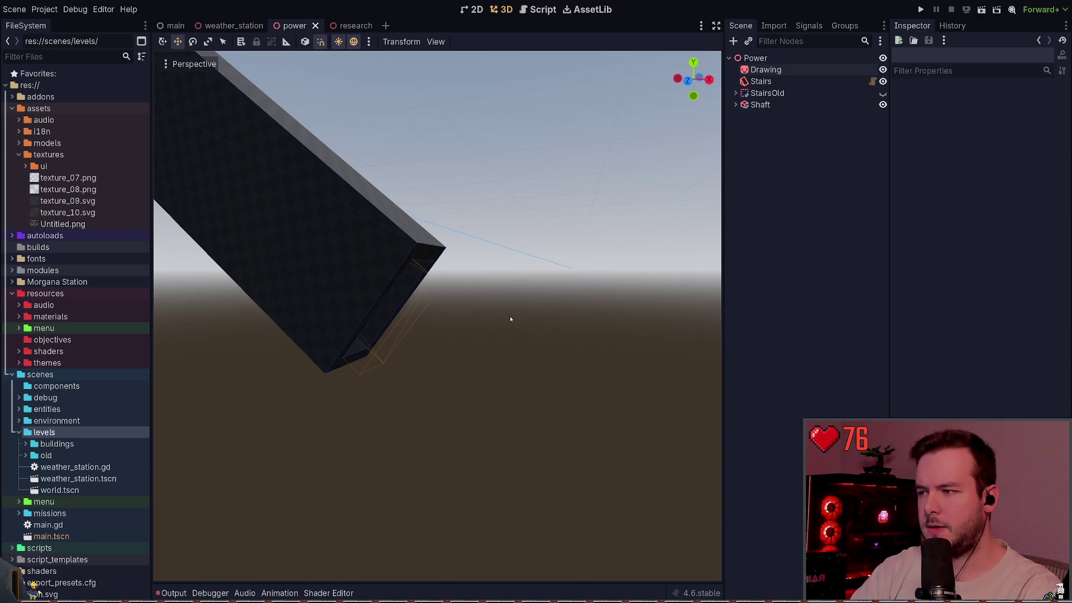
click(383, 246)
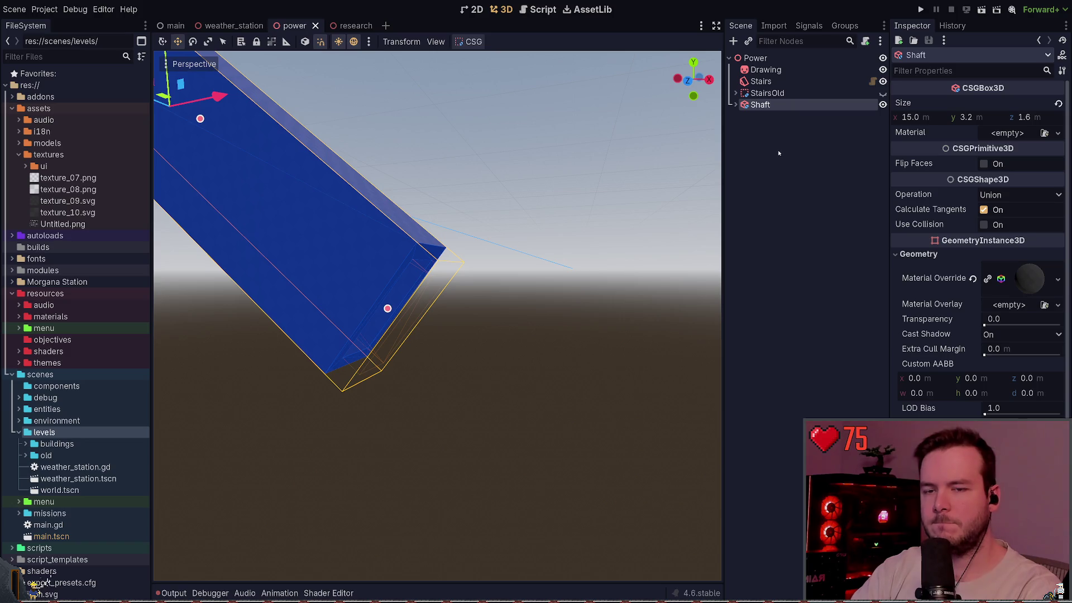
click(760, 129)
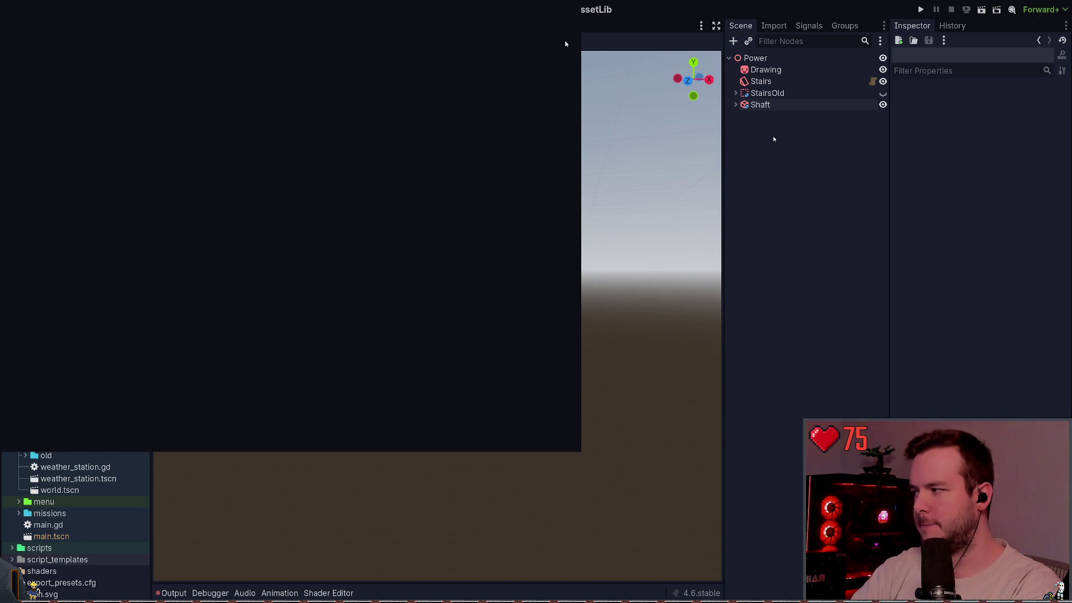
Step: Add a CSGCombiner3D under Power and inspect the Research scene's Floor and InsideWalls nodes
key(Return)
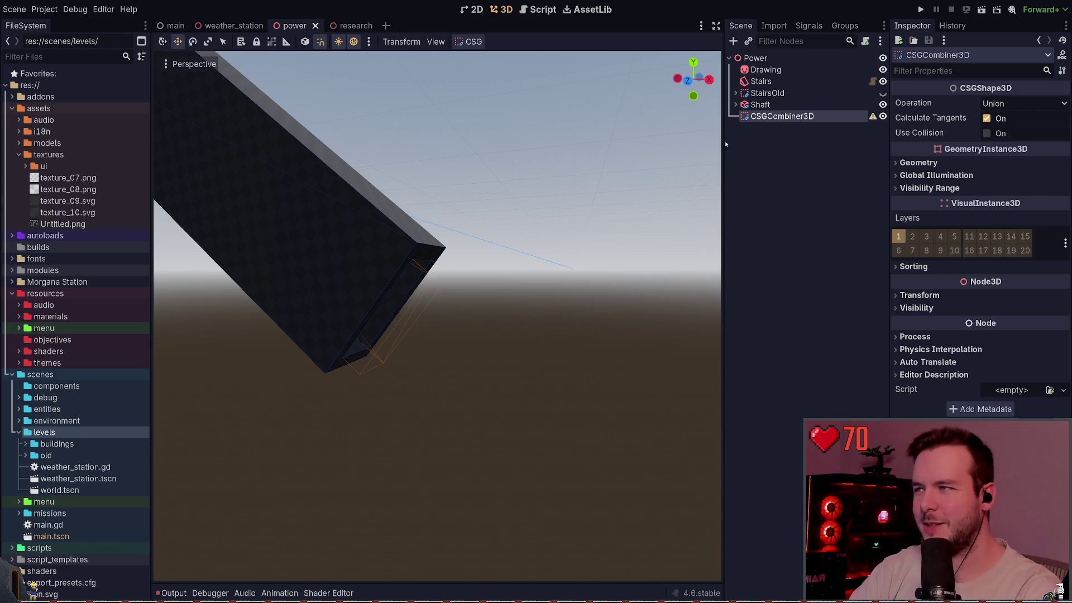
click(349, 26)
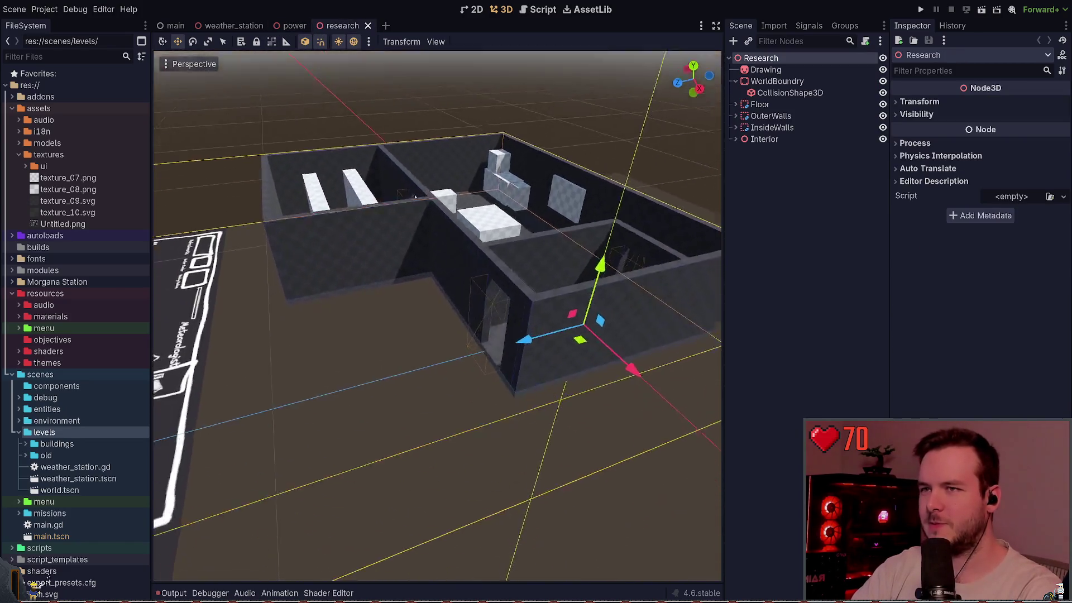
click(736, 104)
click(735, 105)
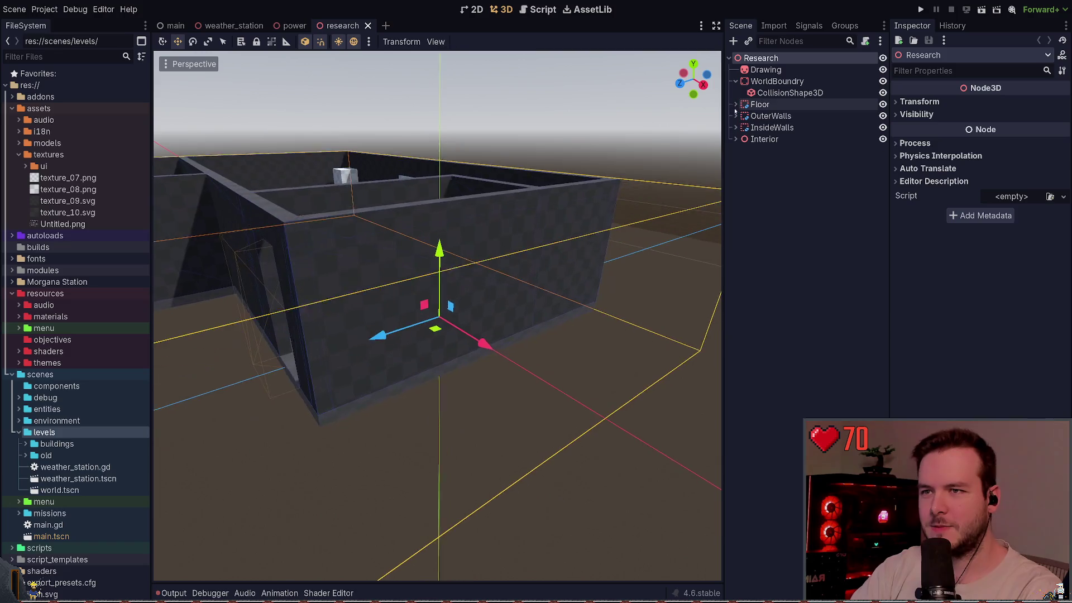
click(736, 127)
click(736, 127)
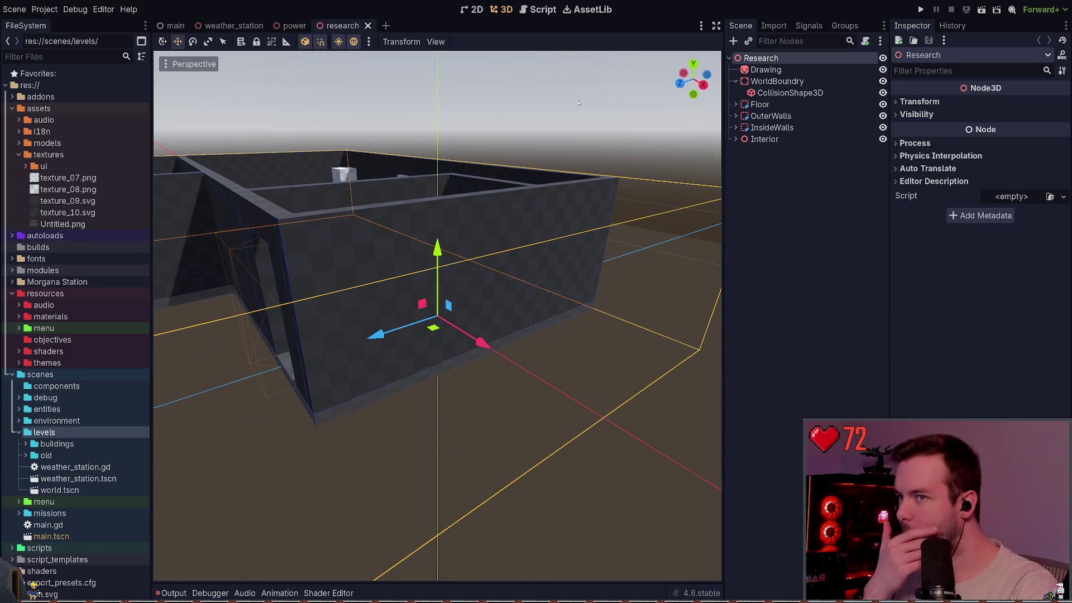
Step: Return to the Power scene, move the camera closer to the shaft, and lower the terminal
click(296, 26)
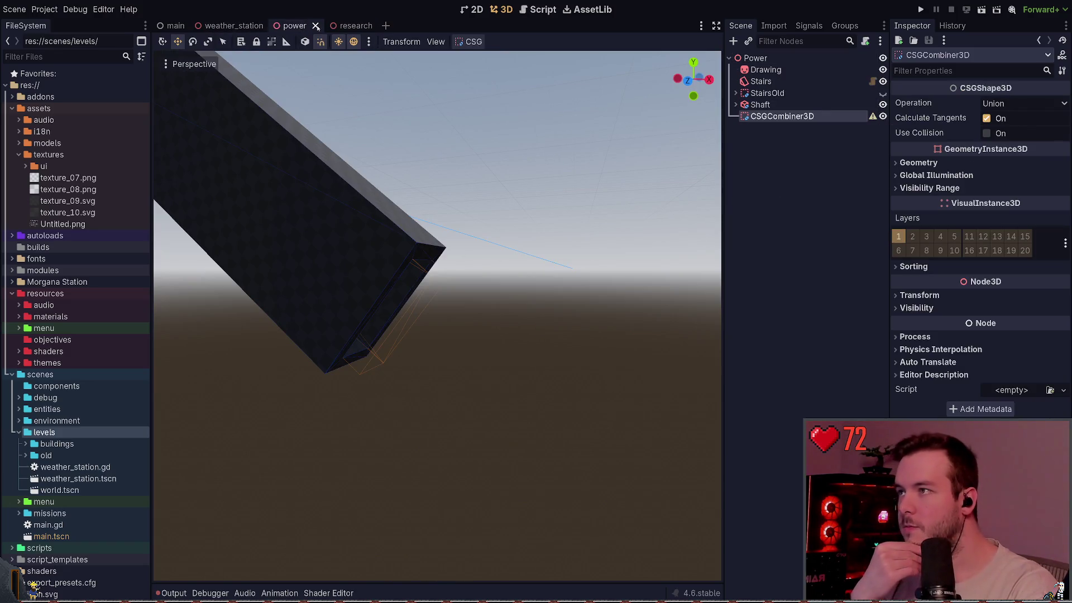
mouse_move(347, 28)
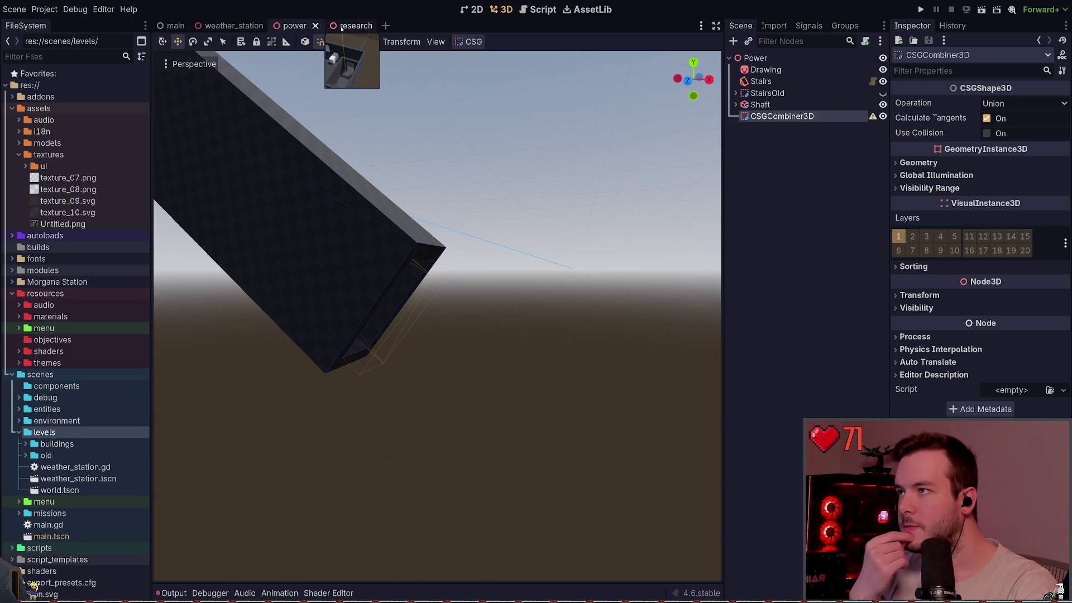
mouse_move(490, 95)
mouse_down()
mouse_move(433, 103)
mouse_move(491, 123)
mouse_move(496, 114)
mouse_up()
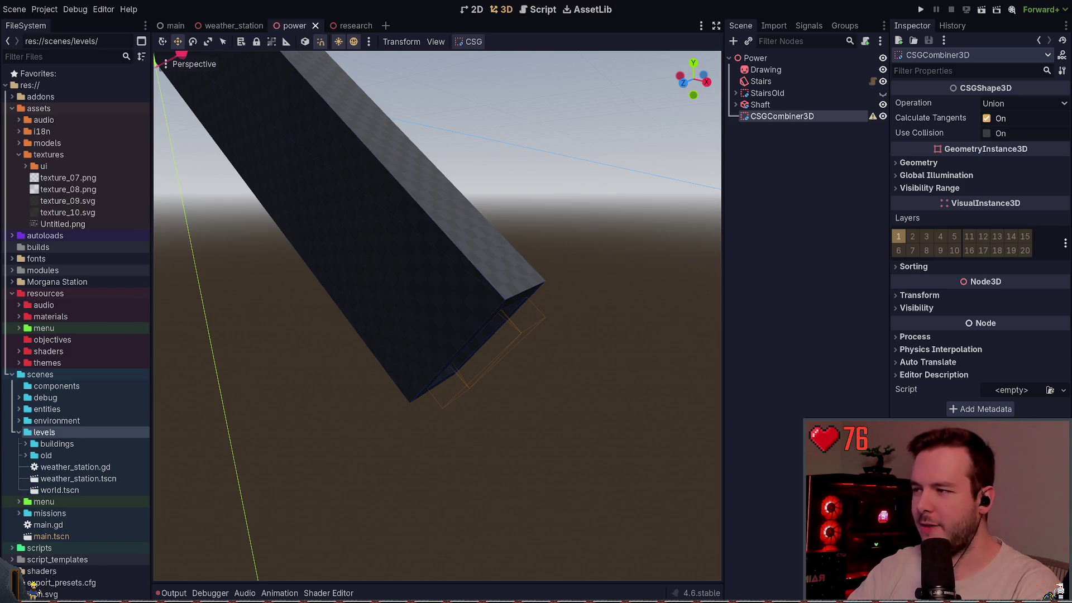
key(super+grave)
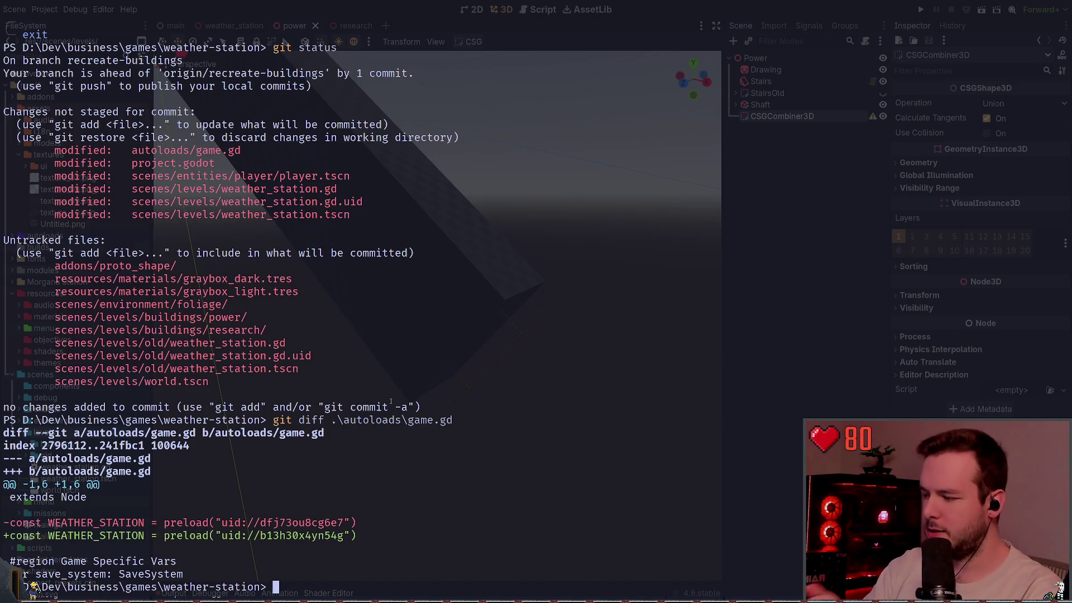
Step: Start WSL and print /etc/redhat-release with bat
text(wsl)
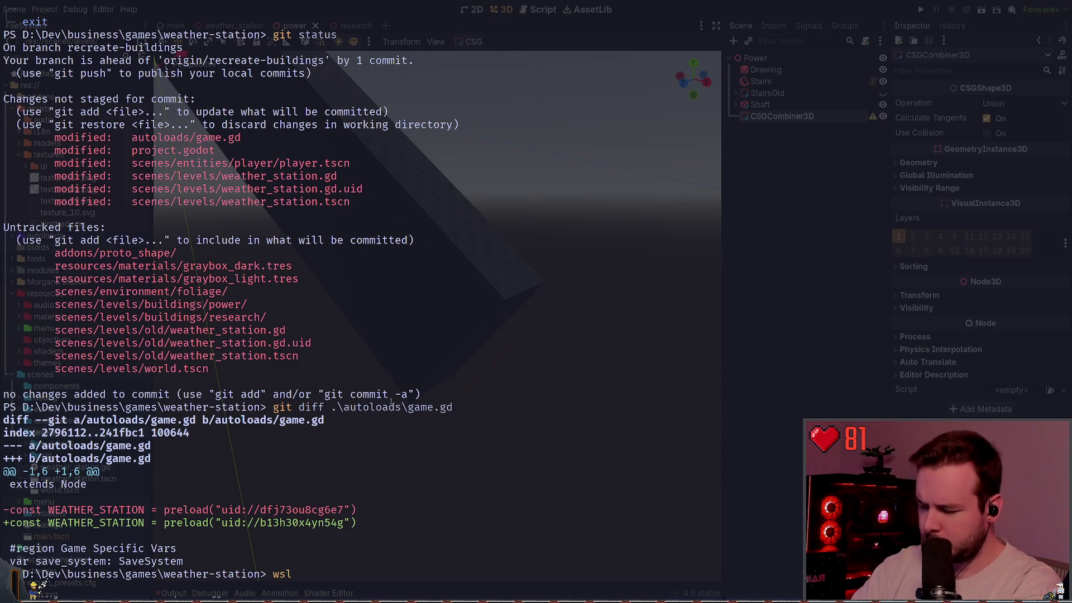
key(Return)
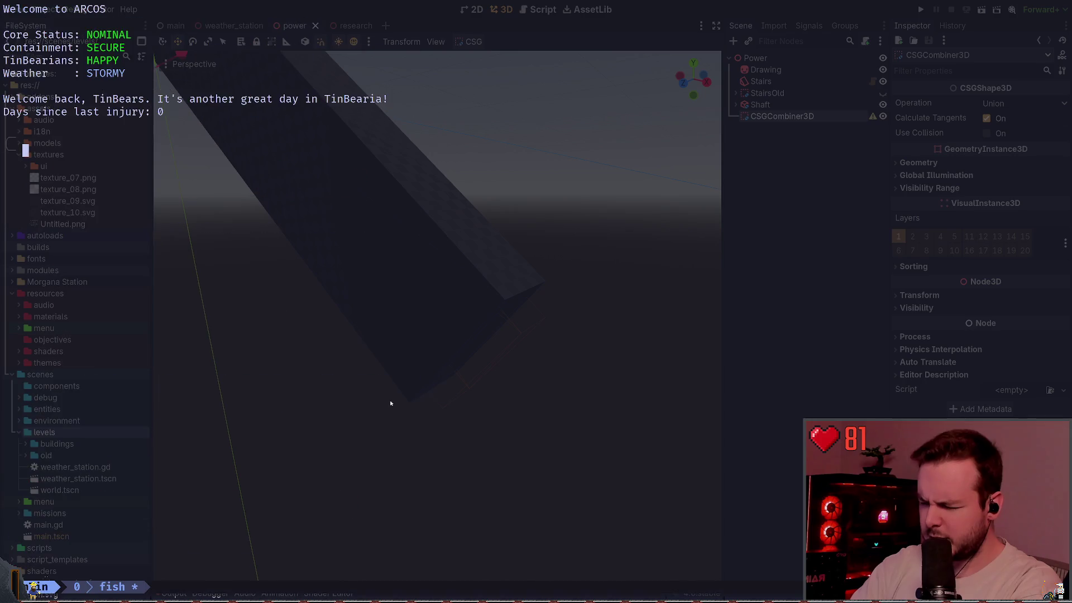
text(bat /et)
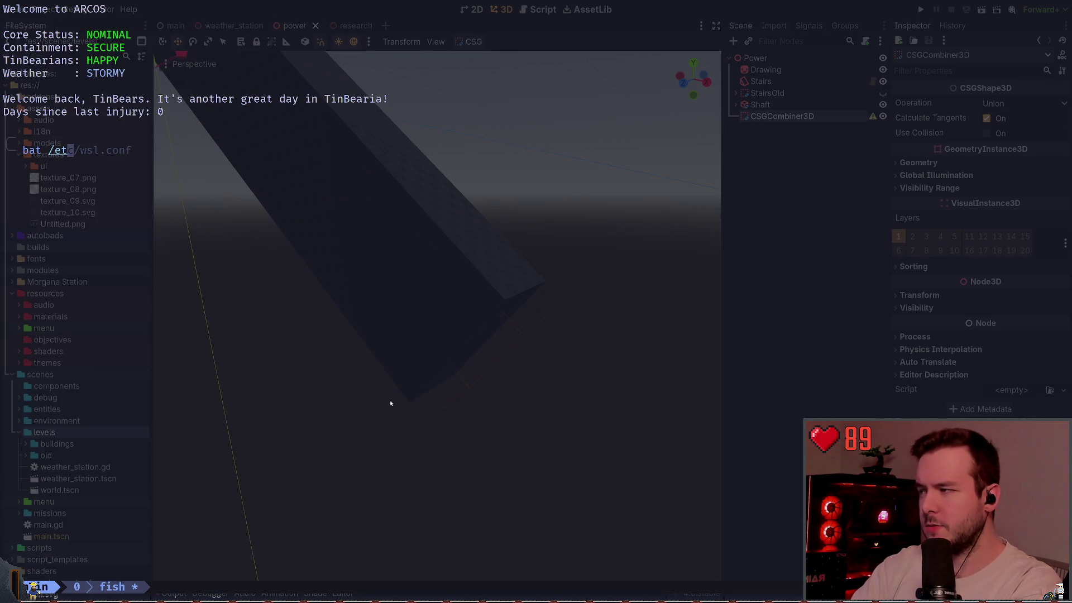
text(c/redhat-release)
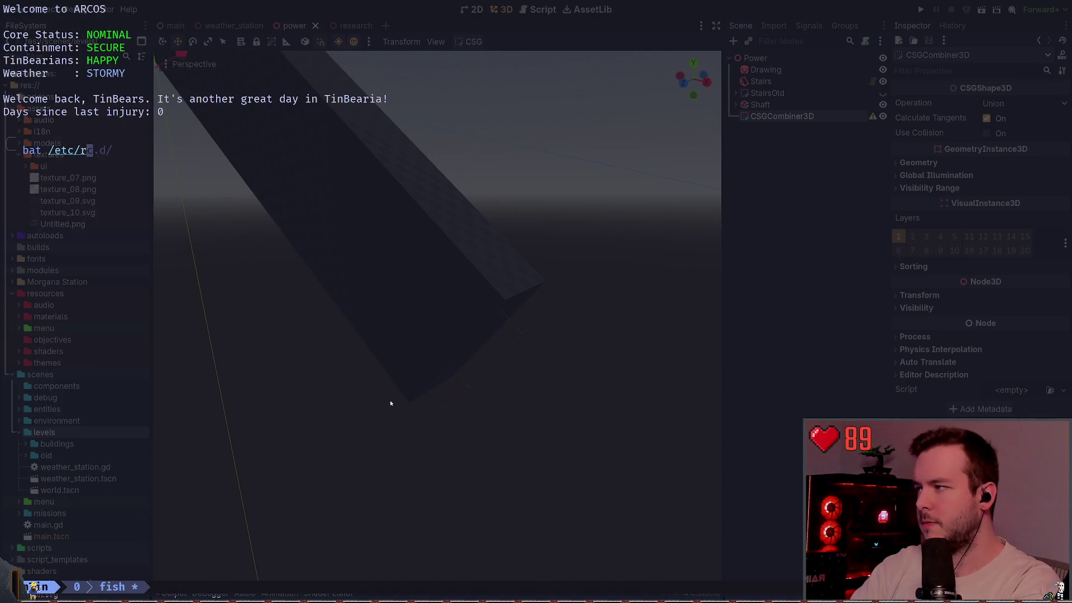
key(Return)
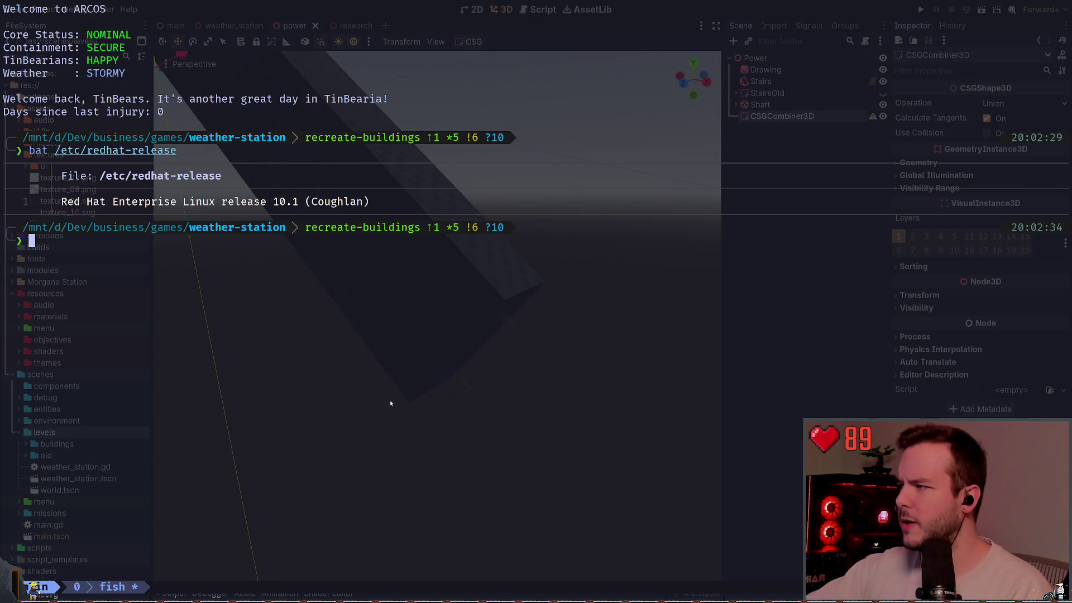
Step: Run uname -o to print the operating system name GNU/Linux
text(umm)
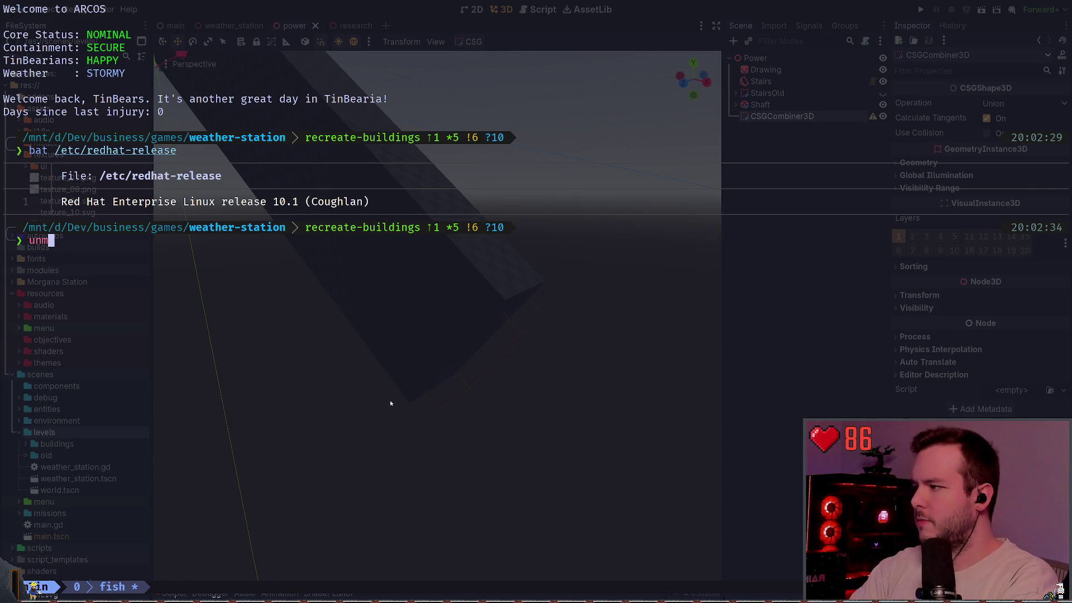
key(BackSpace)
text(ame)
key(Tab)
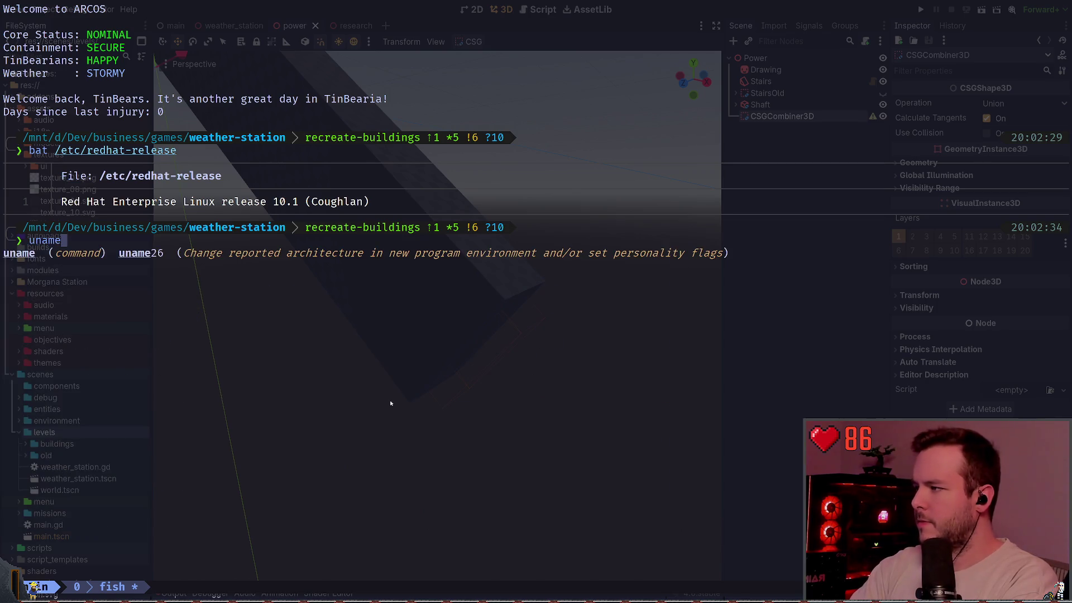
key(Tab)
text(-)
key(Tab)
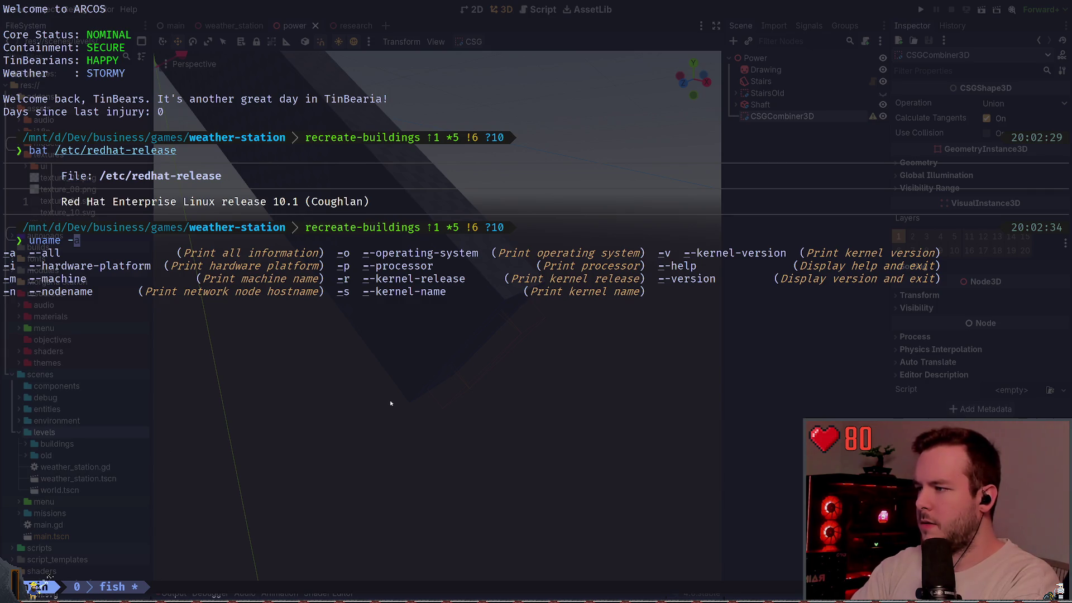
text(o)
key(Return)
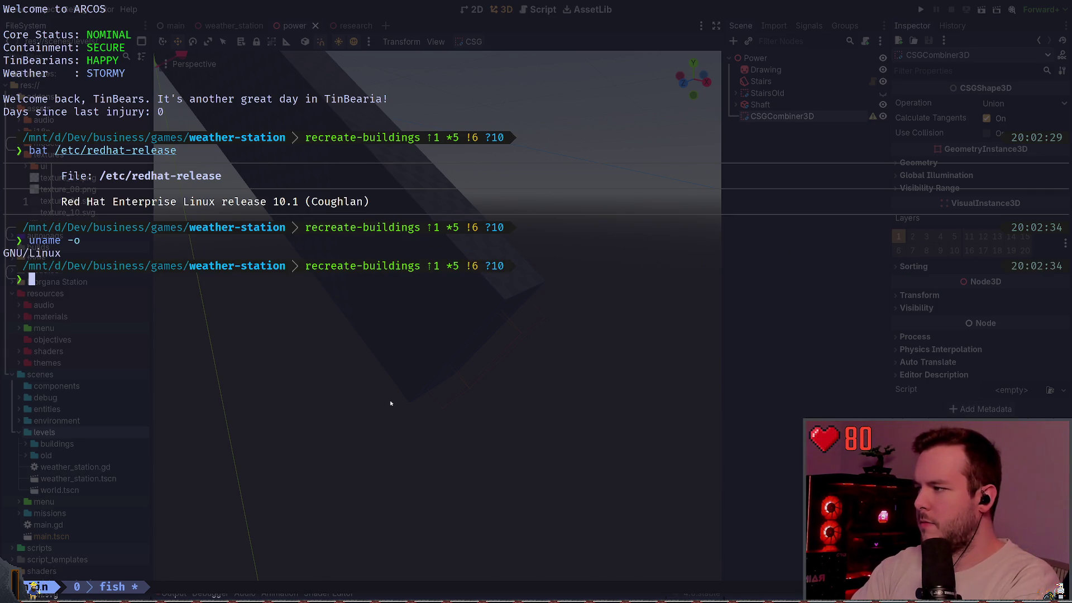
Step: Run uname -s to print the kernel name Linux
text(uname -)
key(Tab)
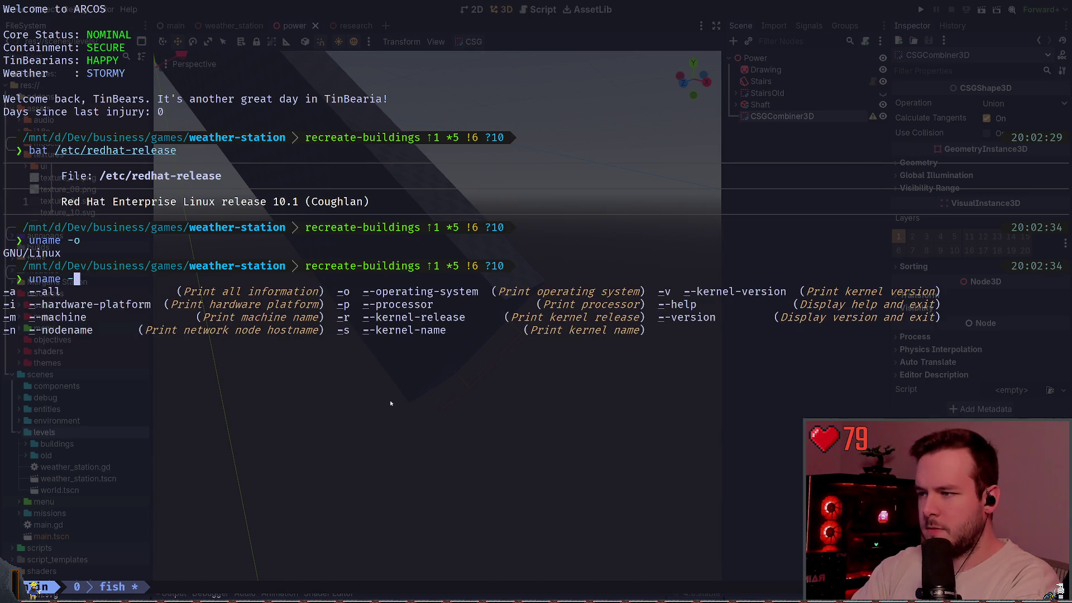
key(Escape)
key(Tab)
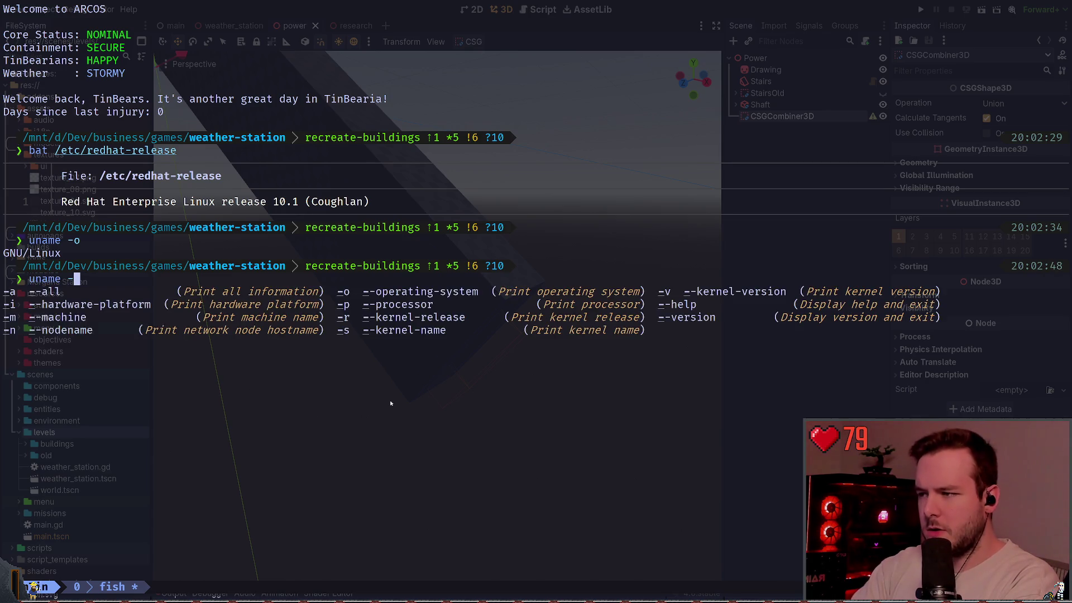
text(s)
key(Return)
Step: Run uname -r to show kernel release 6.6.87.2-microsoft-standard-WSL2, then list uname's options again
text(uname -)
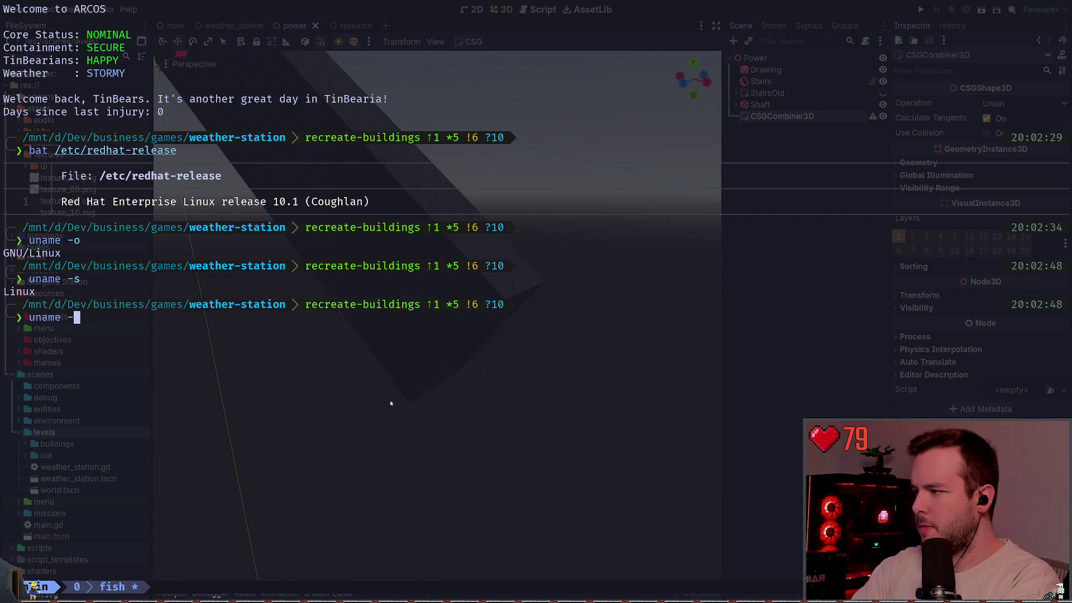
key(Tab)
text(r)
key(Return)
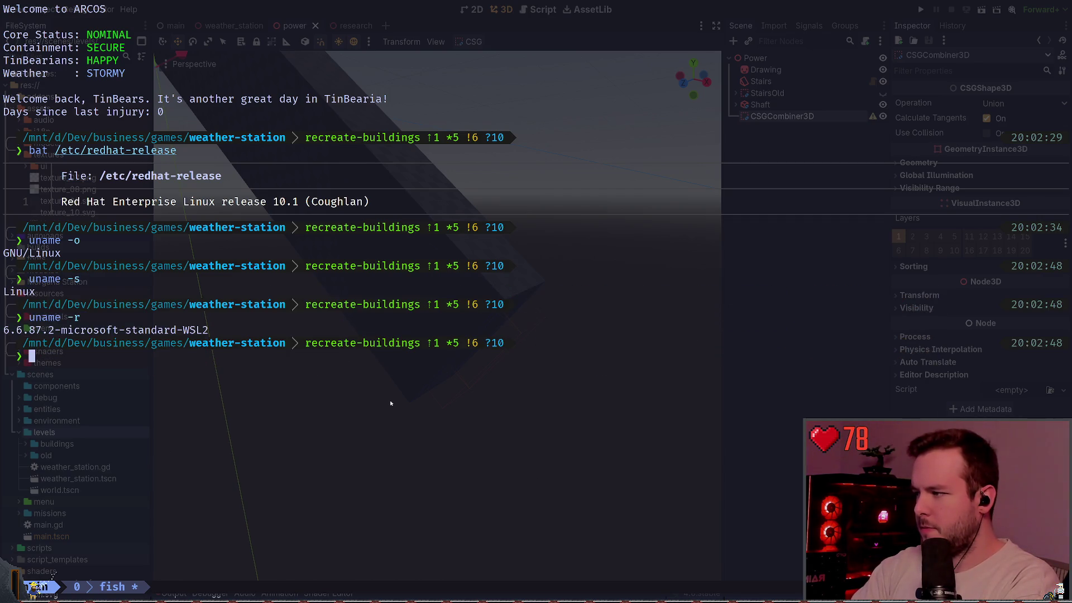
text(uname -)
key(Tab)
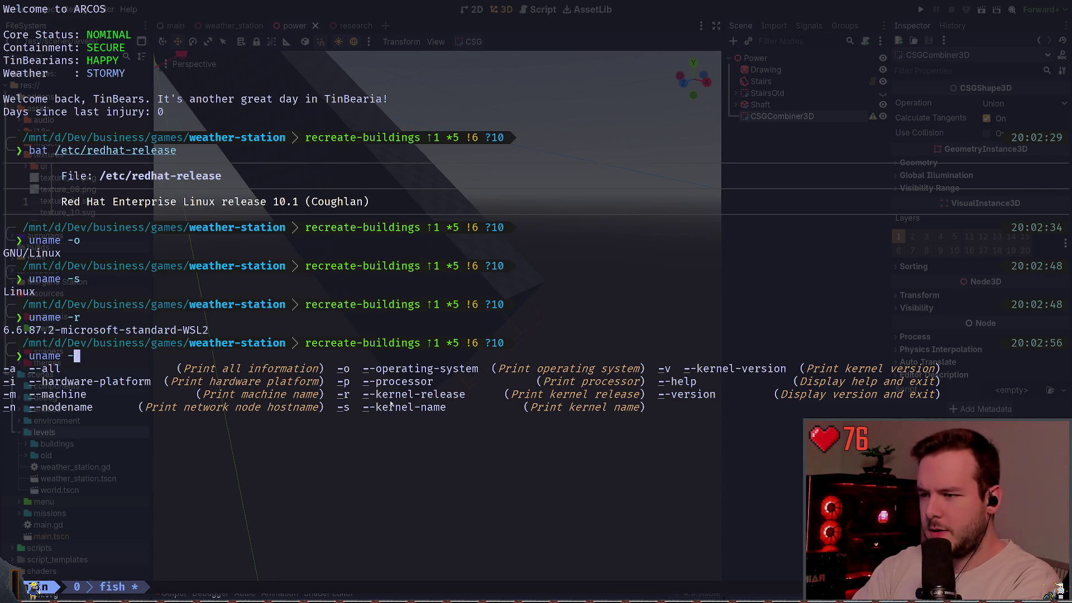
Step: Print the full uname -a line, then try uname completions and clear the prompt
text(a)
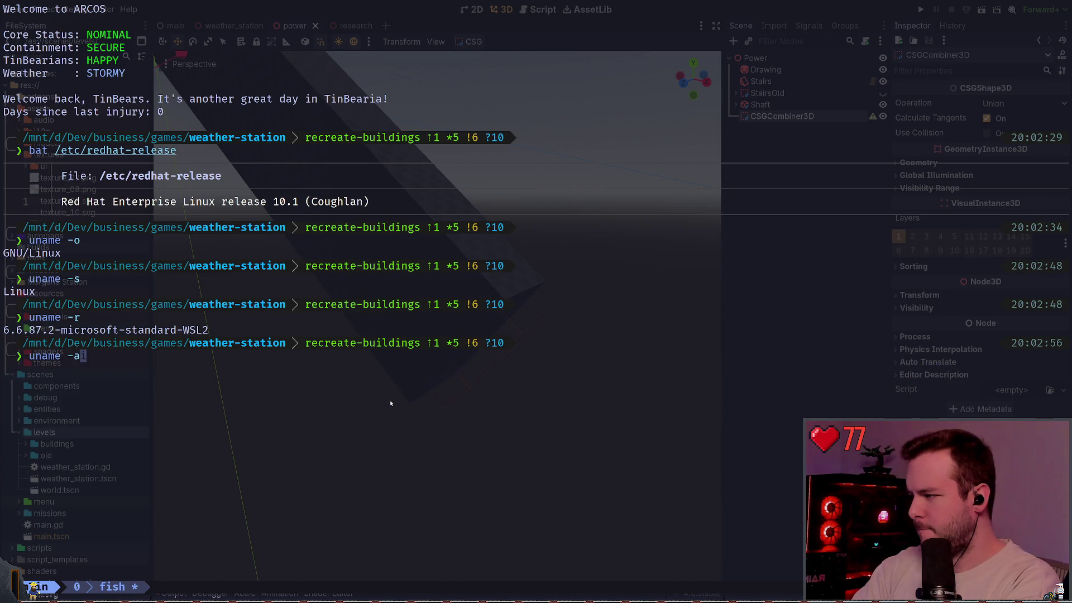
key(Return)
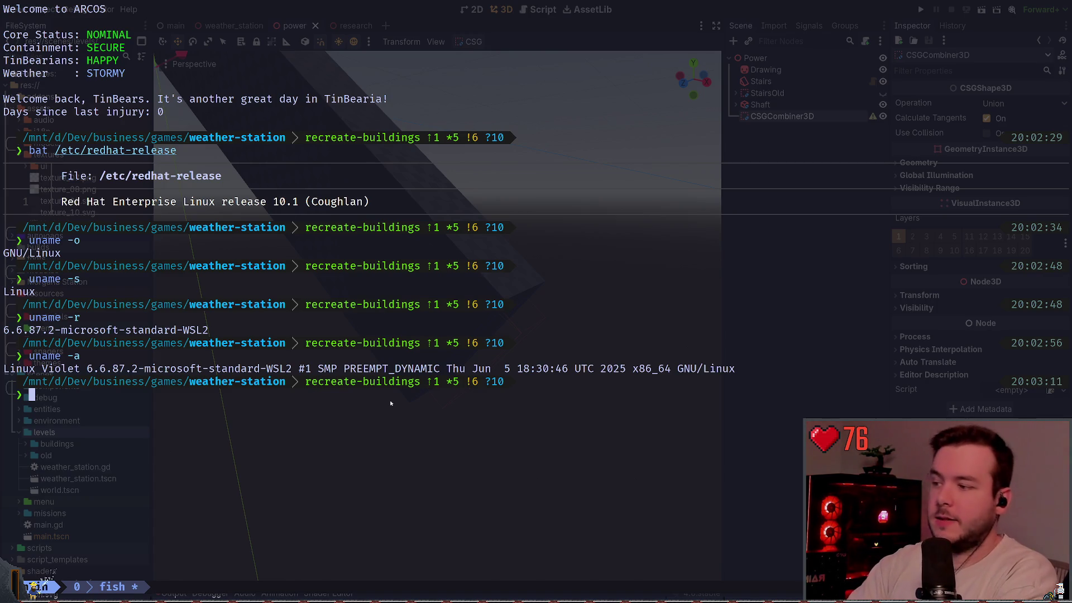
text(un)
key(Tab)
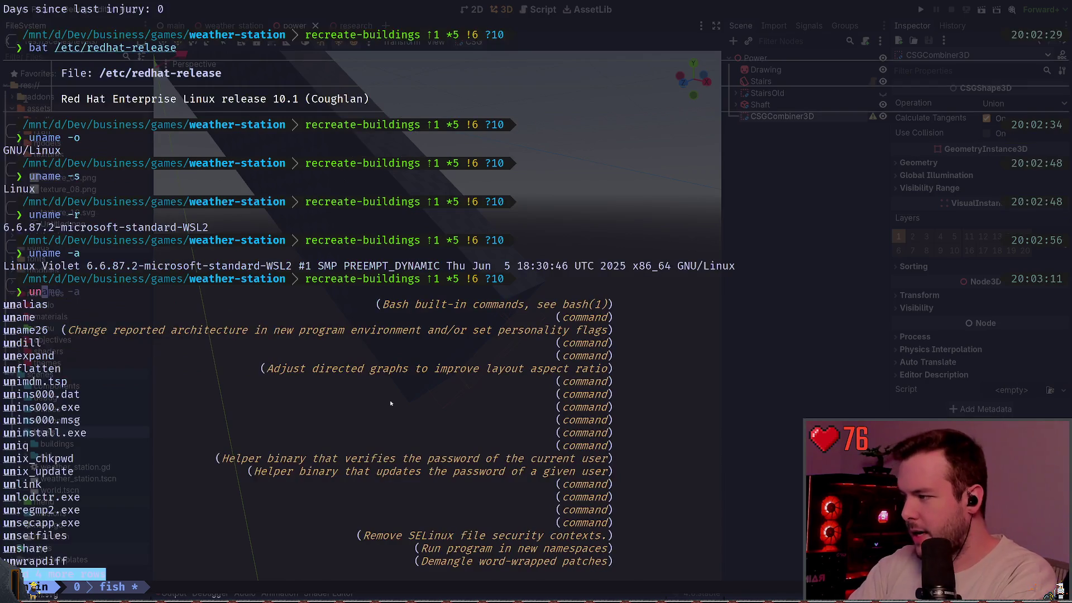
key(Escape)
text(ame)
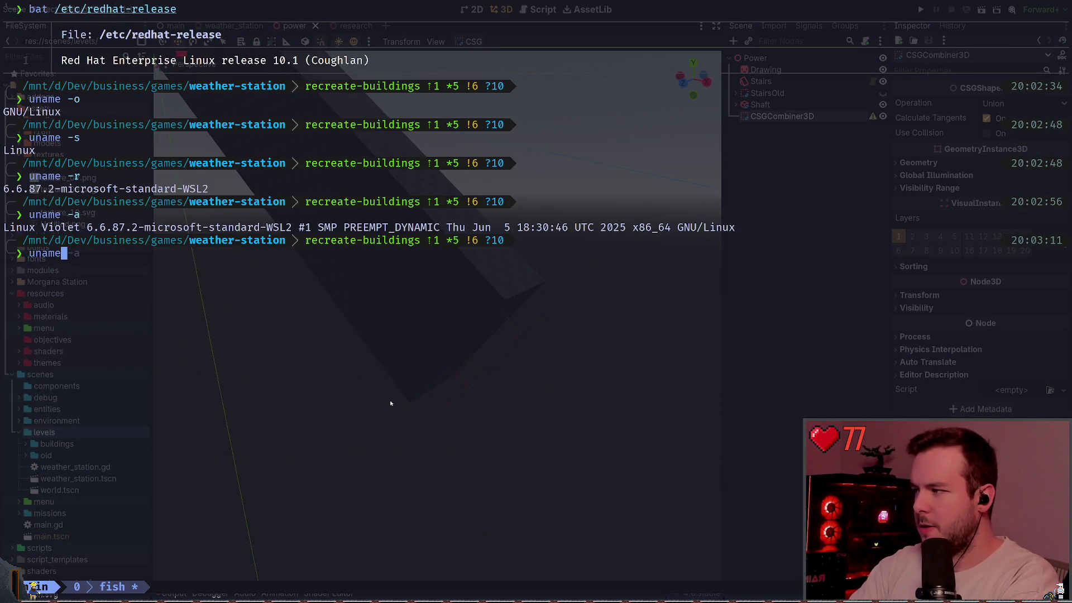
key(Tab)
key(Tab)
text(-)
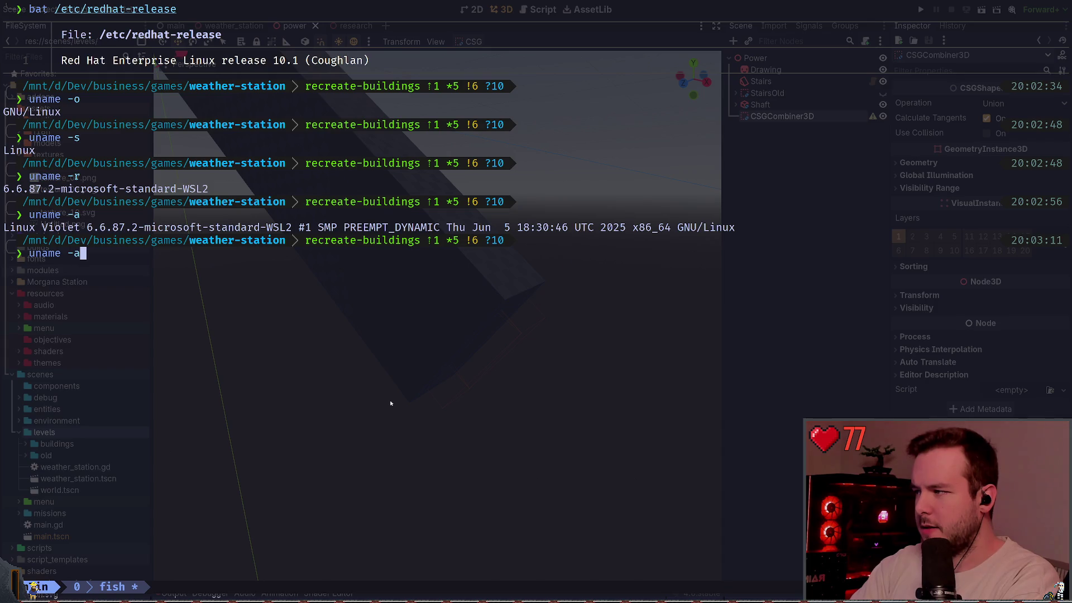
key(Tab)
key(ctrl+c)
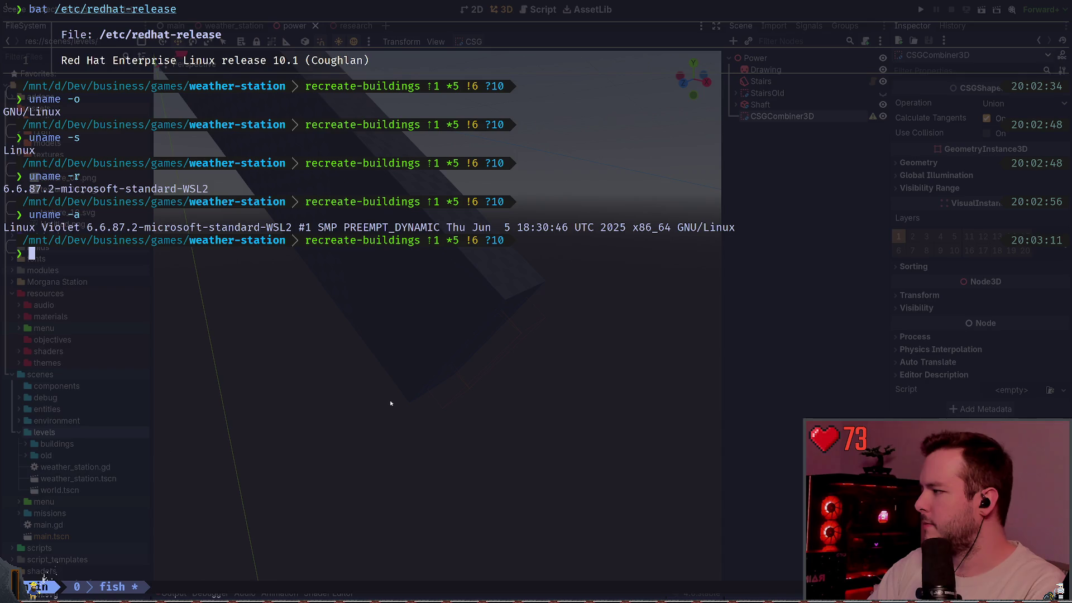
Step: Experiment with cat and uname completions, then clear the prompt with Ctrl+C
text(cat)
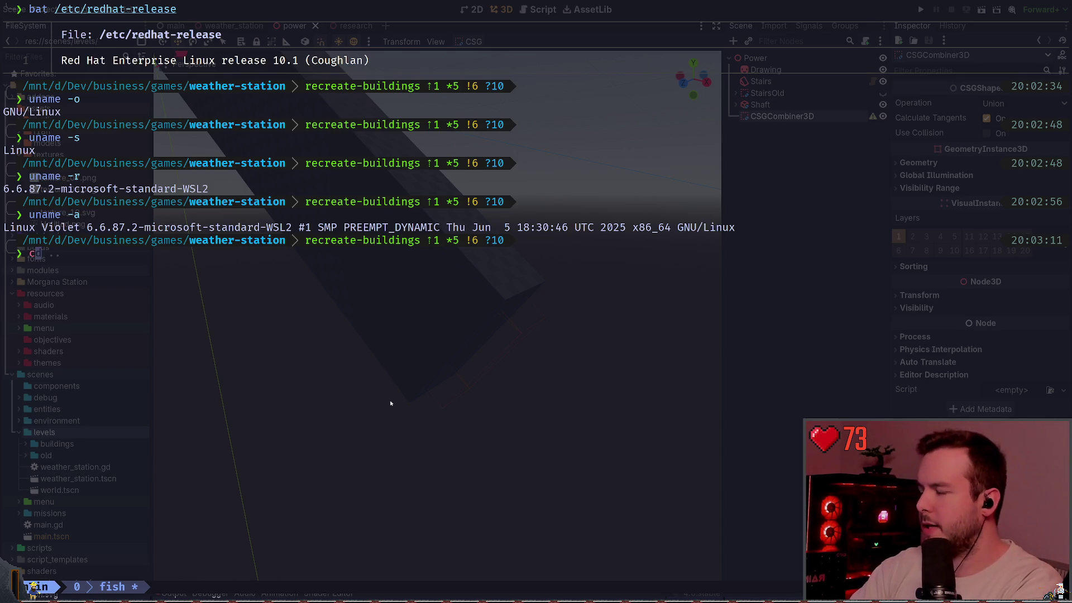
key(BackSpace)
key(BackSpace)
key(BackSpace)
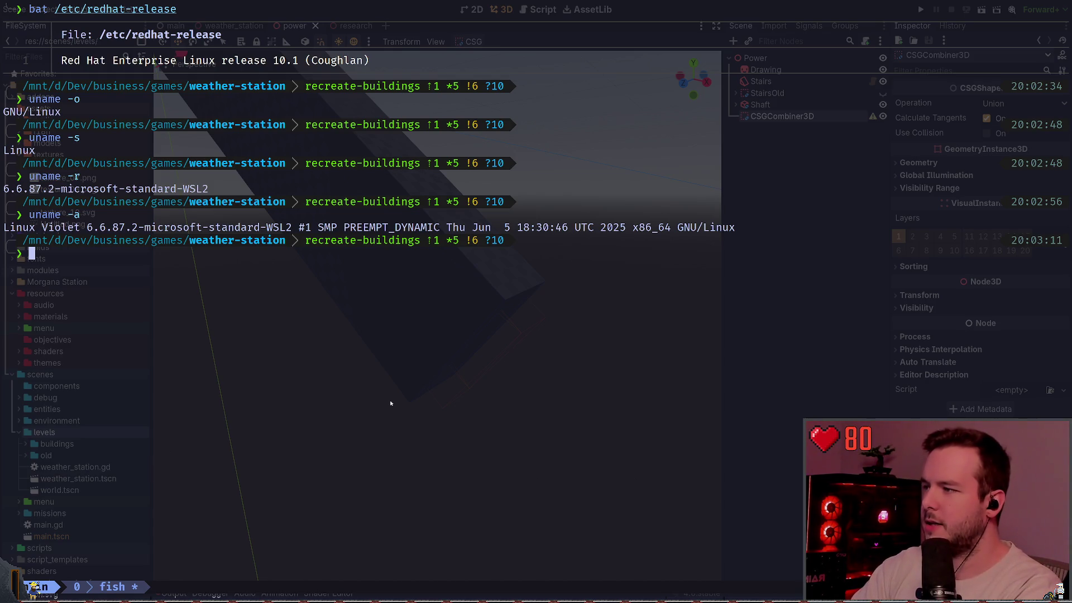
text(uname -)
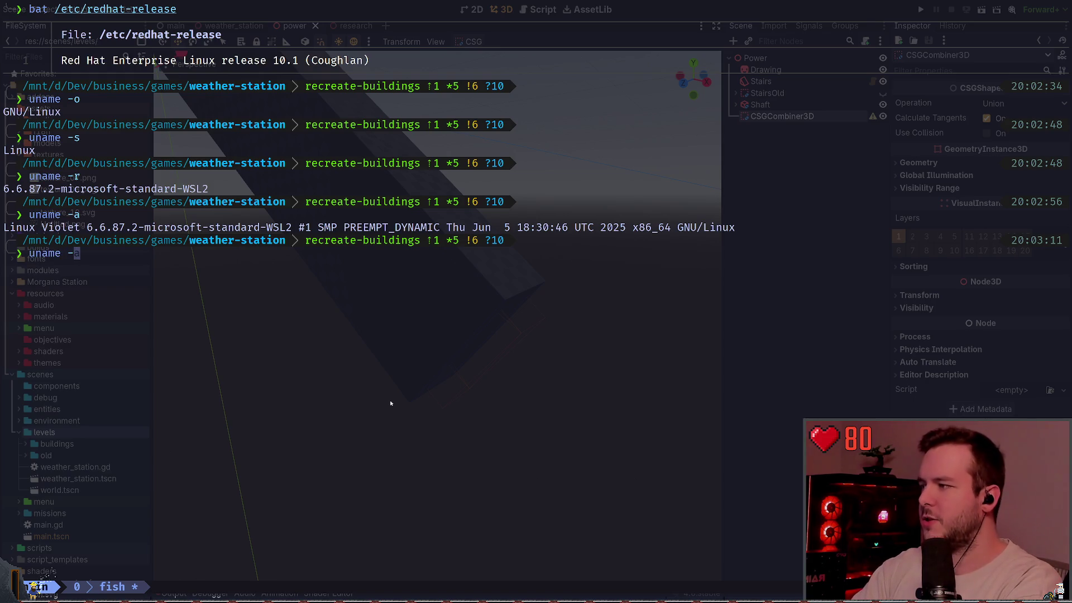
key(BackSpace)
key(BackSpace)
key(BackSpace)
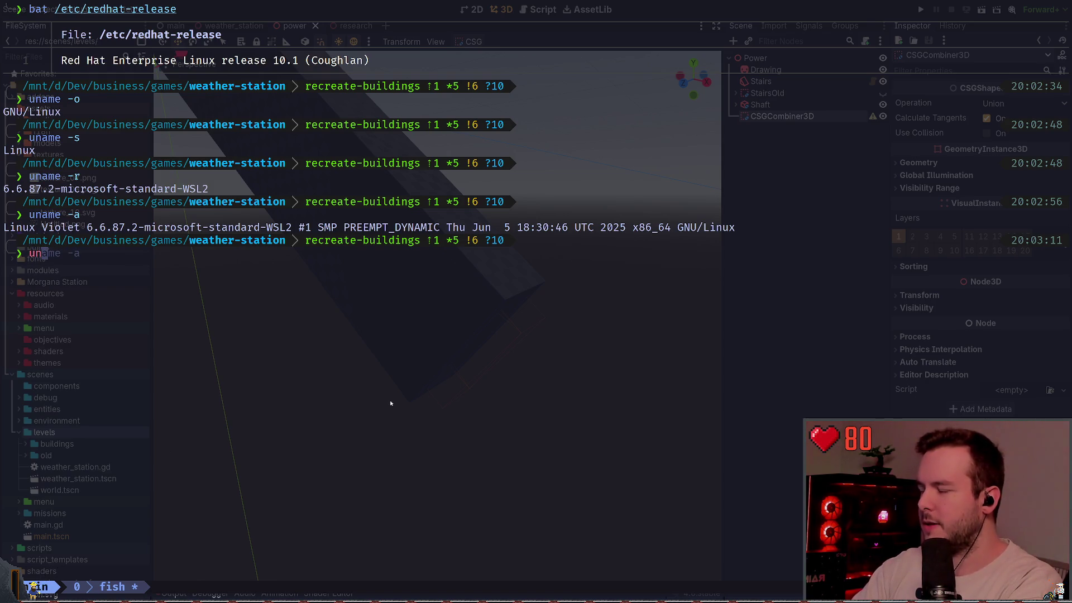
key(Tab)
text(ame)
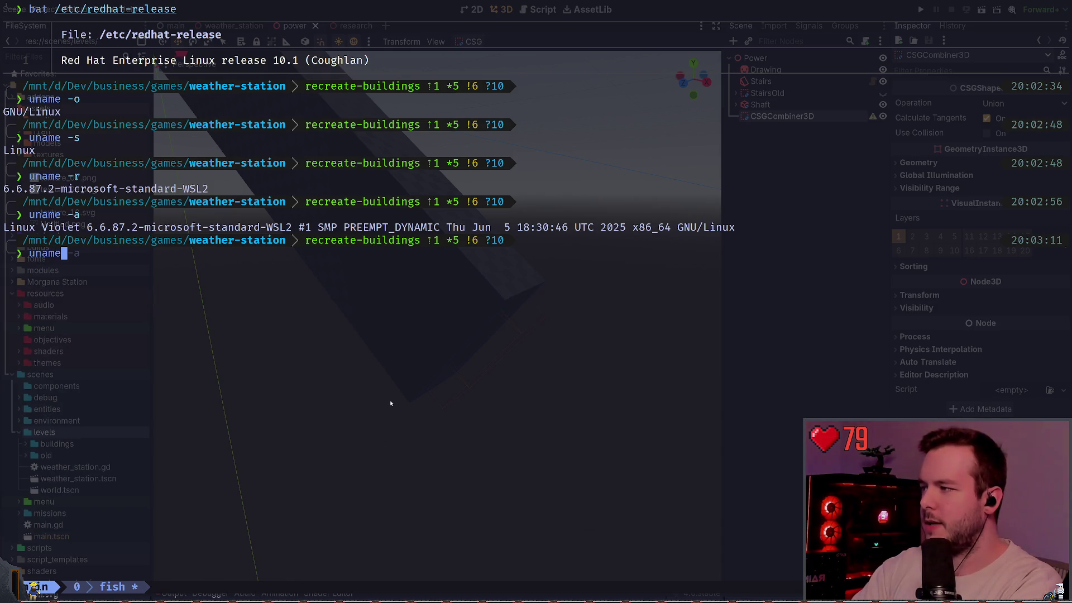
key(Tab)
key(ctrl+c)
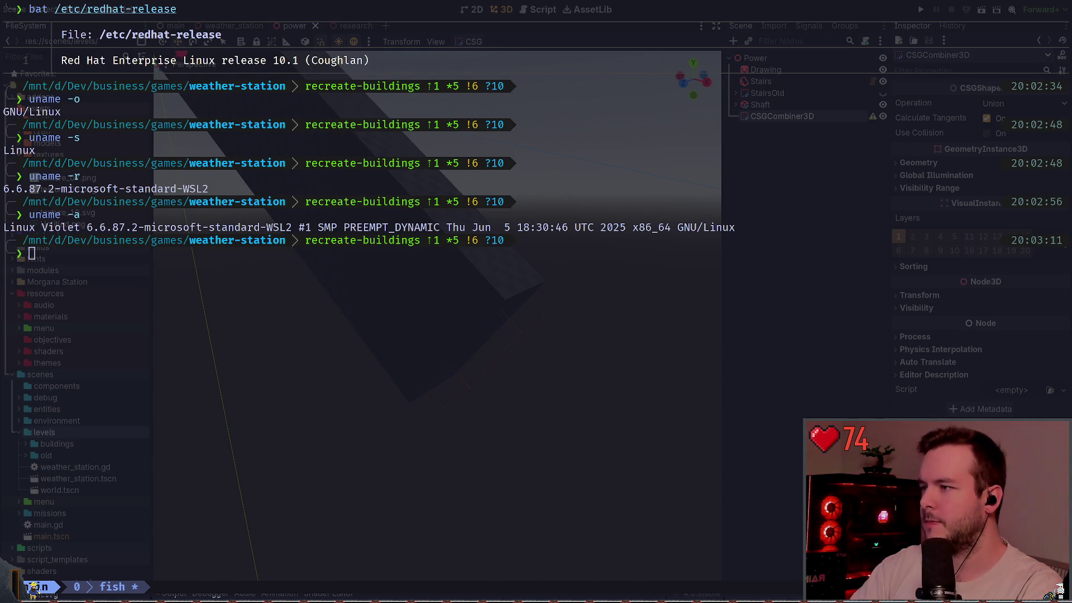
Step: Exit tmux and WSL to return to PowerShell
key(super+grave)
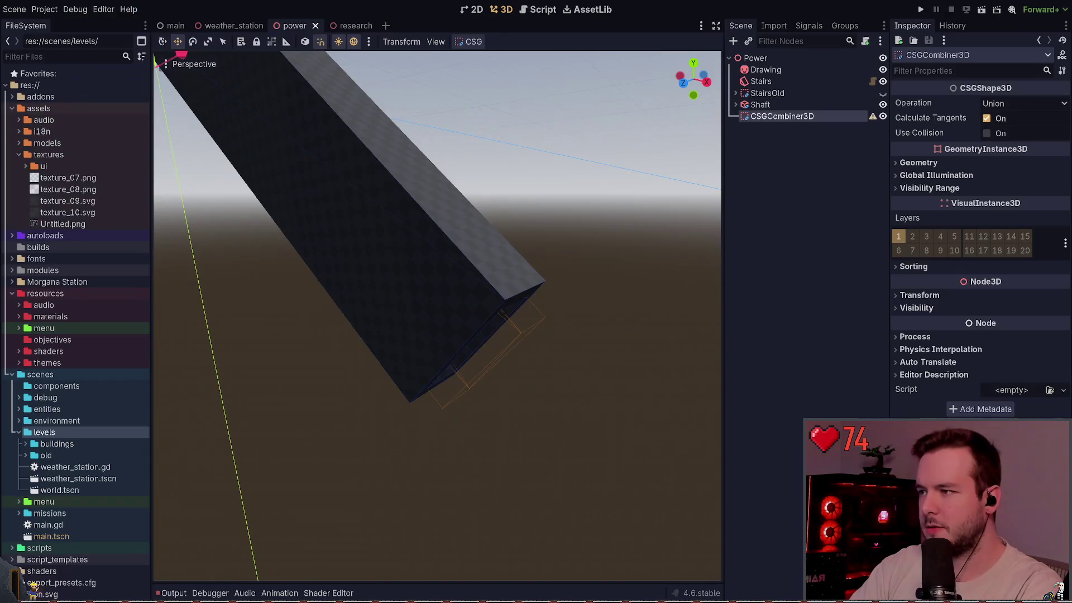
key(super+grave)
text(exit)
key(Return)
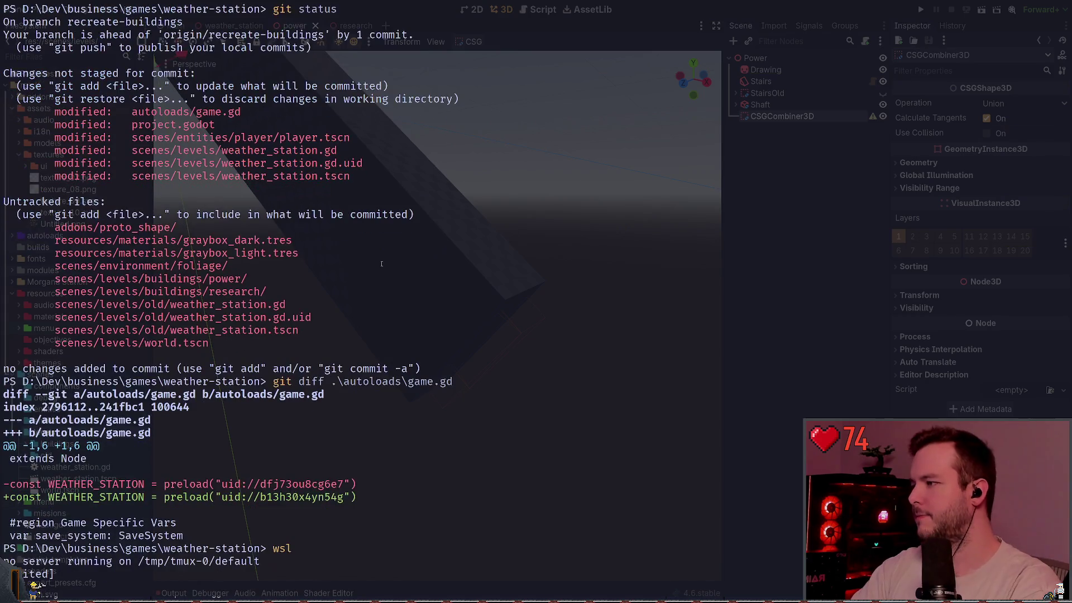
text(exit)
key(Return)
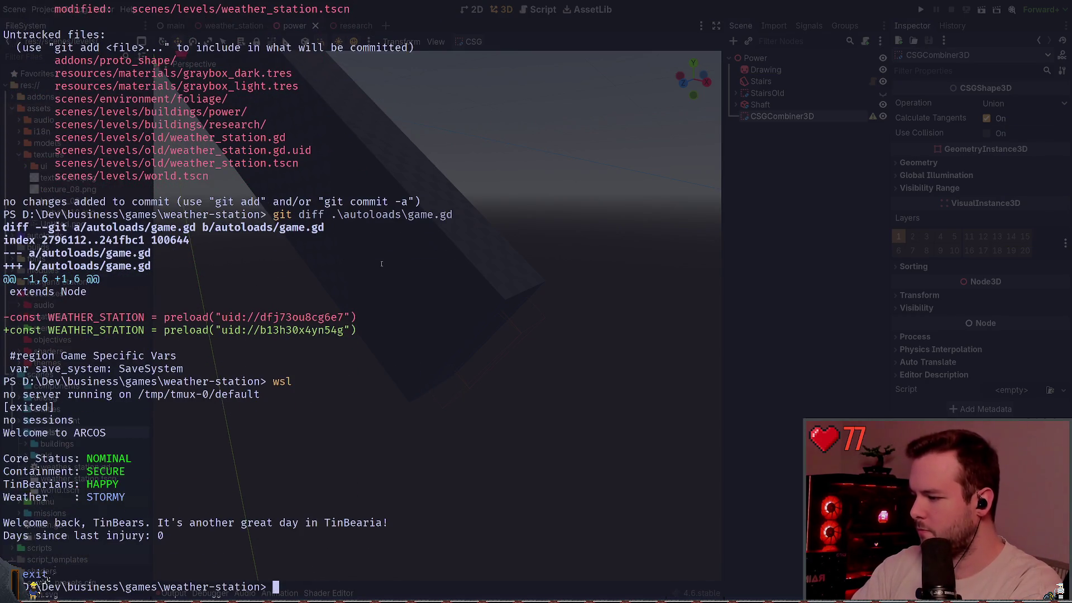
Step: Run git status on branch recreate-buildings and hide the terminal over Godot
text(git status)
key(Return)
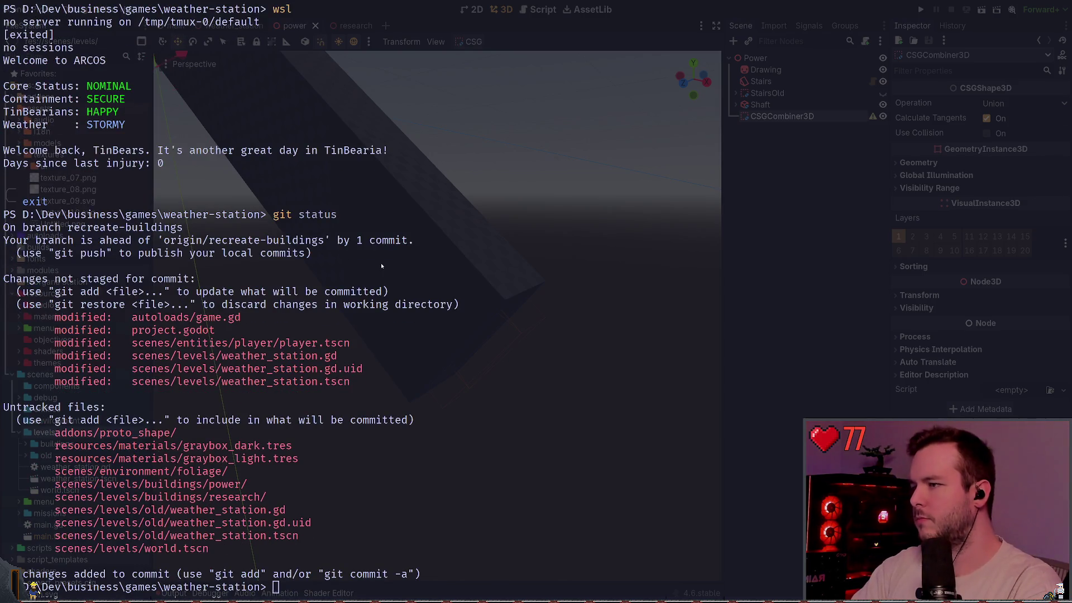
key(super+grave)
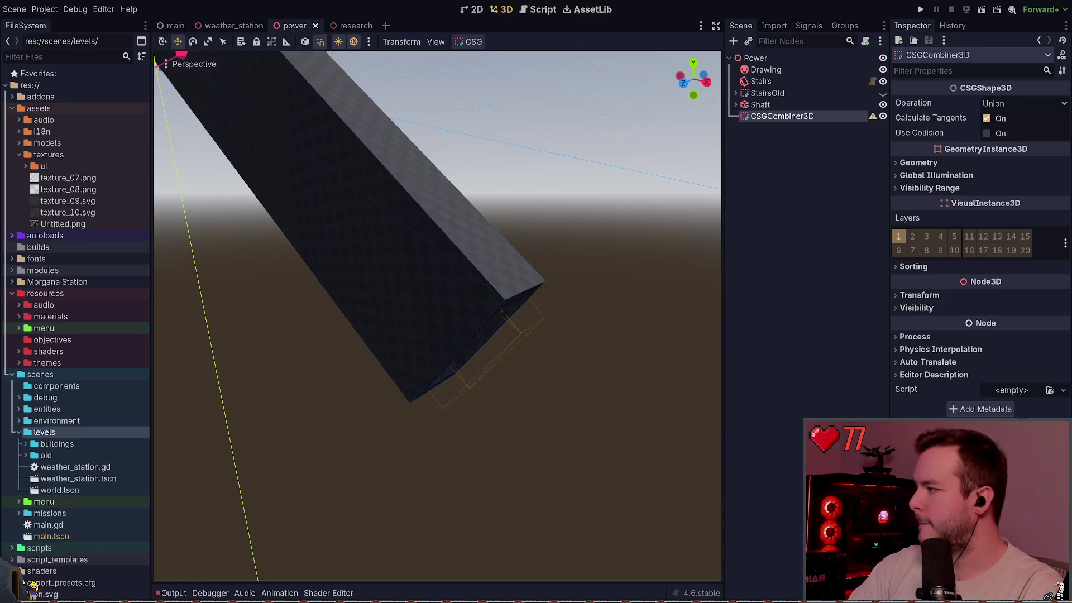
Step: Reposition the CSGCombiner3D near the shaft with its plane handle, undoing two attempts
key(w)
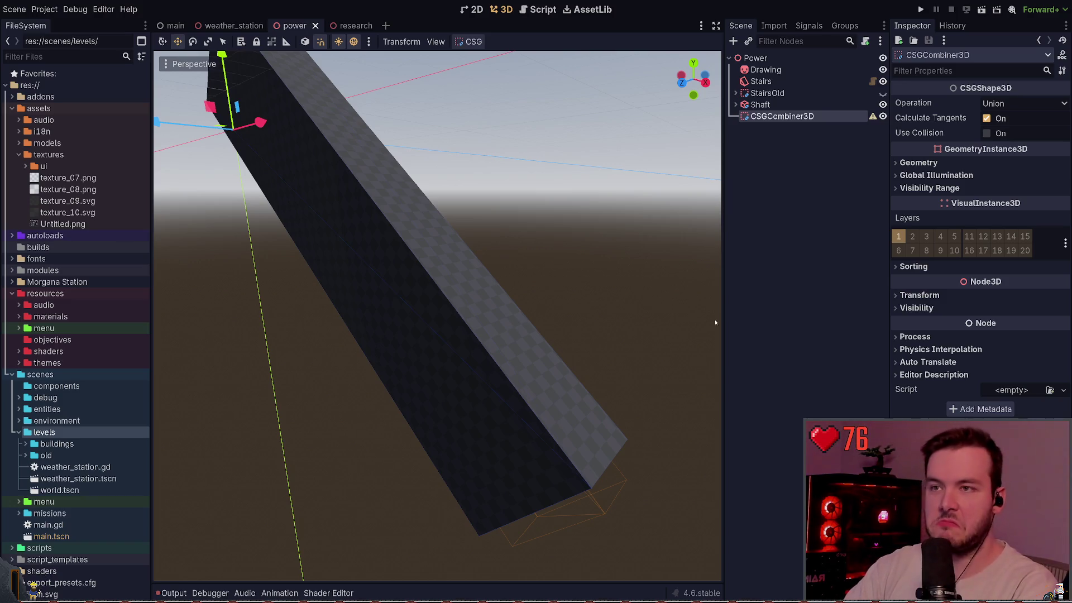
drag(532, 215, 526, 212)
drag(237, 134, 581, 390)
drag(541, 298, 541, 298)
key(ctrl+z)
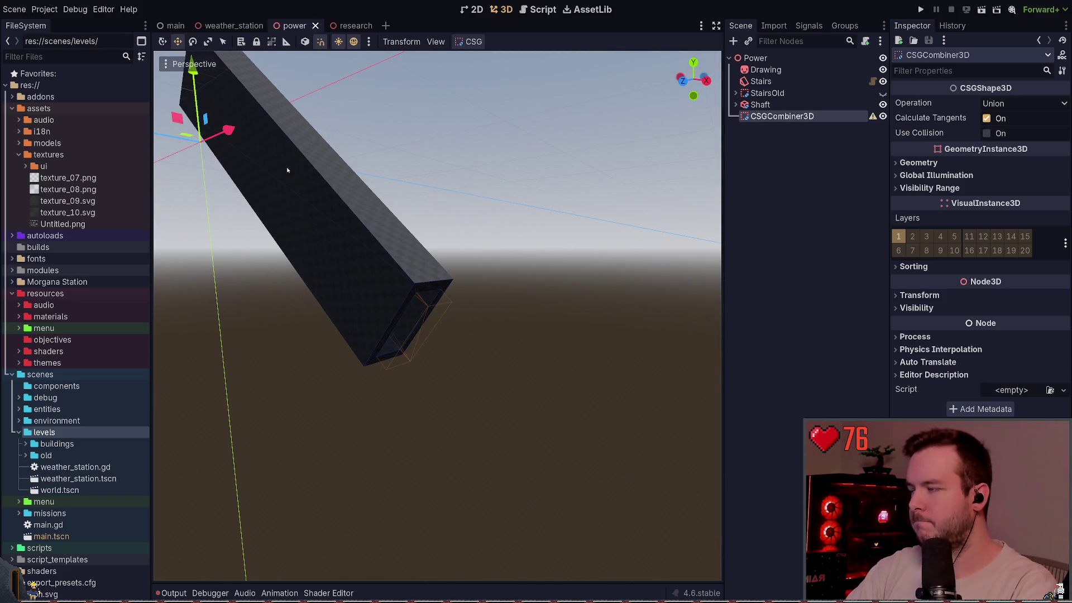
mouse_move(194, 135)
mouse_down()
mouse_move(491, 461)
mouse_move(500, 418)
mouse_up()
key(ctrl+z)
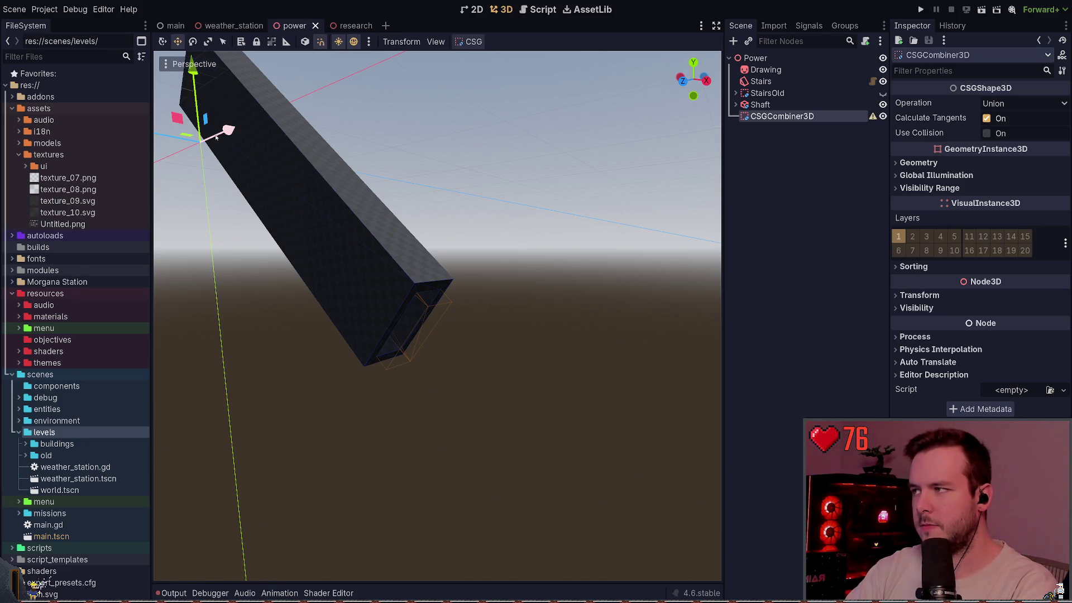
mouse_move(216, 137)
mouse_down()
mouse_move(486, 411)
mouse_move(500, 367)
mouse_move(464, 299)
mouse_up()
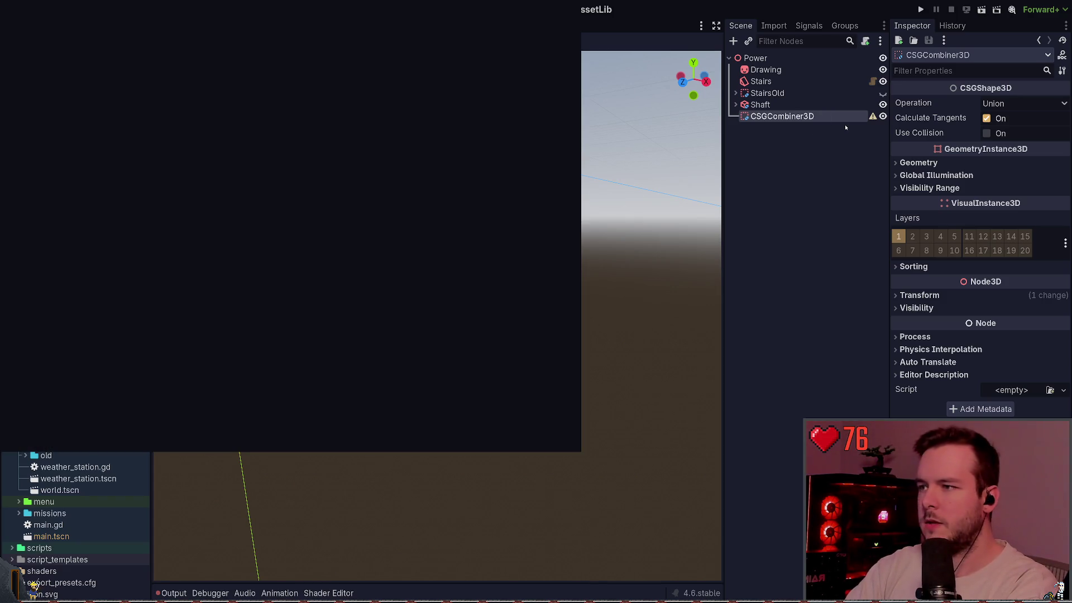
key(Return)
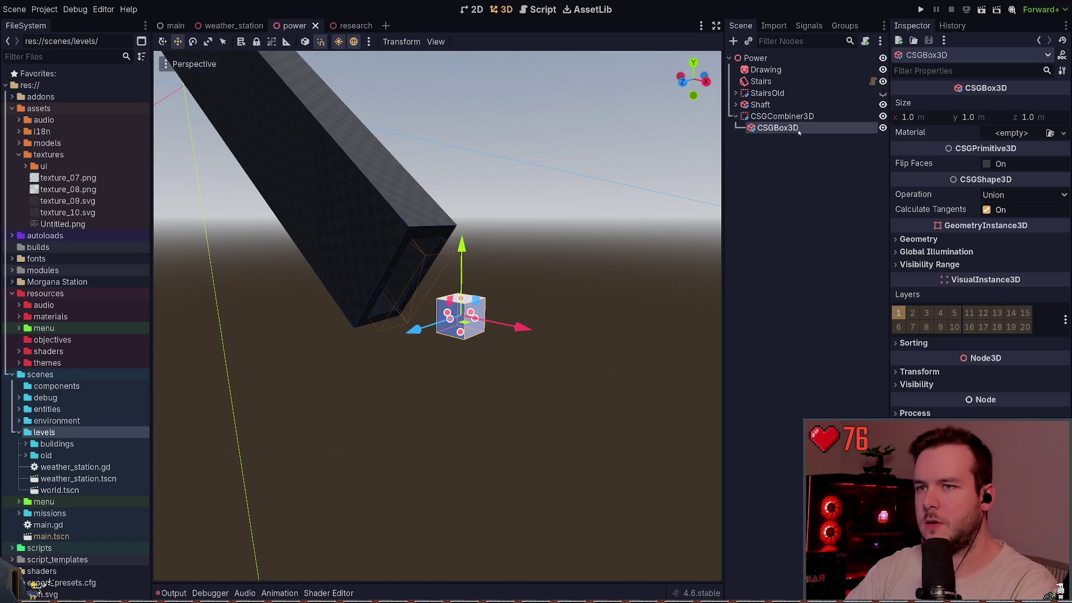
key(F2)
text(Wall)
key(Return)
key(ctrl+s)
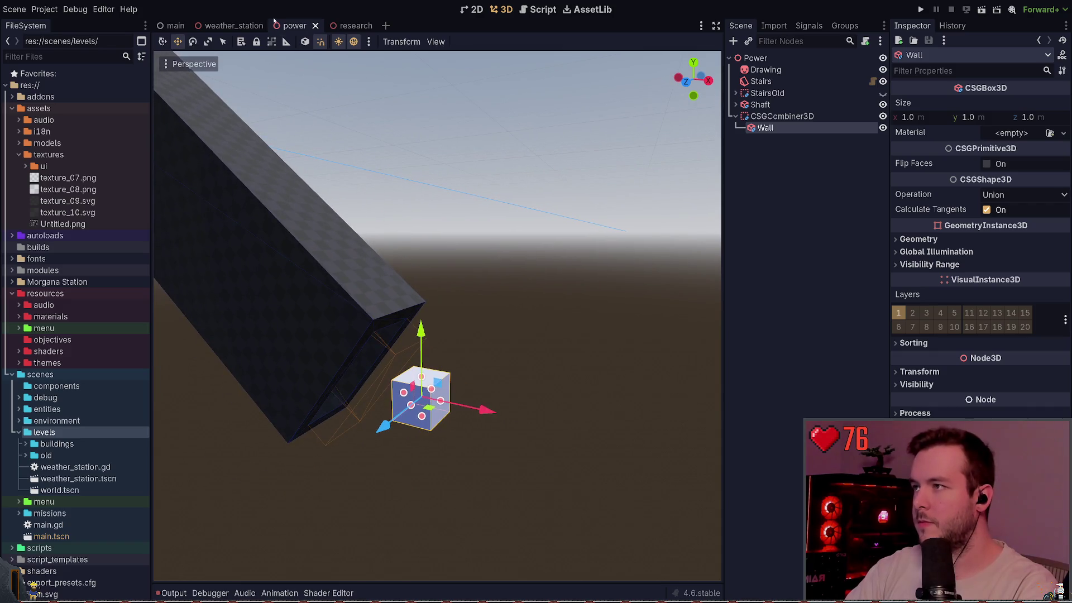
click(233, 26)
click(356, 26)
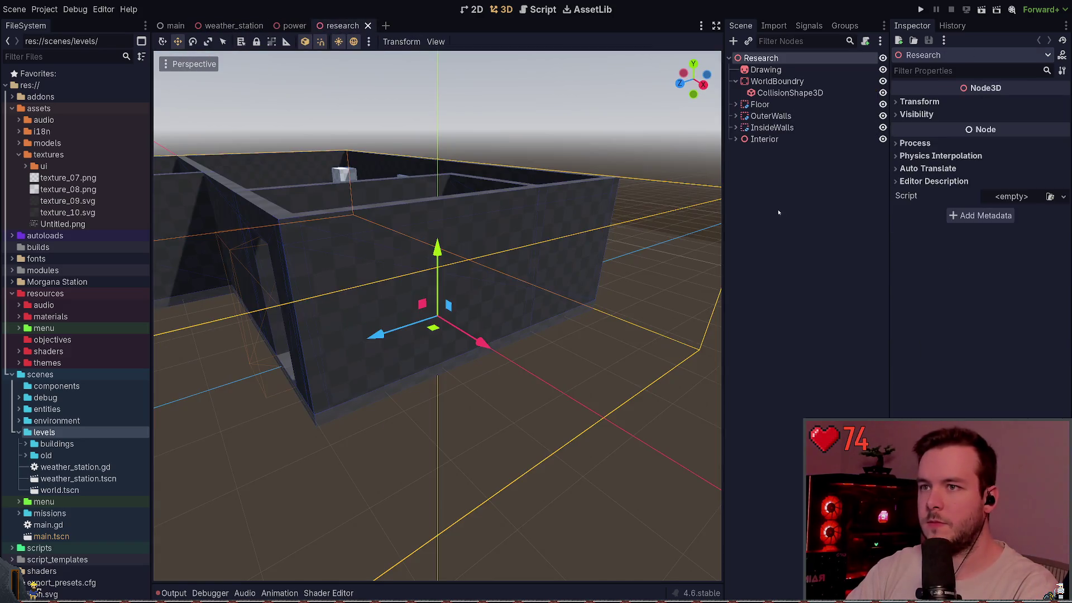
click(735, 115)
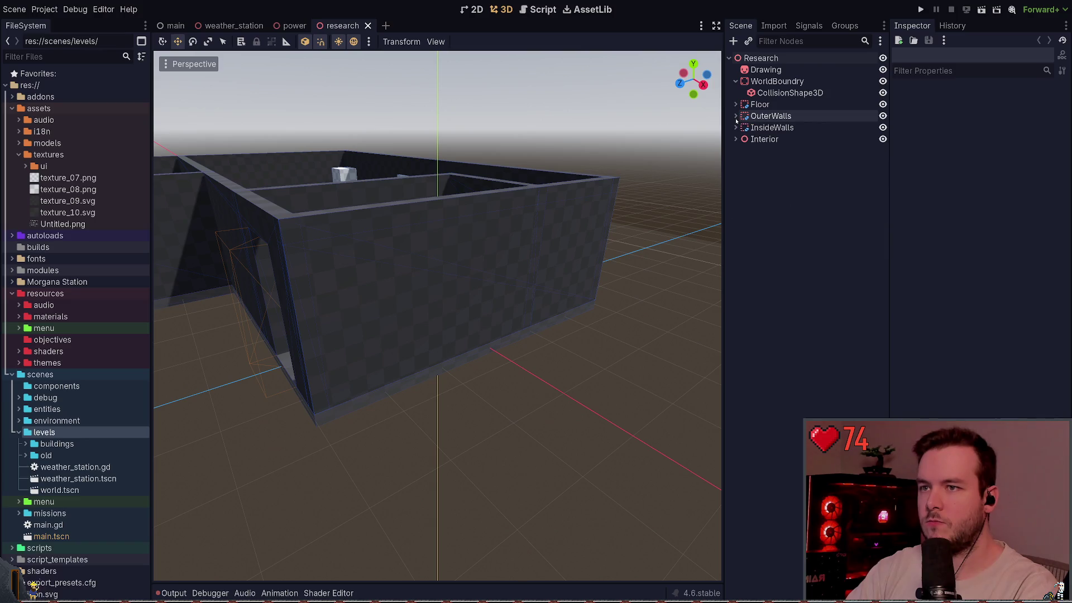
click(736, 128)
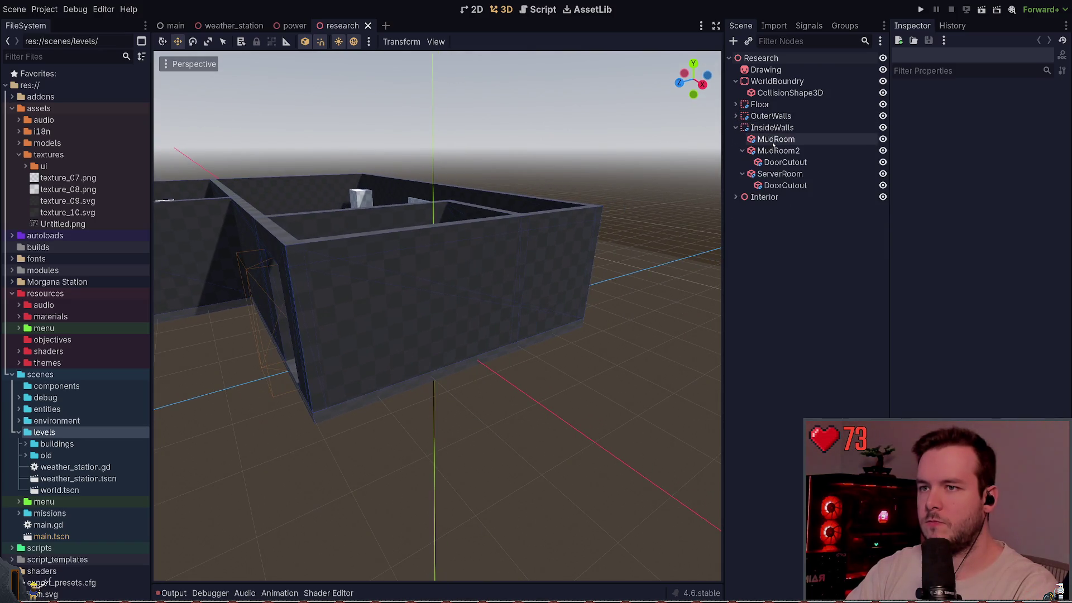
click(736, 127)
click(736, 116)
click(760, 127)
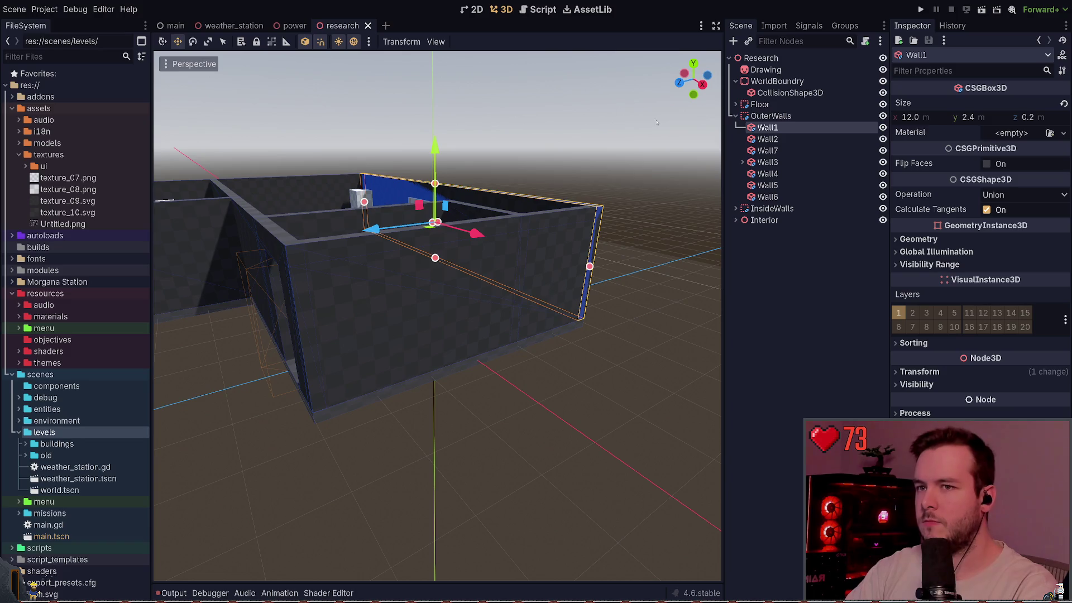
click(735, 116)
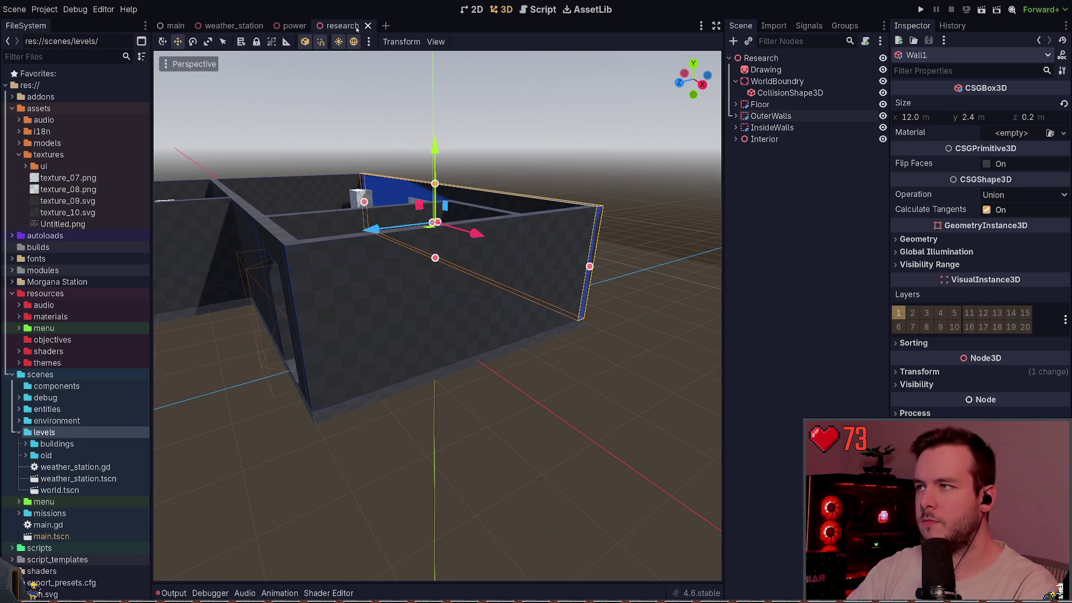
click(781, 115)
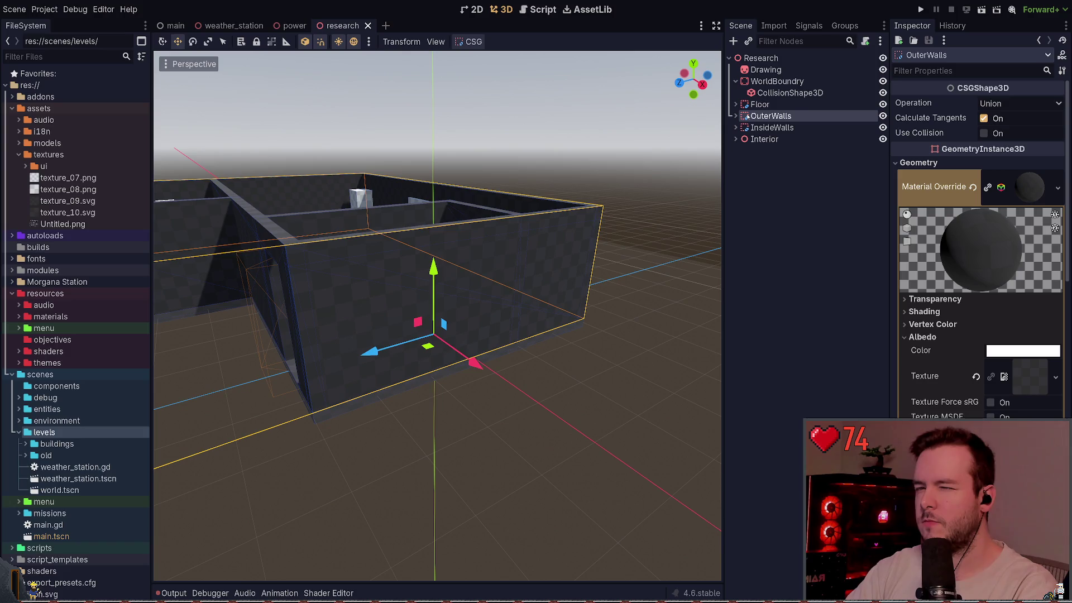
click(291, 25)
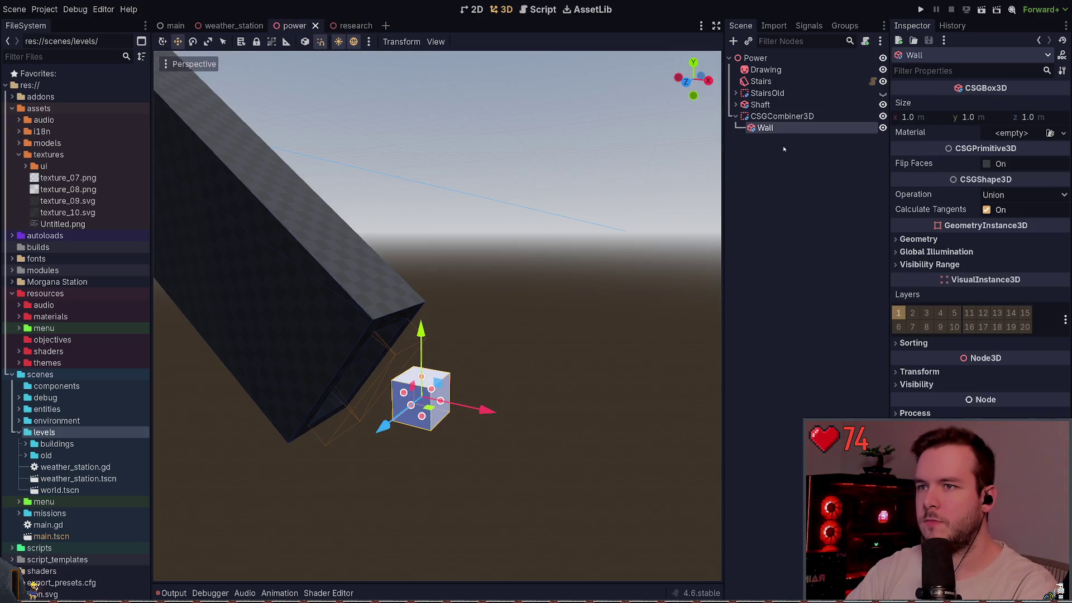
Step: Paste the 12 m Wall1 under CSGCombiner3D and delete the small Wall cube
click(770, 118)
key(ctrl+v)
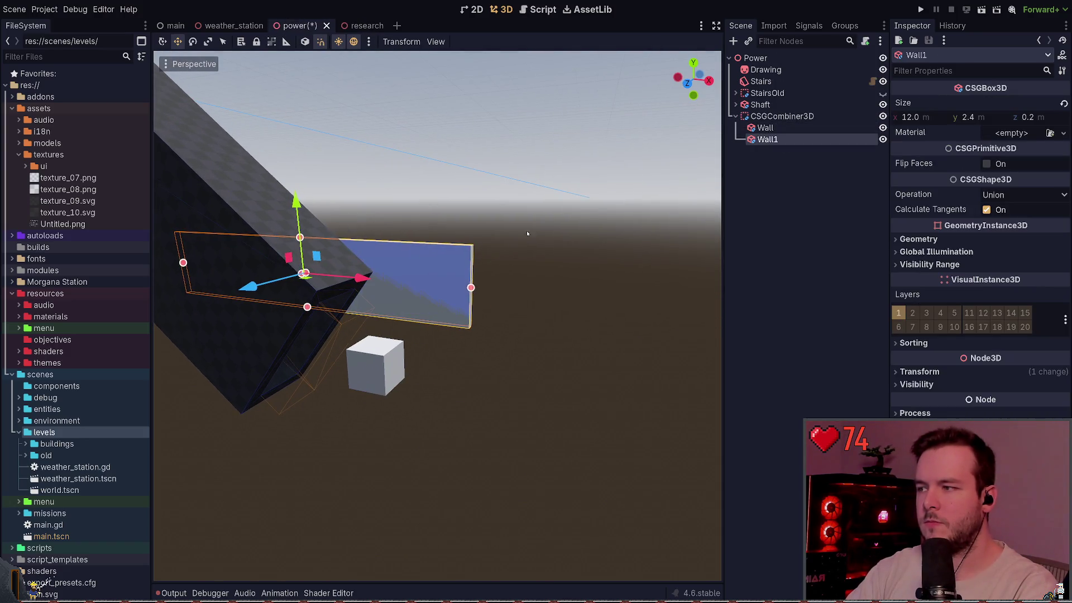
mouse_move(310, 281)
mouse_down()
mouse_move(580, 376)
mouse_move(570, 342)
mouse_move(537, 336)
mouse_move(520, 289)
mouse_up()
click(391, 366)
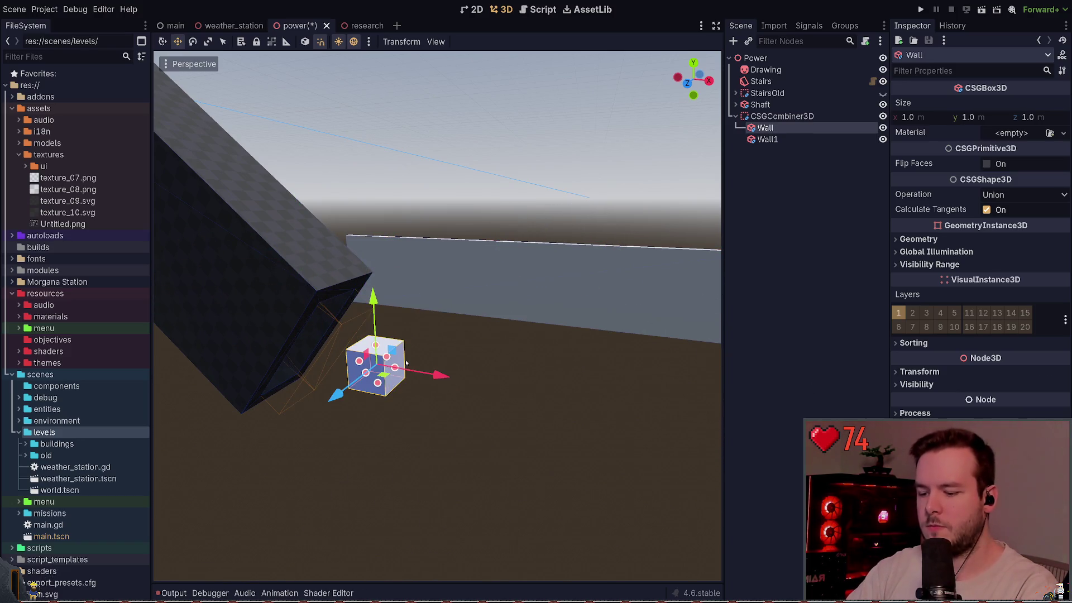
key(Delete)
Step: Rename the CSGCombiner3D node to LowerWalls
click(773, 115)
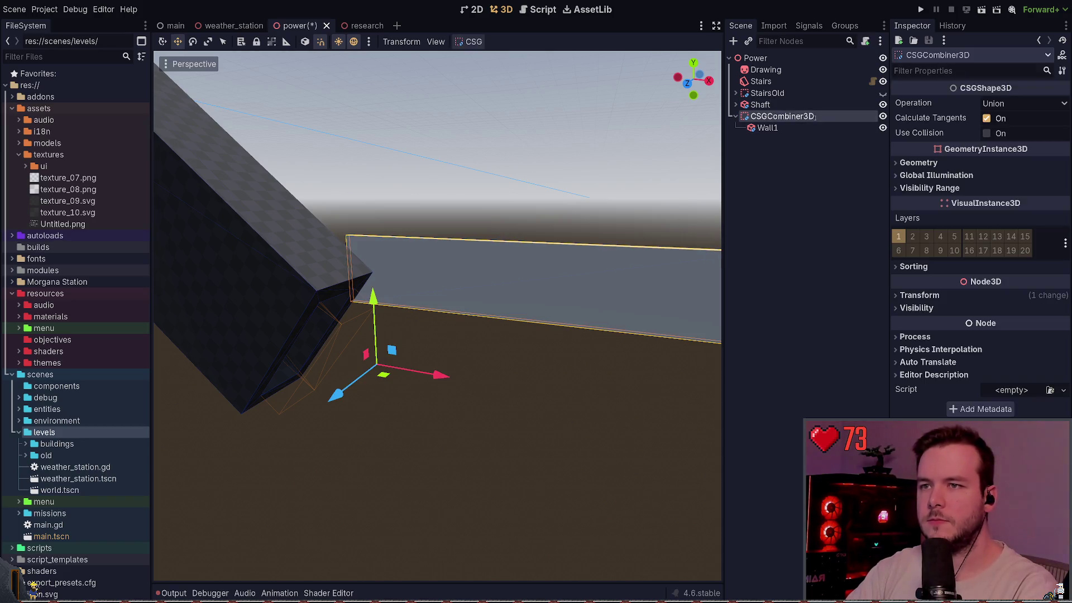
text(Walls)
key(Return)
key(ctrl+s)
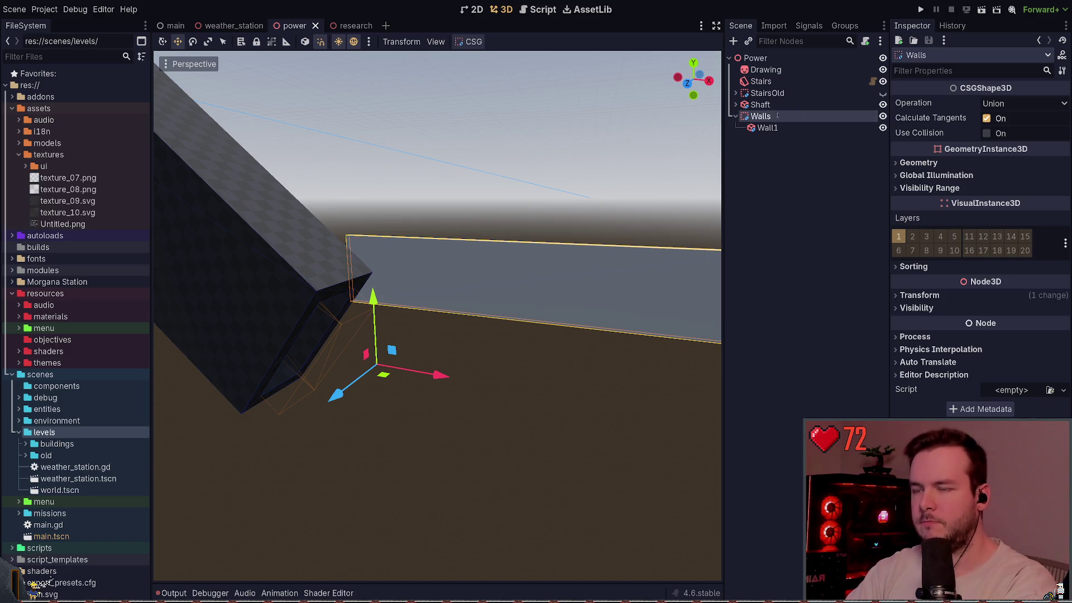
key(Home)
text(Lower)
key(Return)
key(ctrl+s)
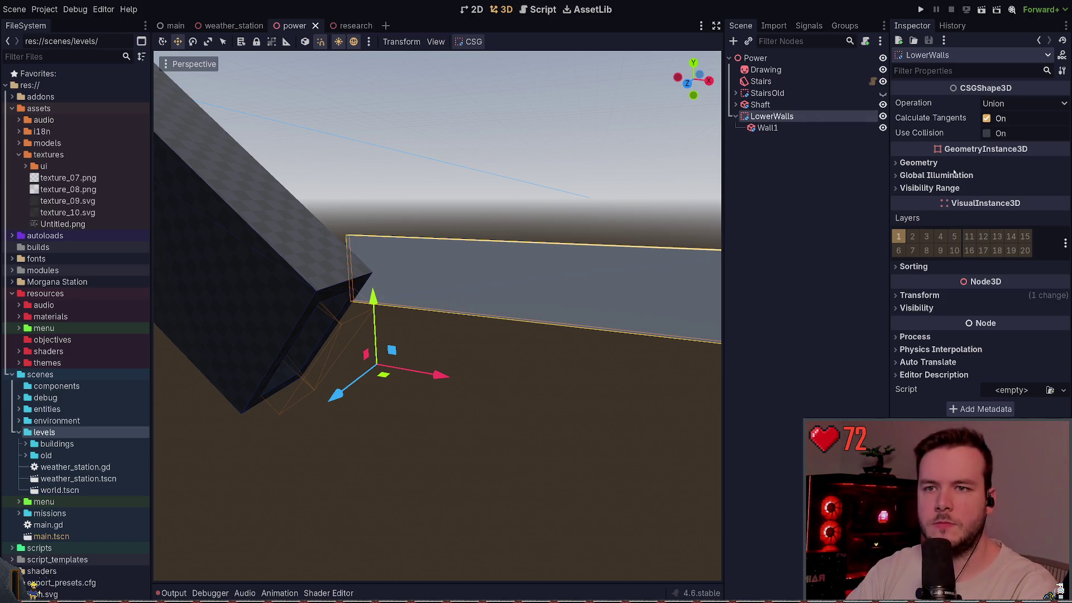
Step: Give LowerWalls the dark Geometry Material Override, then select Wall1 and orbit to face it
click(953, 165)
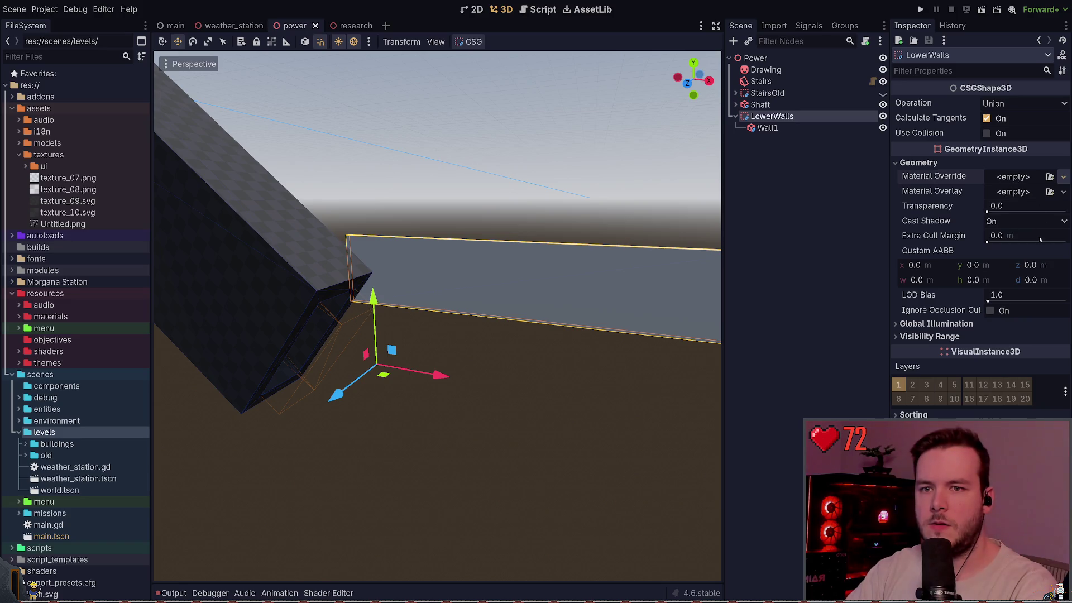
drag(479, 178, 479, 268)
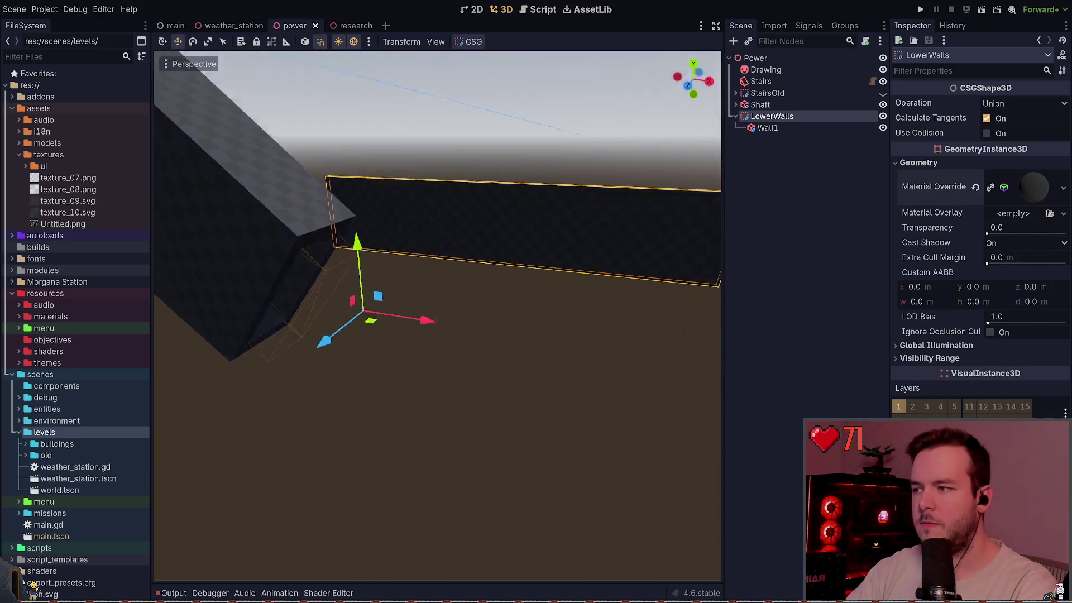
mouse_move(325, 338)
mouse_down()
mouse_move(361, 343)
mouse_move(437, 490)
mouse_up()
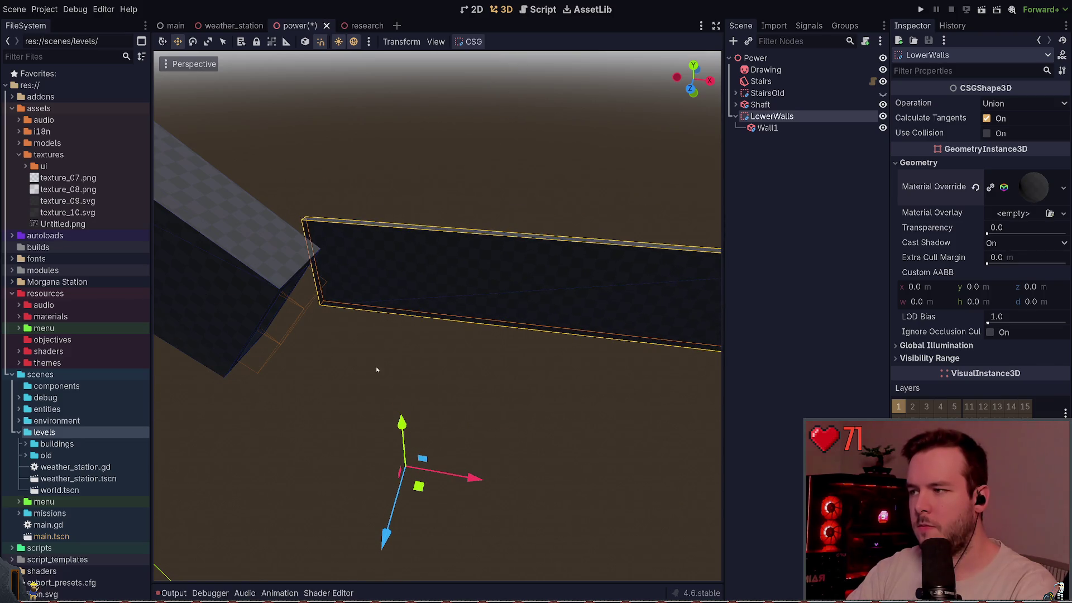
mouse_move(377, 369)
mouse_down()
mouse_move(314, 326)
mouse_move(749, 148)
mouse_up()
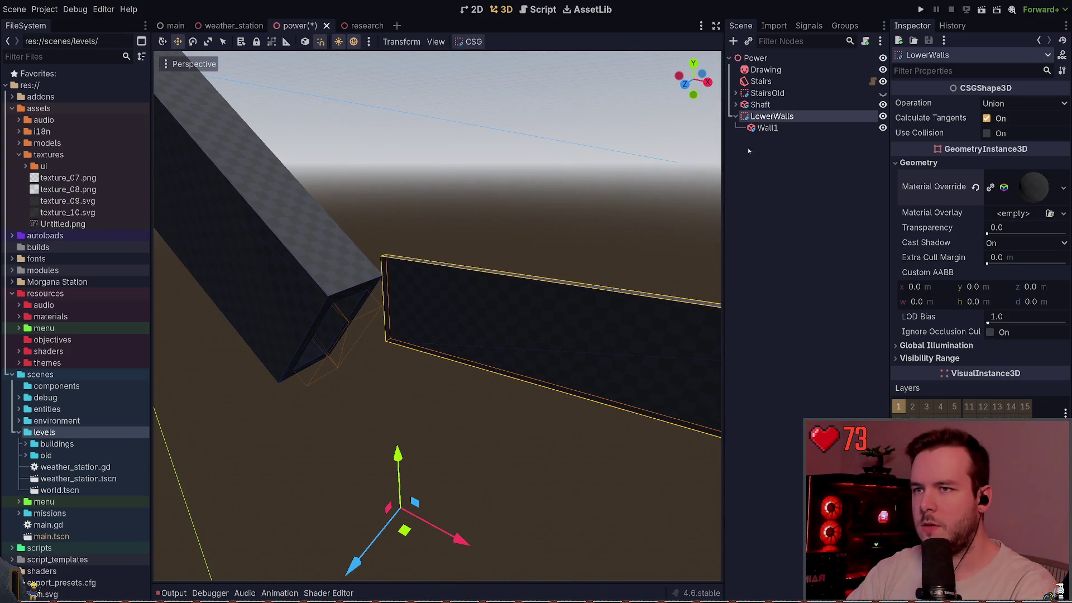
click(767, 127)
drag(581, 414, 560, 398)
Step: Resize Wall1 to 0.2 m in x and 3.0 m in z
key(e)
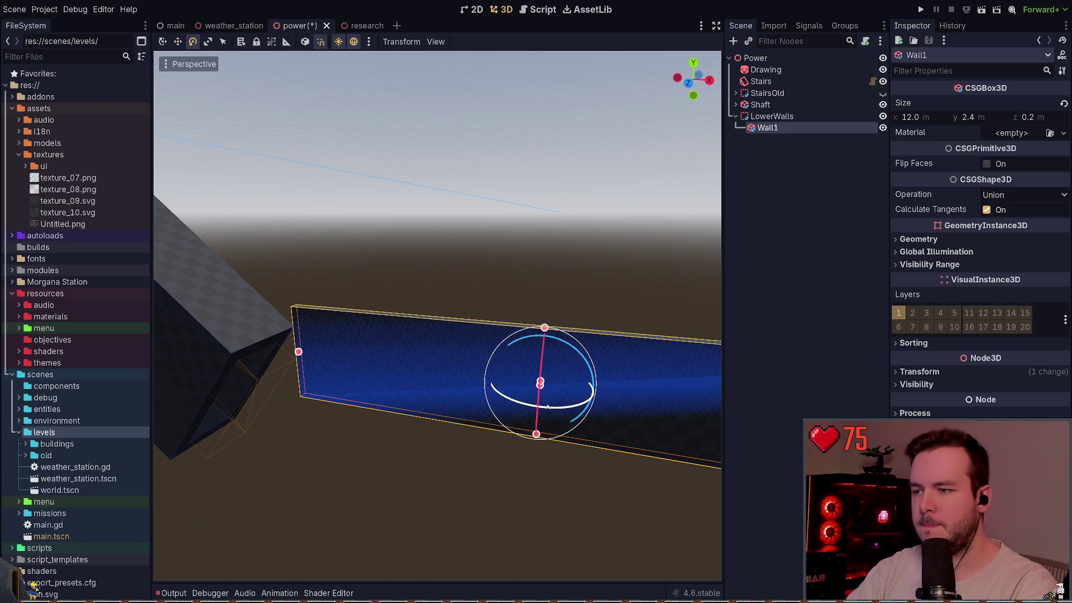
key(w)
click(910, 117)
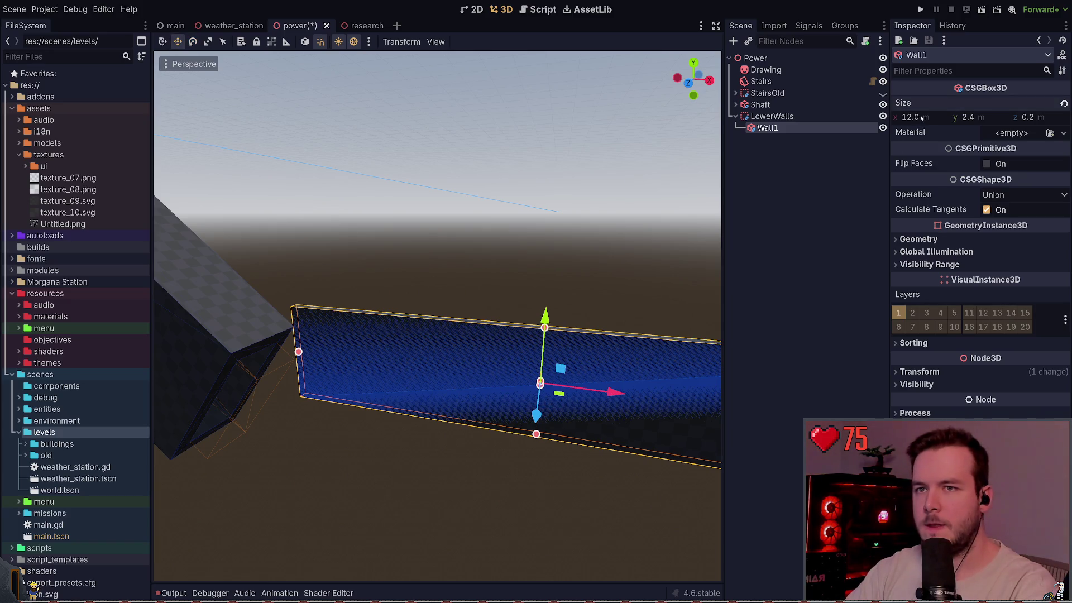
text(1)
key(Return)
key(ctrl+z)
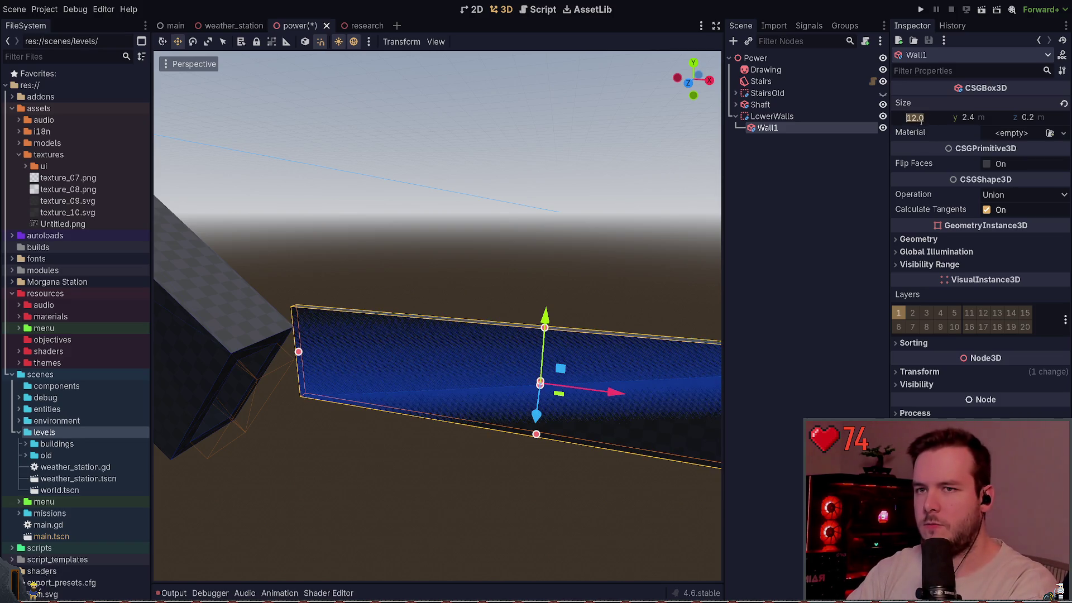
text(0.2 m)
key(Return)
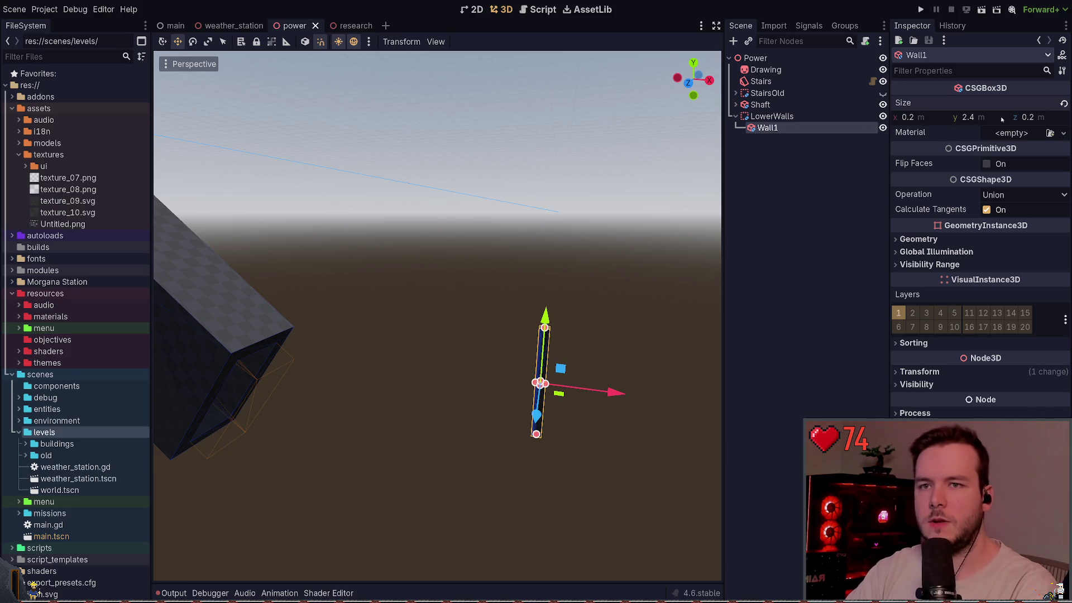
text(5)
key(Return)
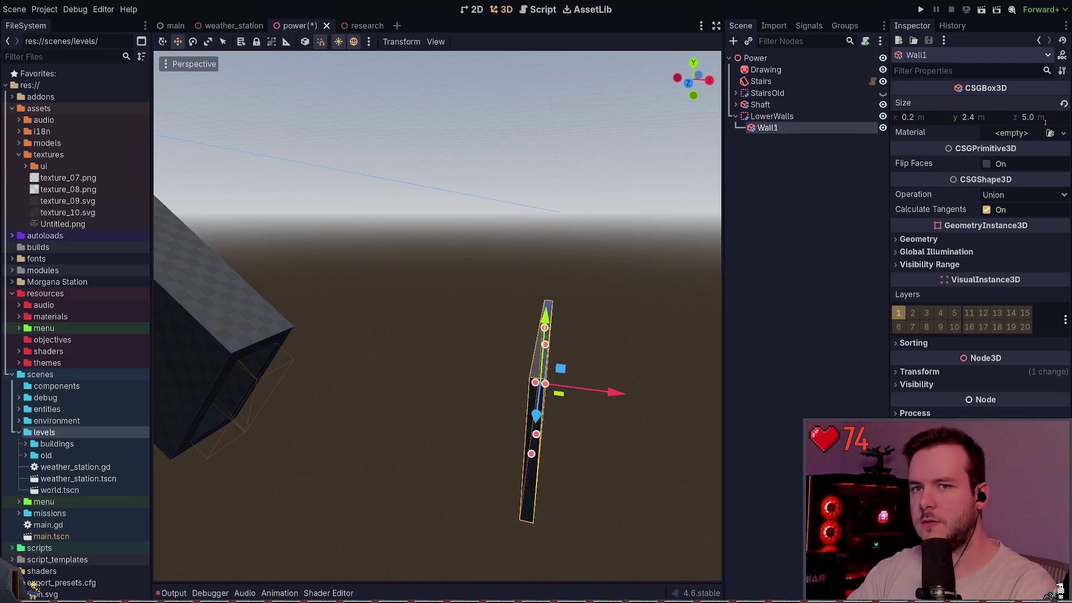
drag(569, 203, 960, 156)
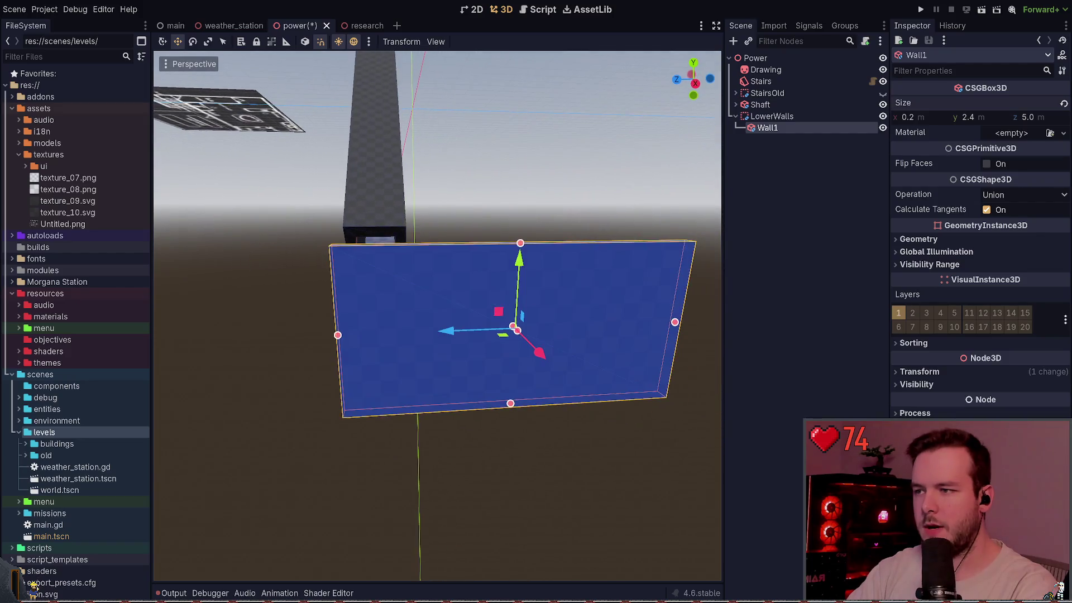
text(3)
key(Return)
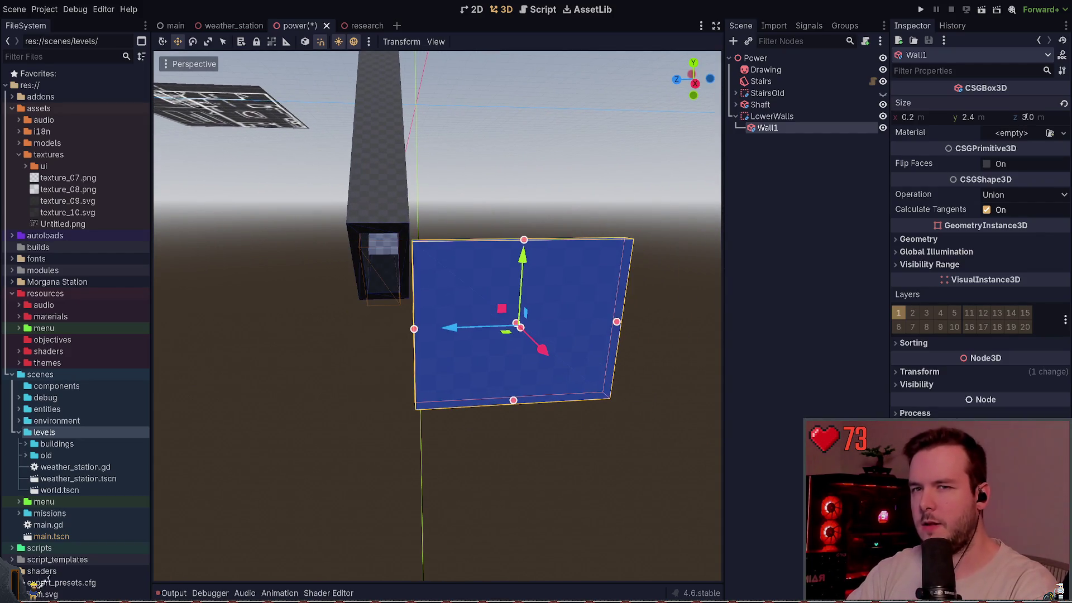
Step: Move Wall1 against the base of the shaft
scroll(437, 315, down, 3)
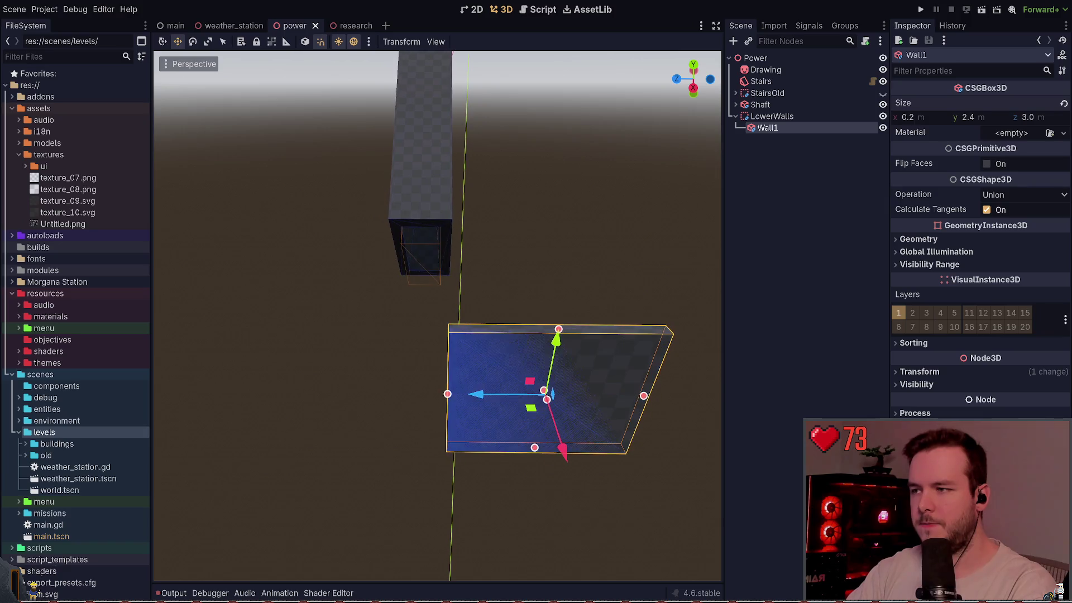
mouse_move(531, 414)
mouse_down()
mouse_move(502, 280)
mouse_move(436, 224)
mouse_up()
scroll(490, 266, up, 2)
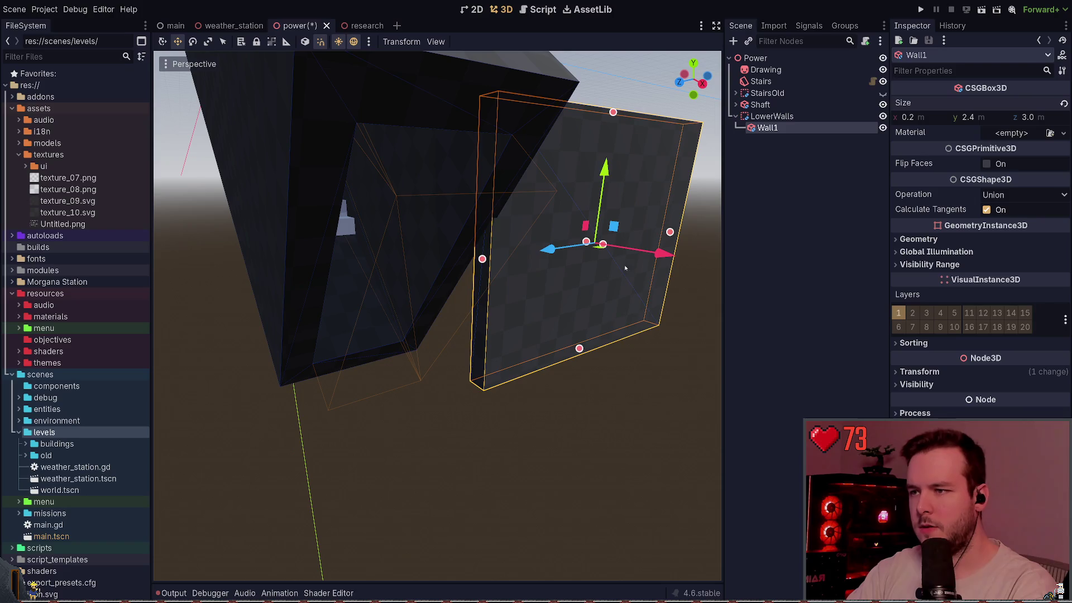
mouse_move(599, 251)
mouse_down()
mouse_move(570, 216)
mouse_move(531, 242)
mouse_move(509, 235)
mouse_move(596, 300)
mouse_move(613, 146)
mouse_move(547, 257)
mouse_up()
scroll(509, 234, up, 3)
key(e)
click(597, 300)
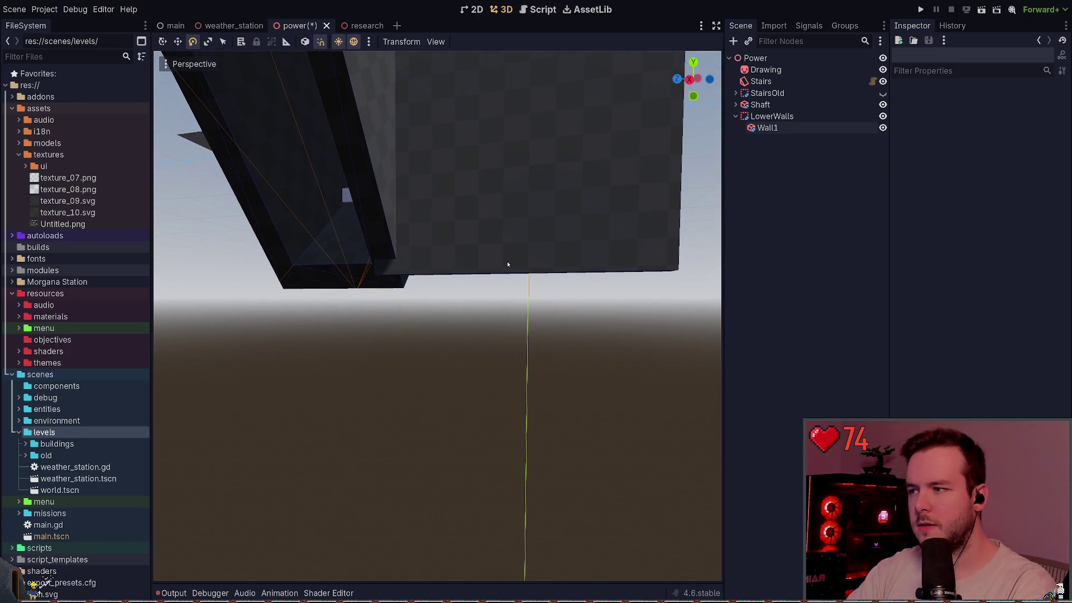
Step: Check Wall1's placement from above, then select the Floor group in the Research scene
drag(490, 238, 496, 273)
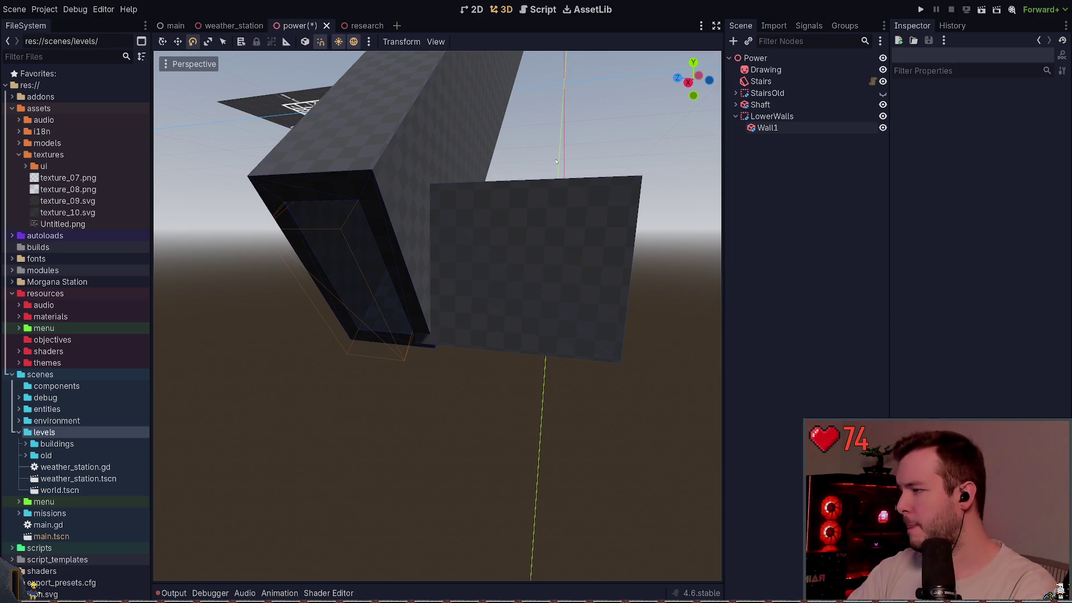
click(559, 184)
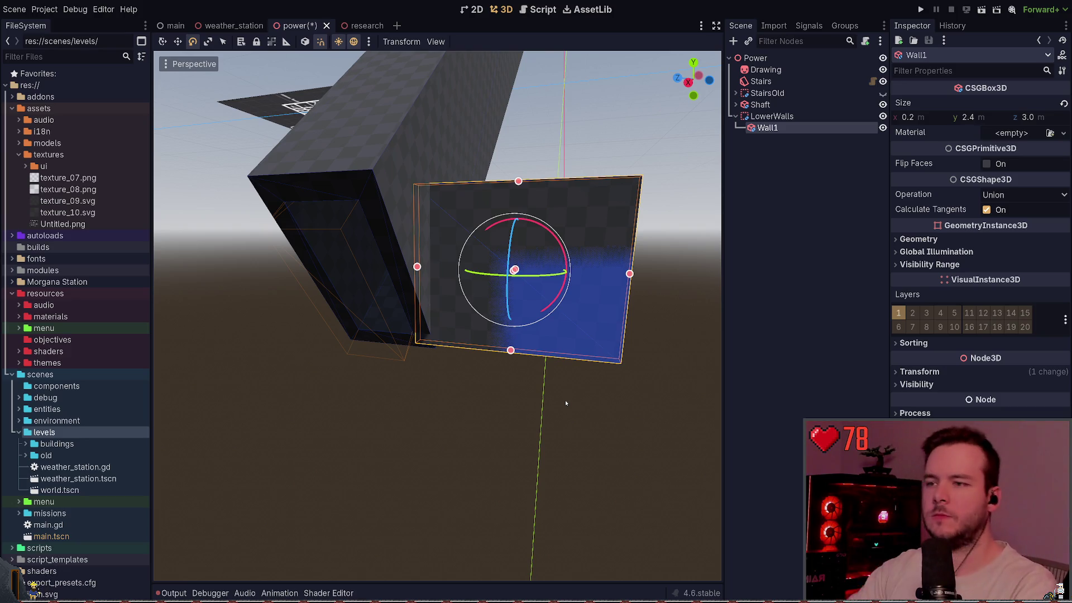
mouse_move(416, 425)
mouse_down()
mouse_move(447, 418)
mouse_move(629, 311)
mouse_up()
click(756, 178)
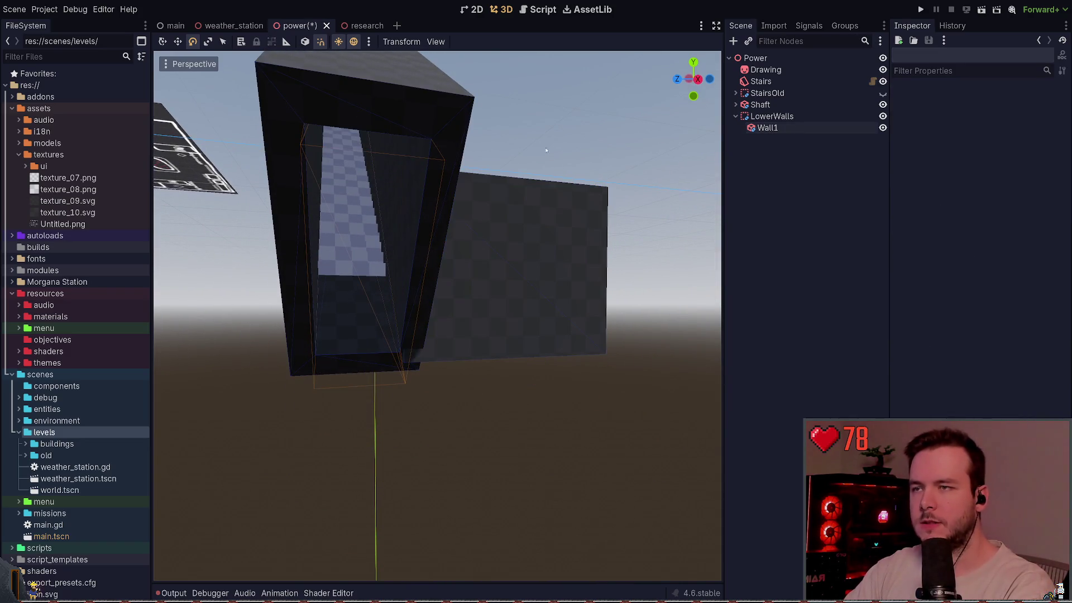
click(362, 26)
click(760, 105)
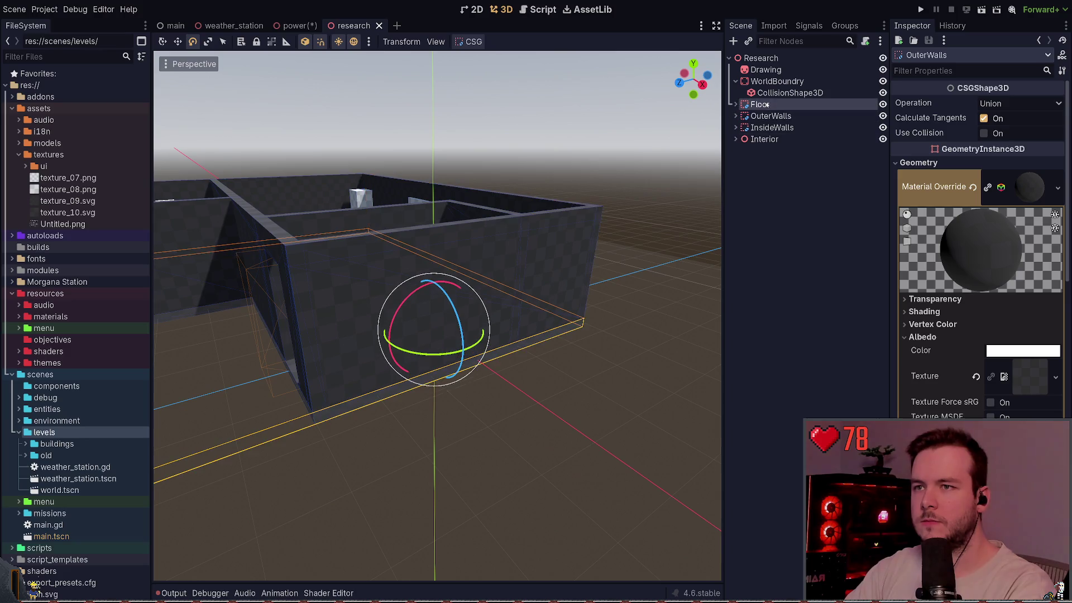
Step: Paste the Floor group from the research scene into the power scene and lower it toward the shaft base
key(ctrl+shift+Tab)
click(736, 116)
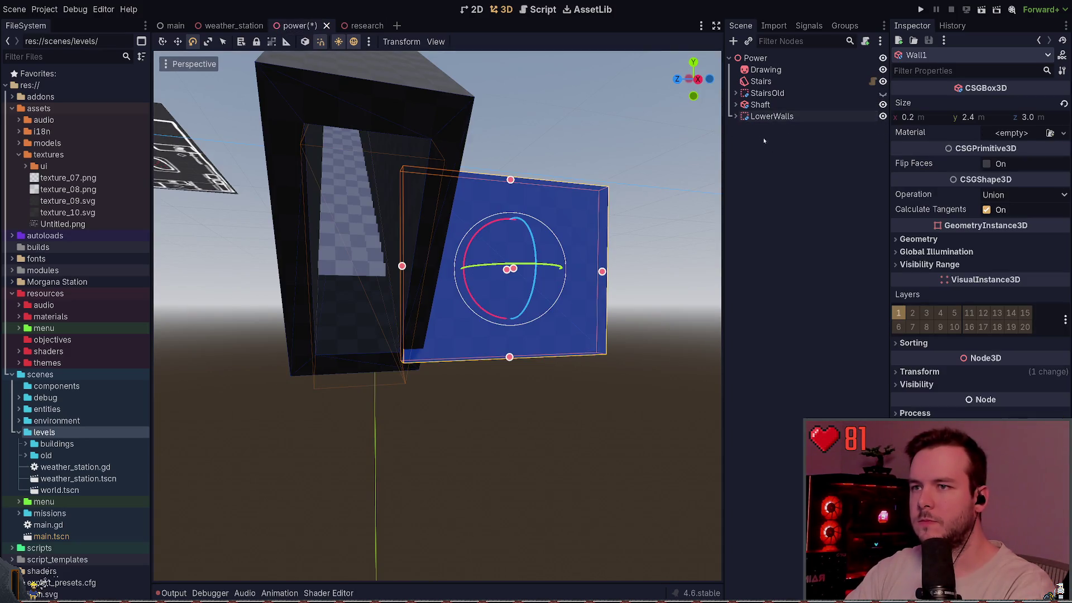
key(ctrl+v)
key(f)
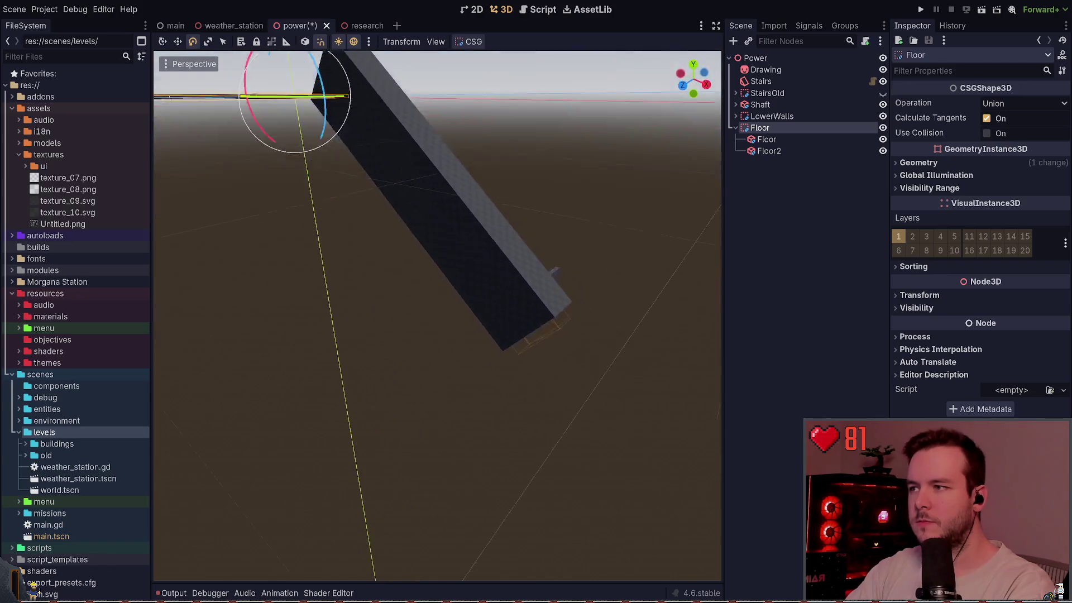
key(w)
mouse_move(383, 215)
mouse_down()
mouse_move(671, 369)
mouse_move(664, 357)
mouse_move(575, 346)
mouse_move(514, 522)
mouse_move(511, 461)
mouse_up()
key(f)
mouse_move(391, 391)
mouse_down()
mouse_move(297, 291)
mouse_move(429, 291)
mouse_move(494, 257)
mouse_up()
Step: Delete the Floor2 slab, leaving the single 12 × 0.2 × 6 m Floor slab
click(804, 151)
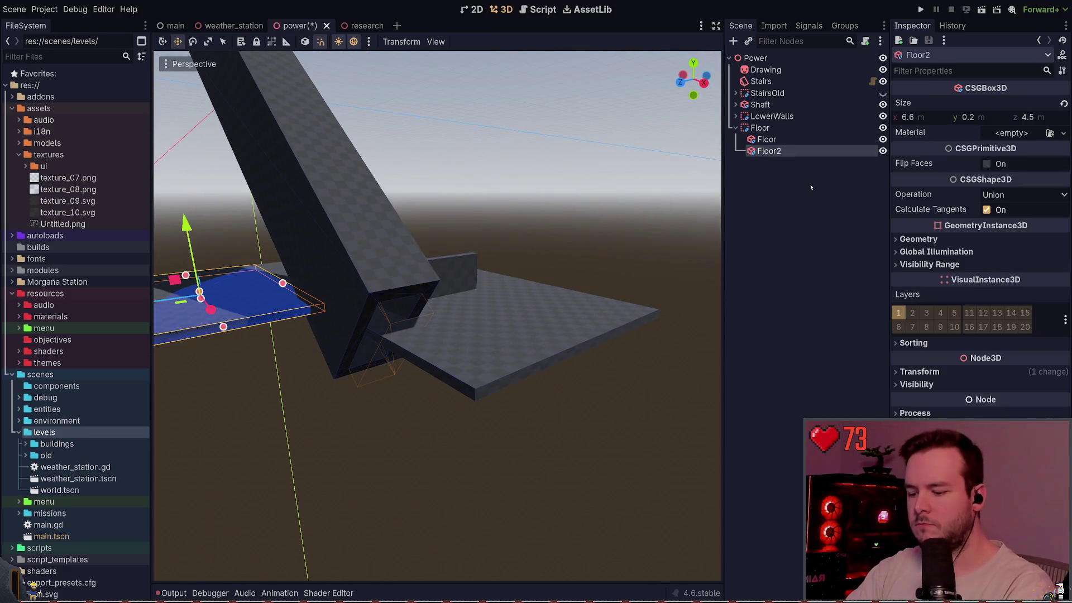
key(Delete)
click(818, 140)
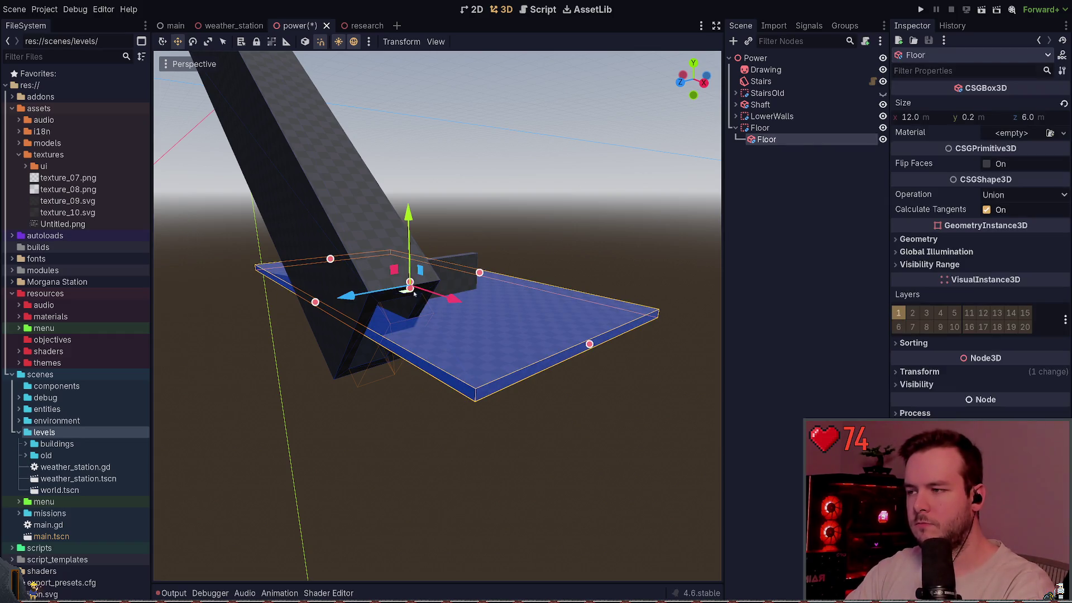
scroll(406, 291, up, 3)
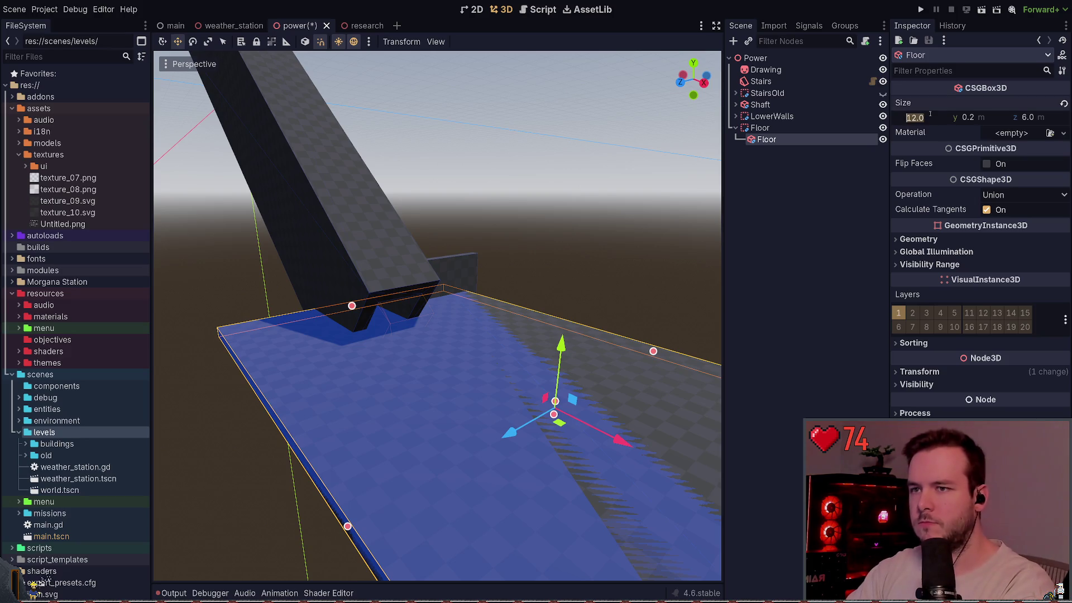
key(f)
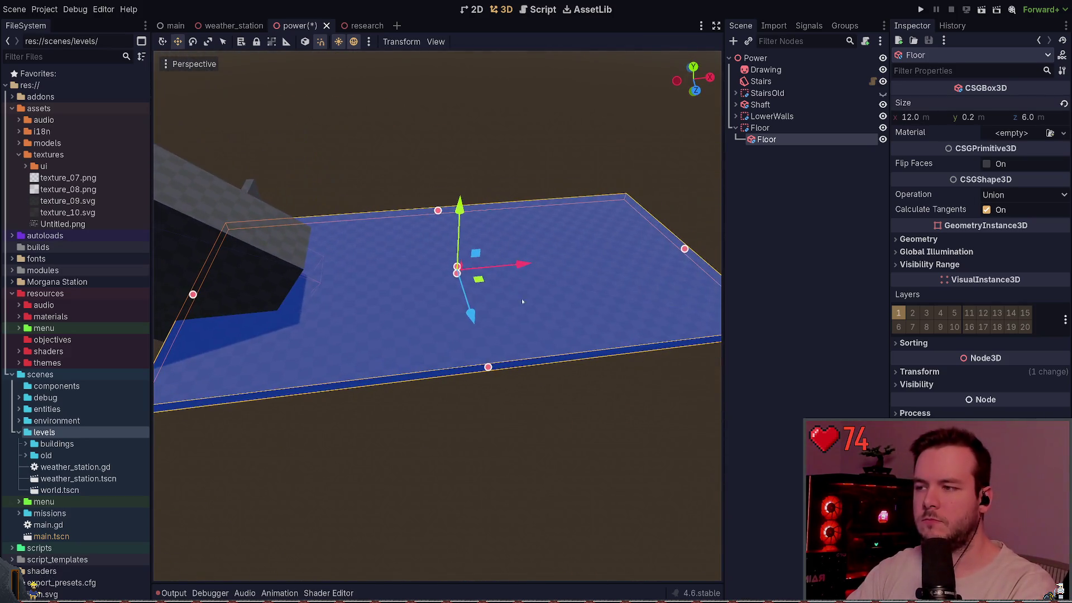
mouse_move(451, 220)
mouse_down()
mouse_move(458, 178)
mouse_move(480, 187)
mouse_move(453, 221)
mouse_move(447, 211)
mouse_up()
drag(447, 212, 633, 295)
Step: Move the Floor slab along Y to its new height and save the power scene
key(g)
key(y)
click(595, 188)
key(ctrl+s)
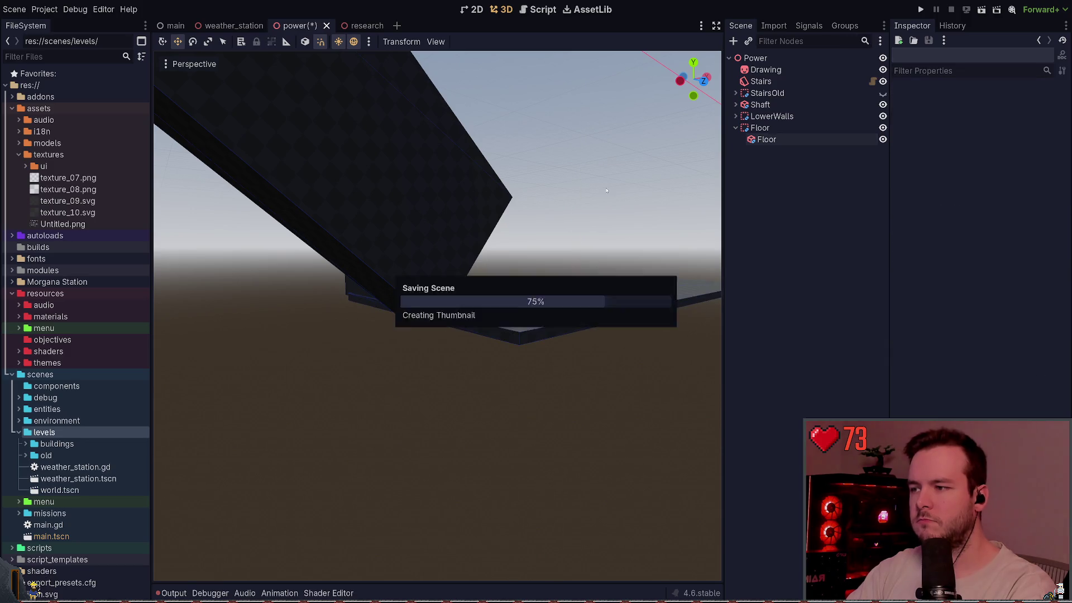
Step: Shift the floor slab vertically below the shaft and save the power scene
mouse_move(595, 188)
mouse_down()
mouse_move(151, 124)
mouse_move(190, 64)
mouse_up()
drag(453, 394, 452, 394)
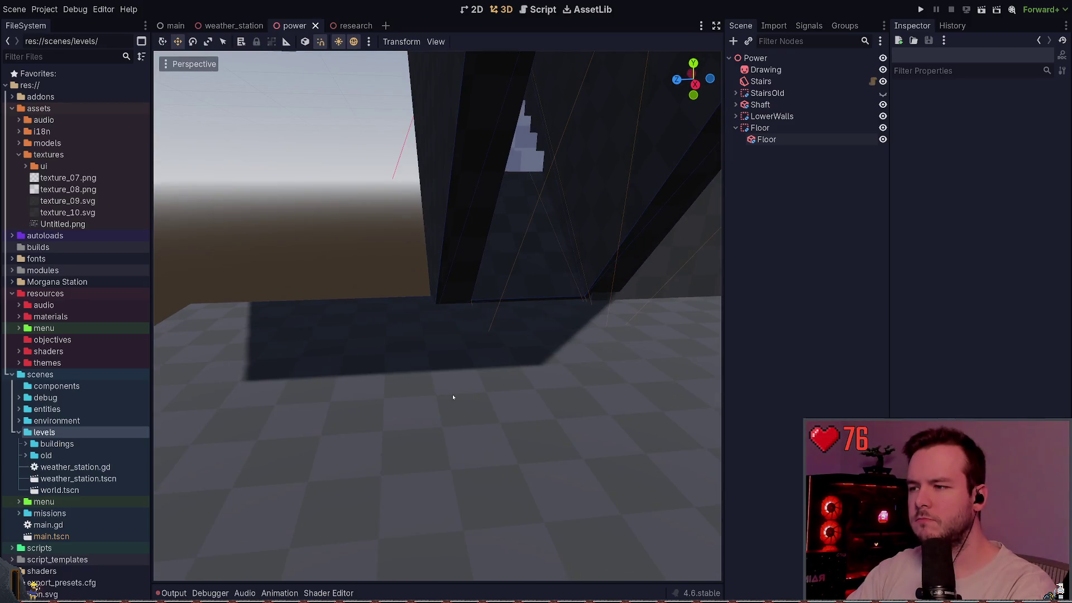
double_click(782, 139)
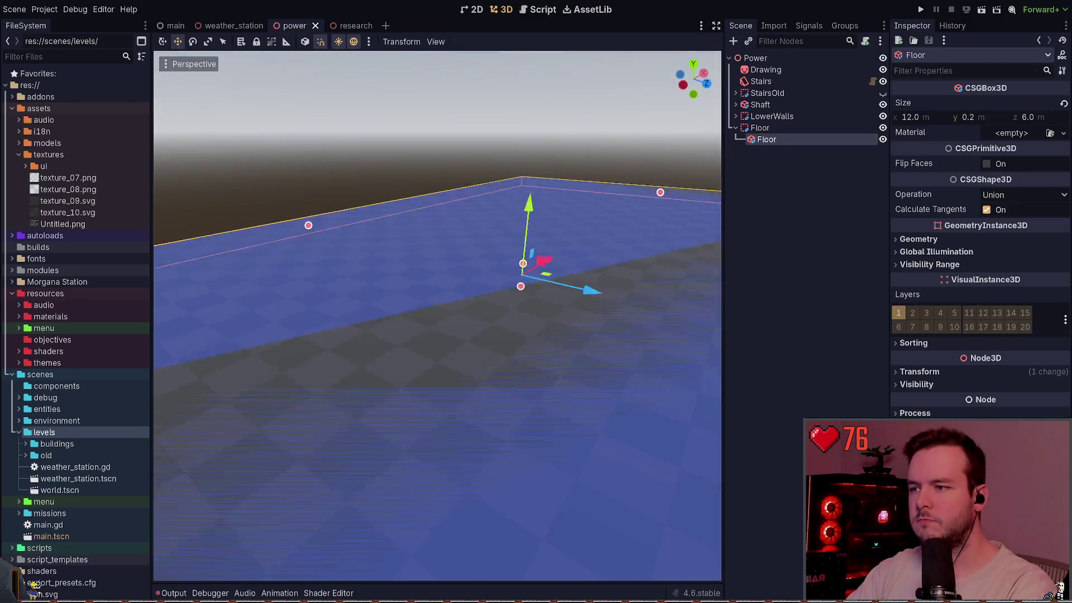
drag(554, 252, 545, 391)
key(ctrl+s)
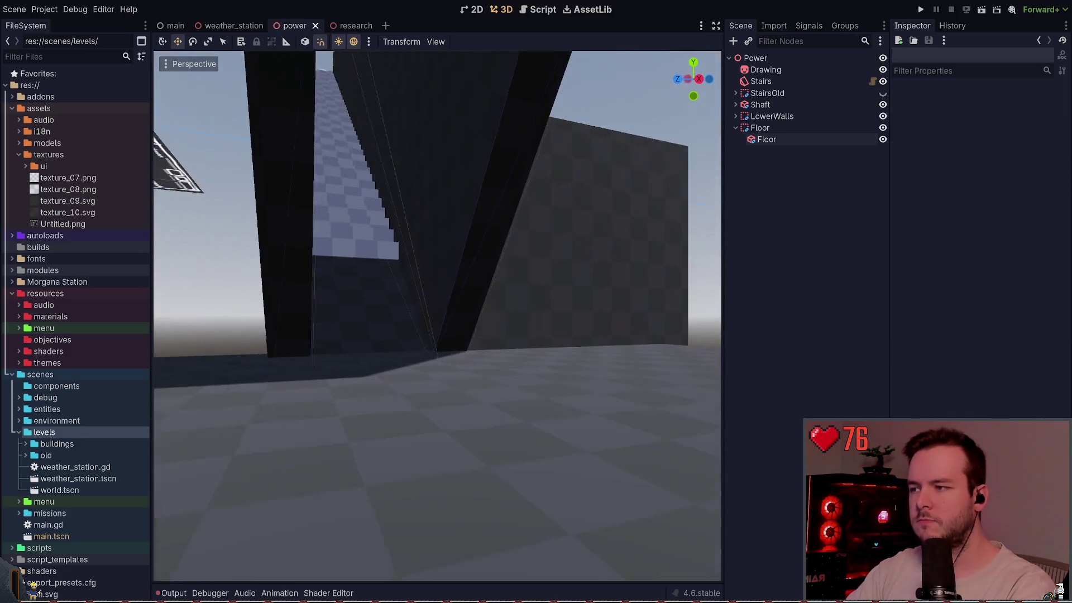
Step: Raise the staircase's Steps to 47 so it reaches the floor, and save
click(593, 291)
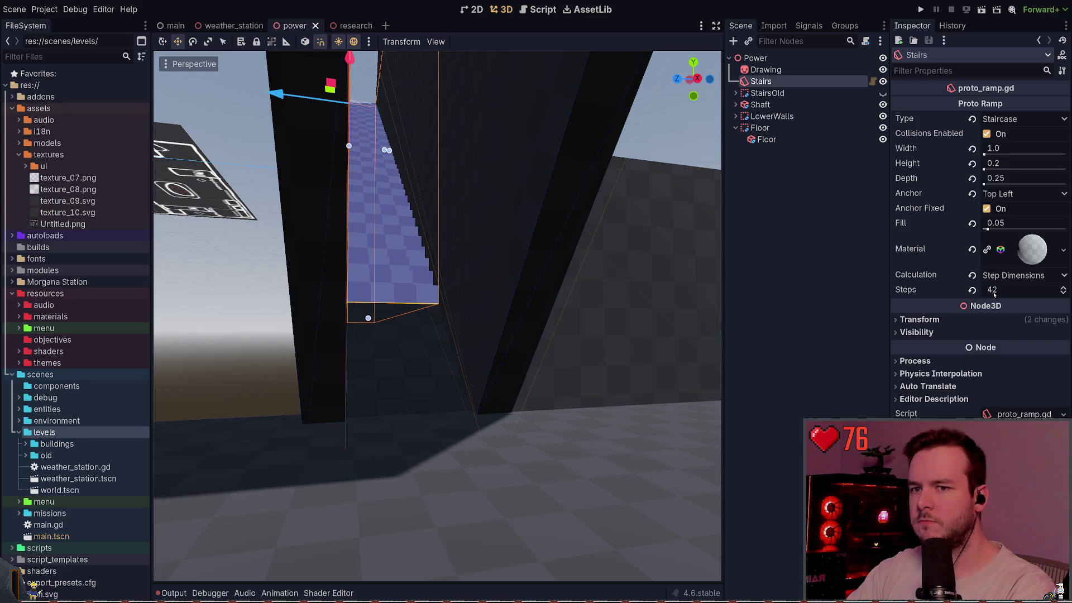
drag(994, 295, 1012, 292)
key(ctrl+s)
click(768, 308)
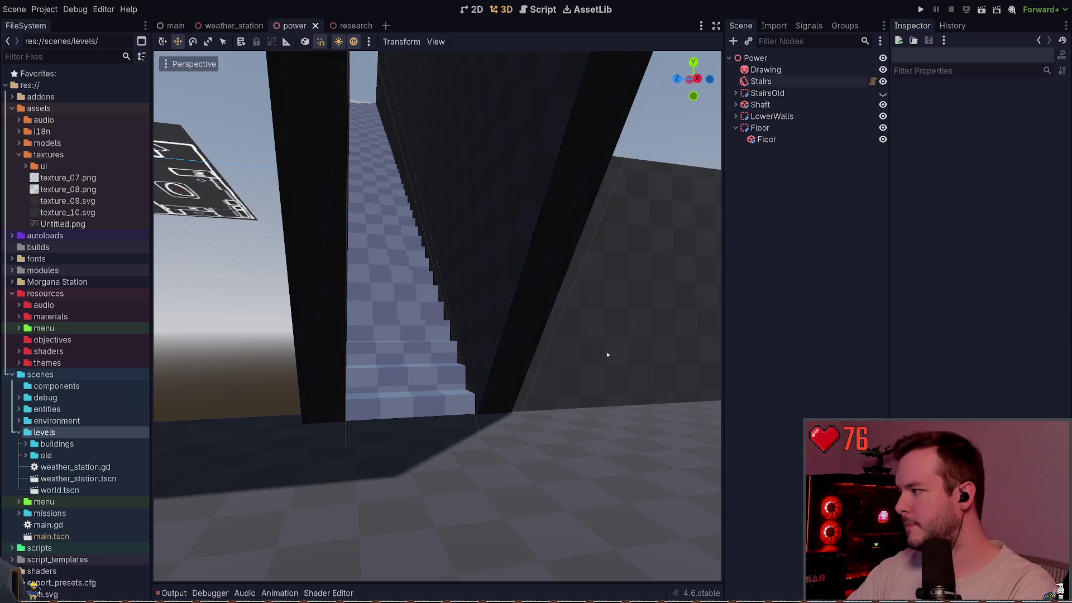
mouse_move(648, 357)
mouse_down()
mouse_move(559, 358)
mouse_move(542, 341)
mouse_move(463, 322)
mouse_move(457, 358)
mouse_move(446, 324)
mouse_up()
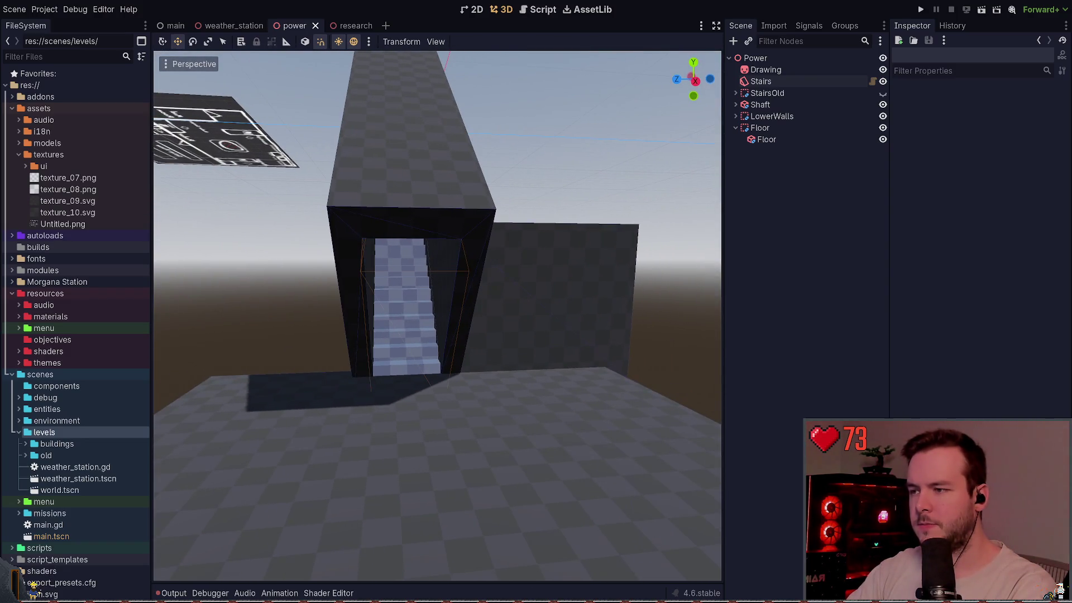
click(552, 387)
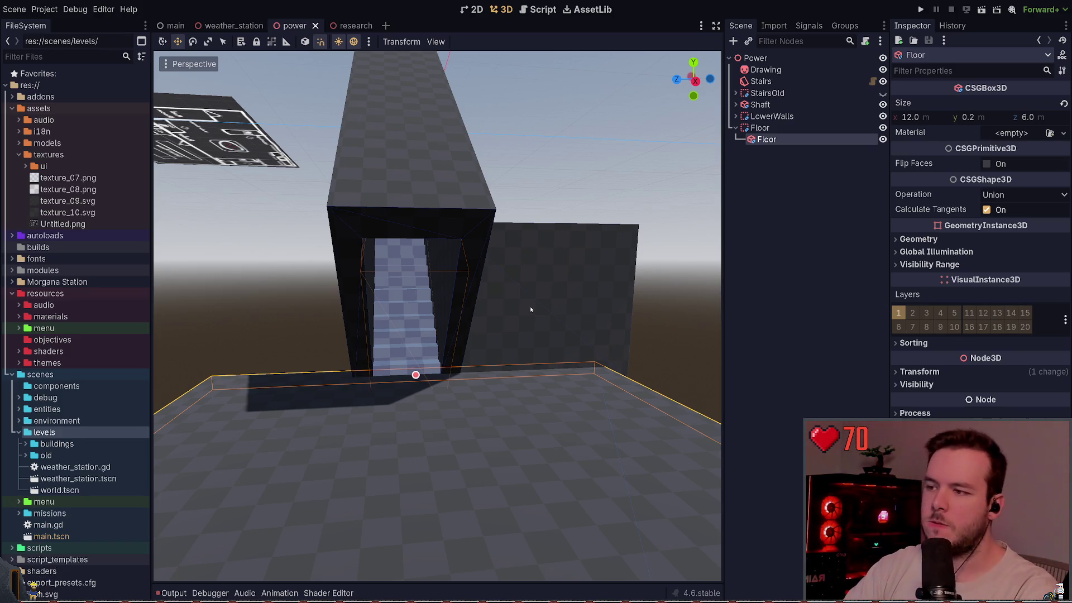
Step: Reduce the Floor slab's Size z from 6.0 to 5.0 m and save
key(f)
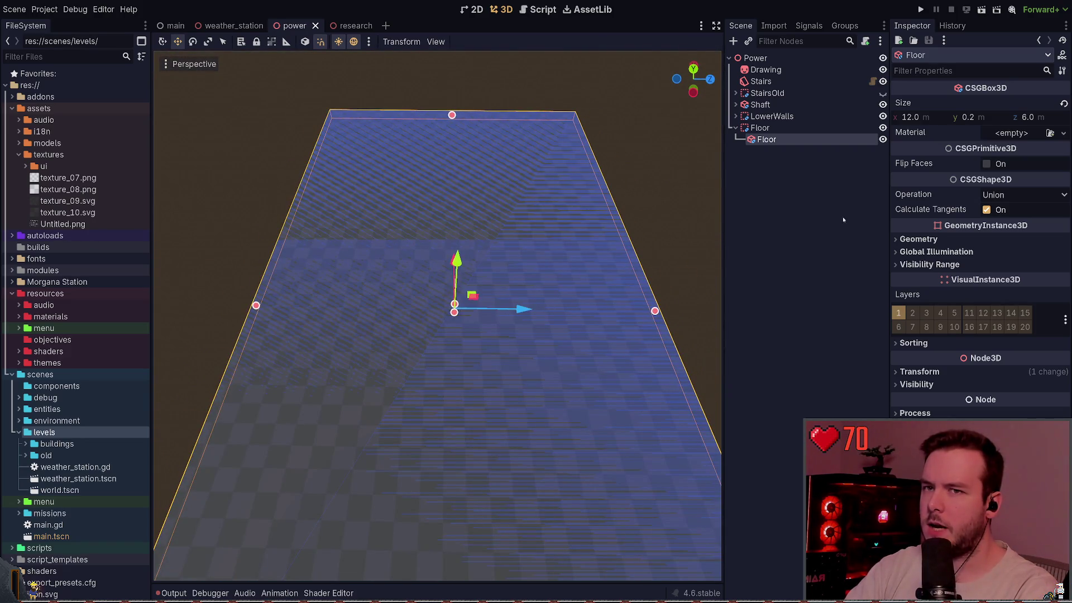
drag(1016, 118, 1012, 117)
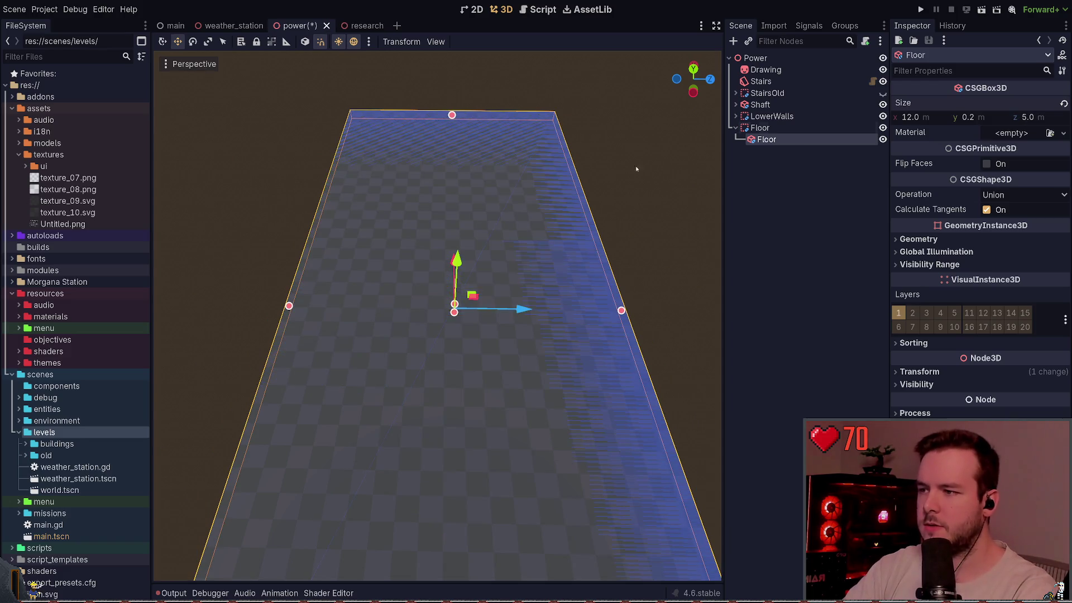
click(709, 196)
key(ctrl+s)
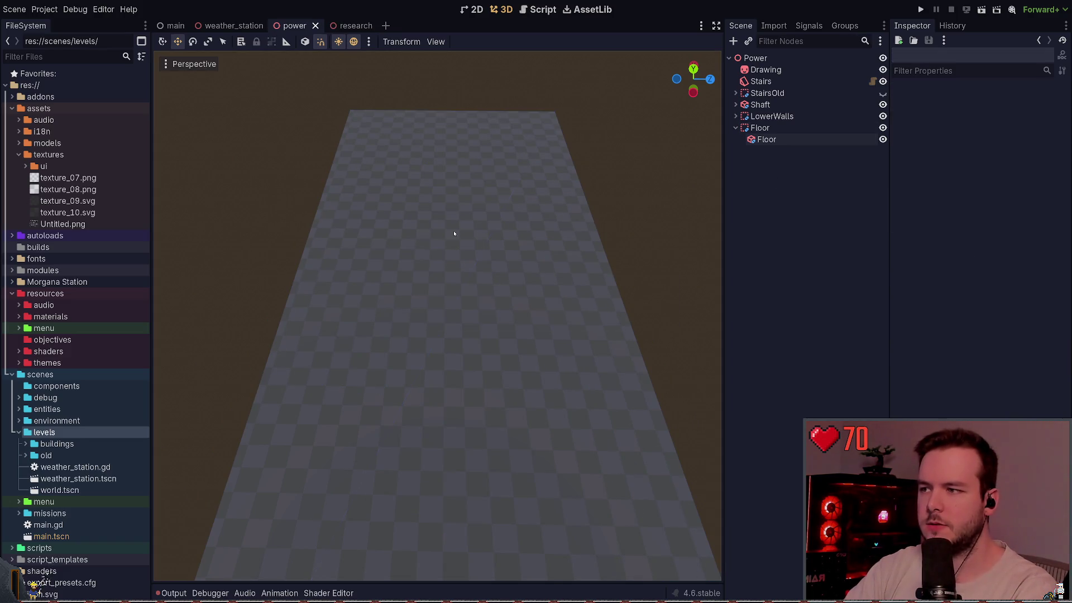
Step: Reduce the Floor slab's Size z further to 4.0 m and save the power scene
click(804, 139)
drag(1045, 117, 1042, 114)
key(ctrl+s)
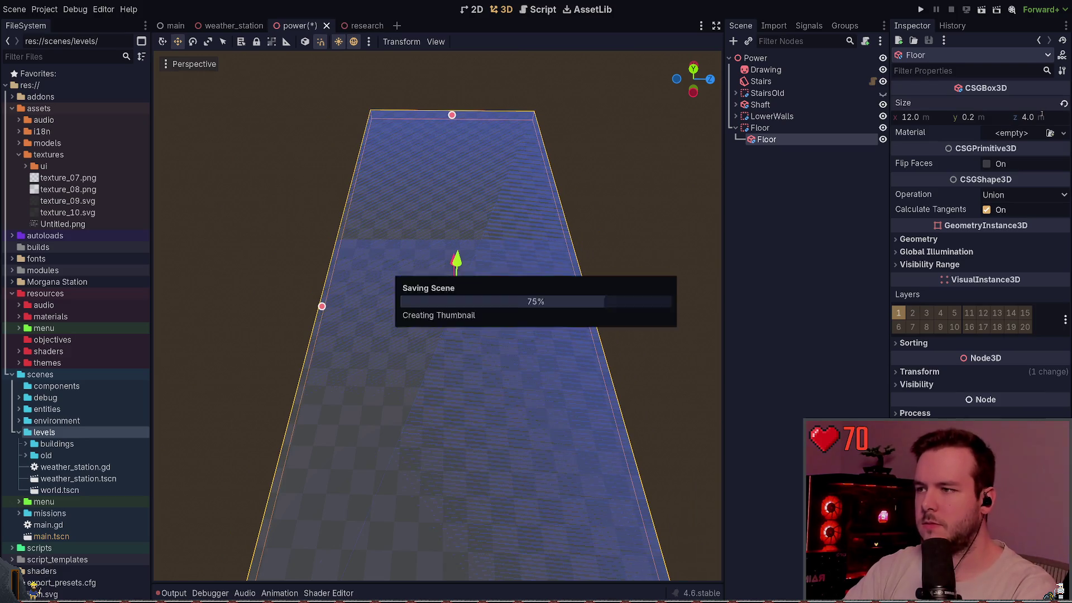
click(572, 192)
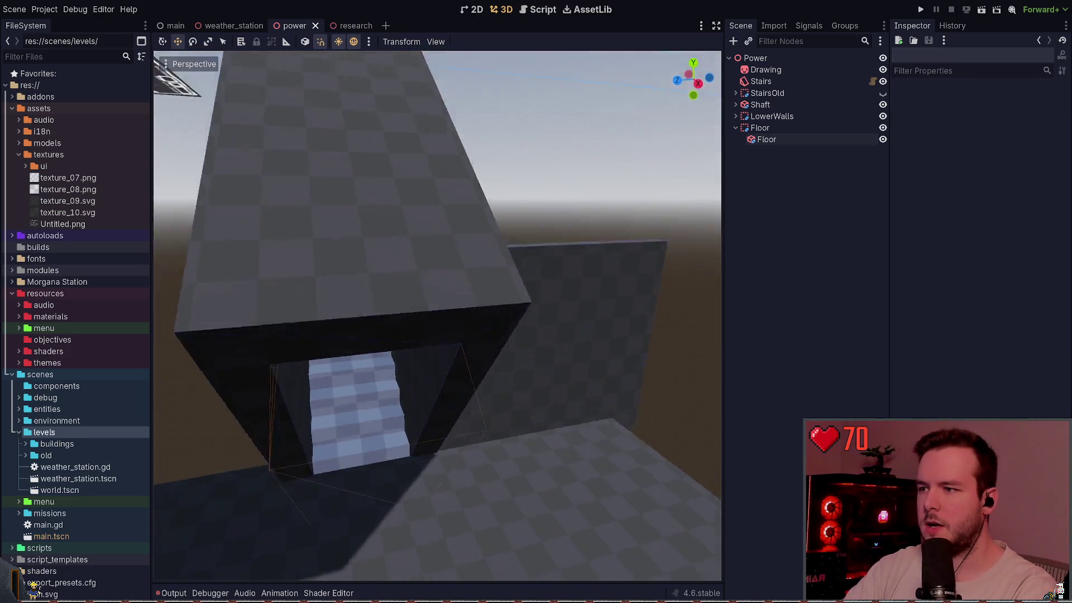
mouse_move(457, 203)
mouse_down()
mouse_move(446, 207)
mouse_move(458, 203)
mouse_up()
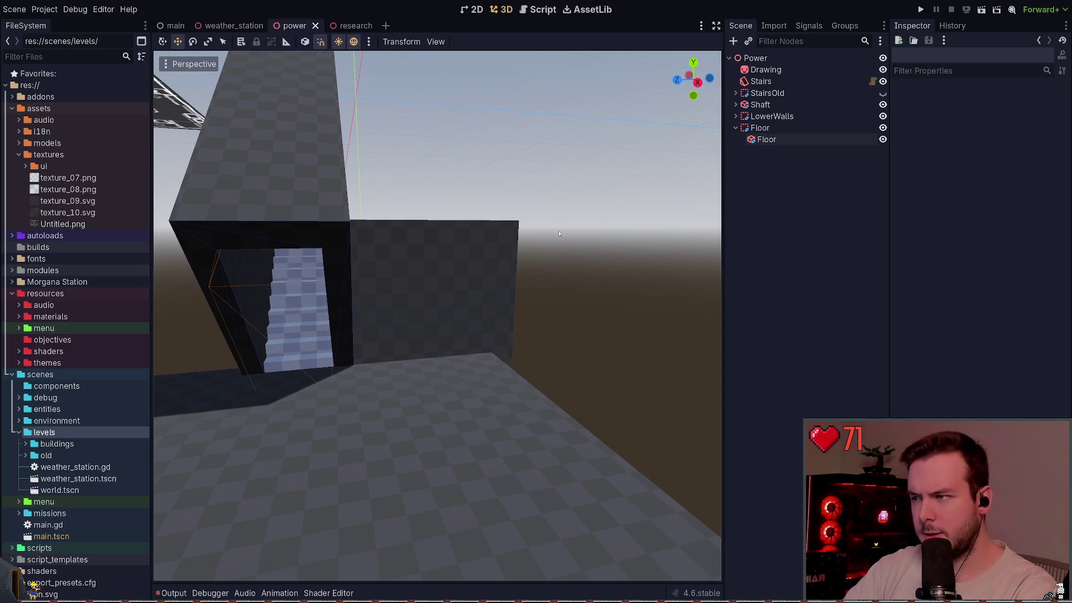
drag(559, 233, 571, 218)
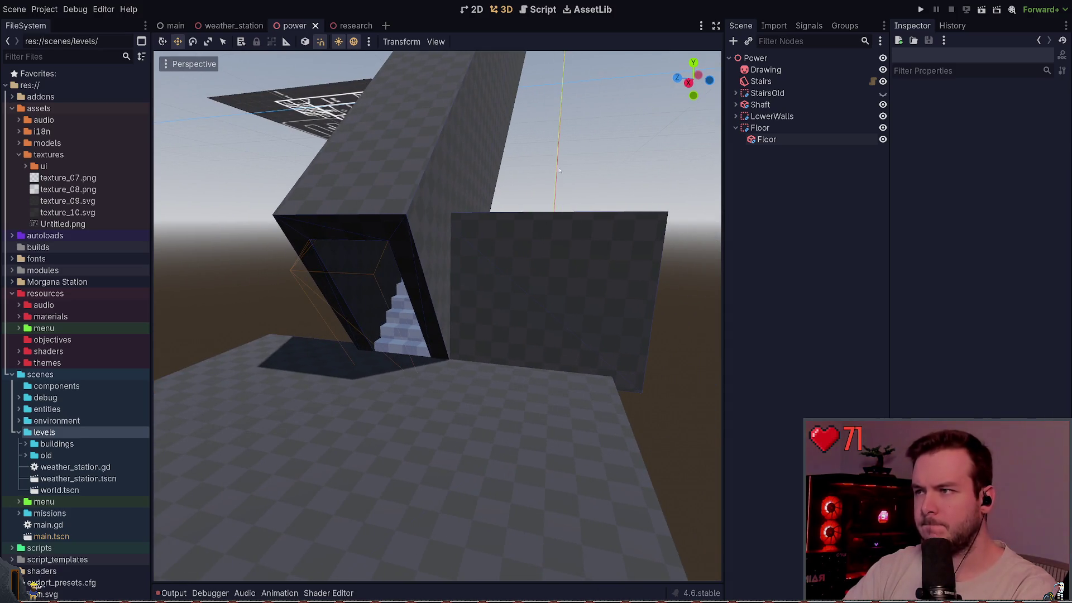
click(767, 139)
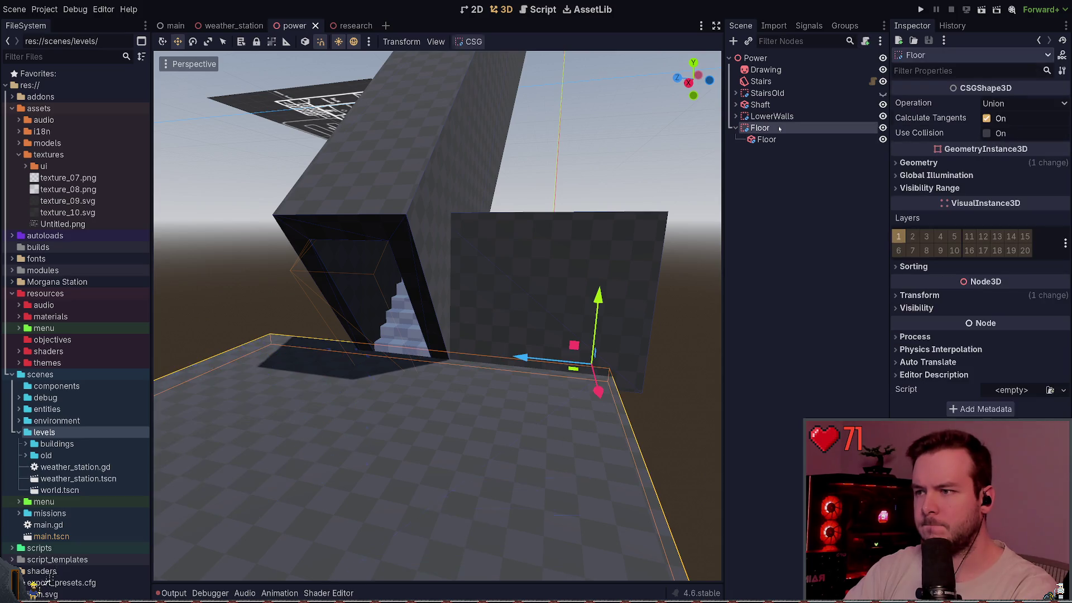
Step: Expand LowerWalls and duplicate the 0.2 × 2.4 × 3.0 m Wall1 into Wall2
click(748, 118)
click(736, 116)
click(736, 139)
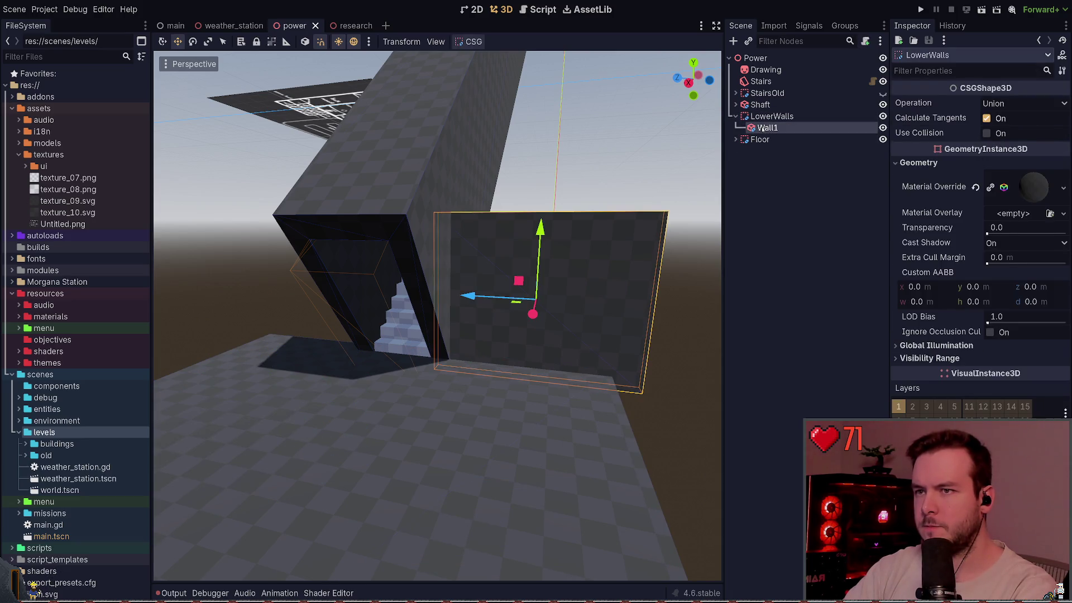
click(767, 128)
key(ctrl+d)
key(f)
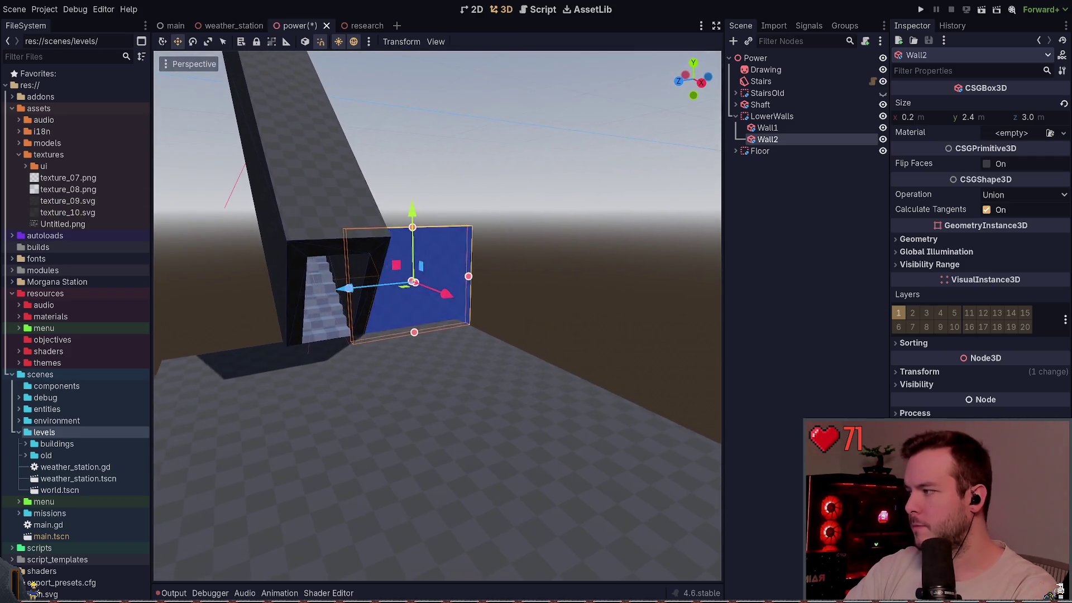
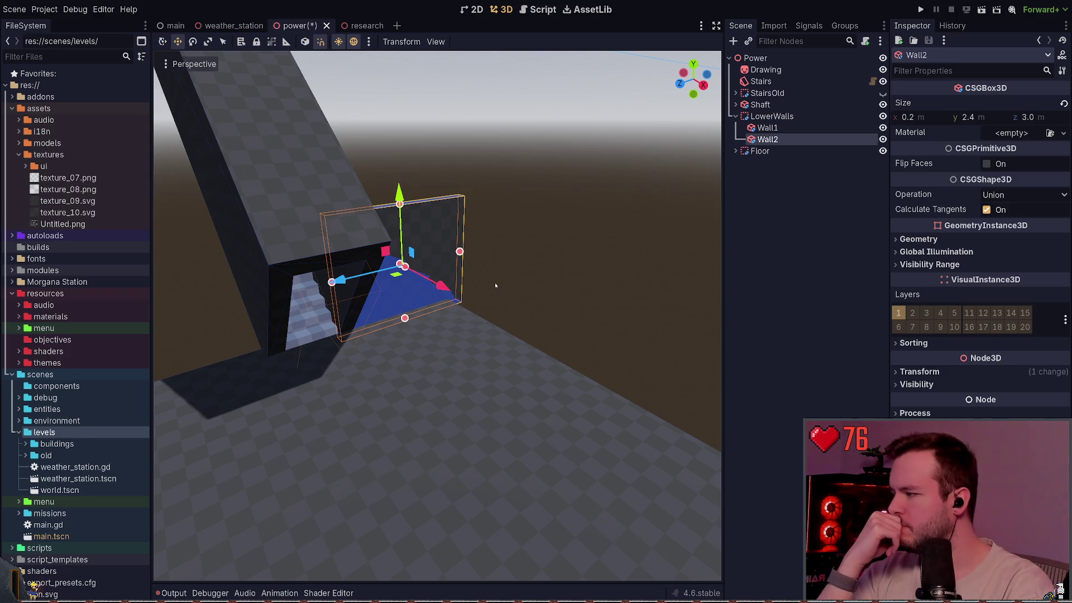
Step: Check Wall2 and Wall1 sizes, then collapse the LowerWalls group and clear the selection
click(527, 230)
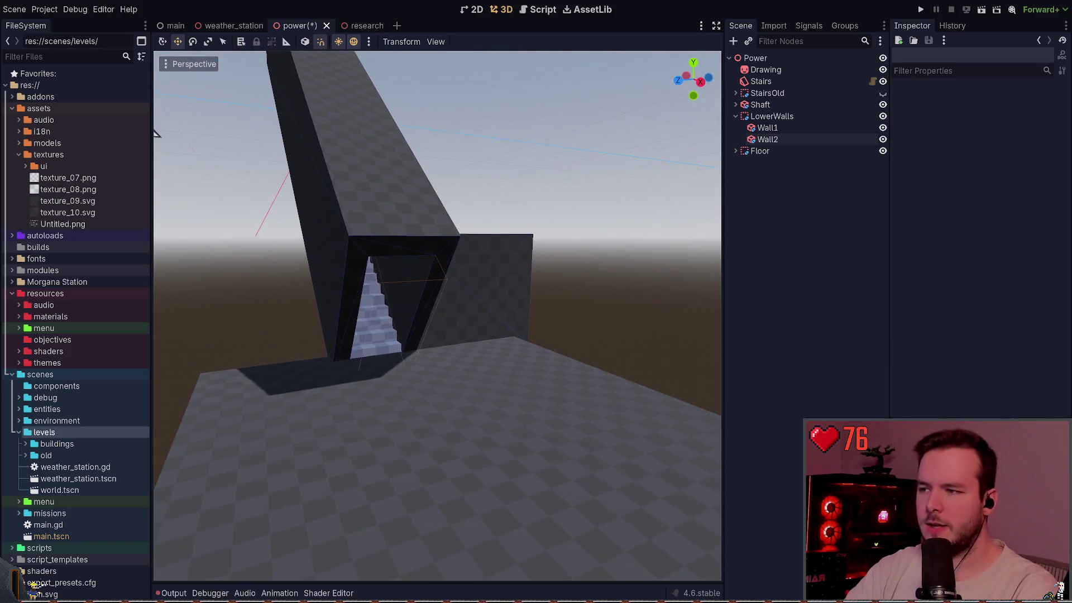
click(503, 263)
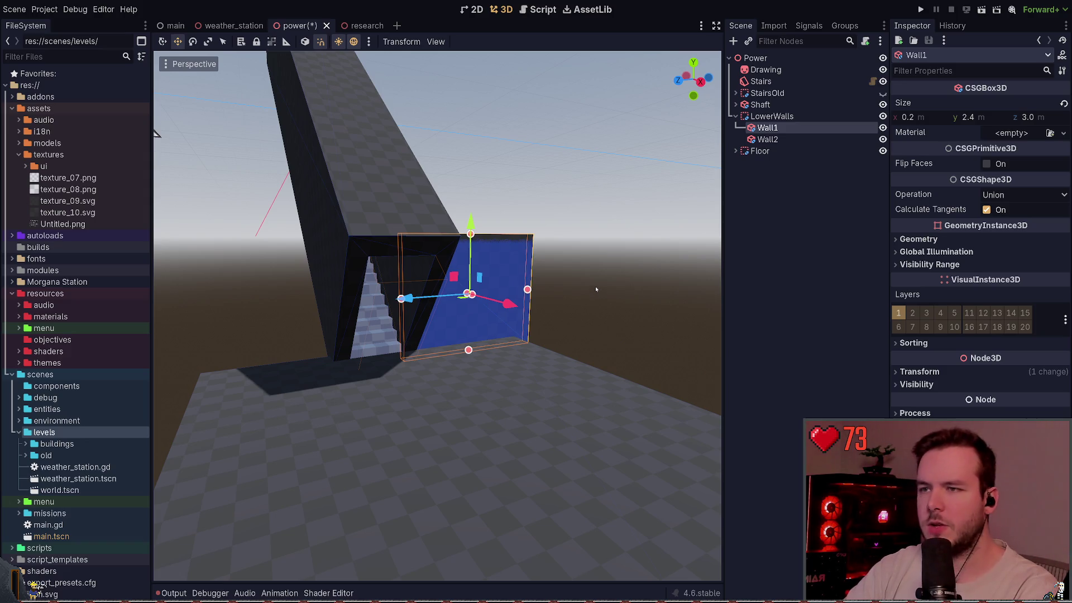
click(736, 116)
click(738, 155)
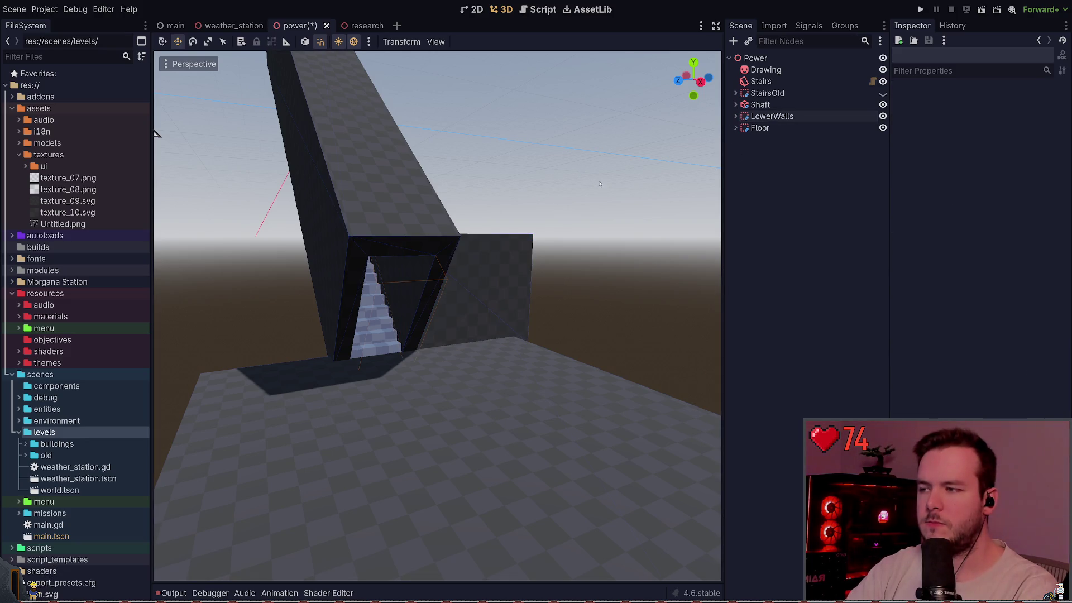
key(F6)
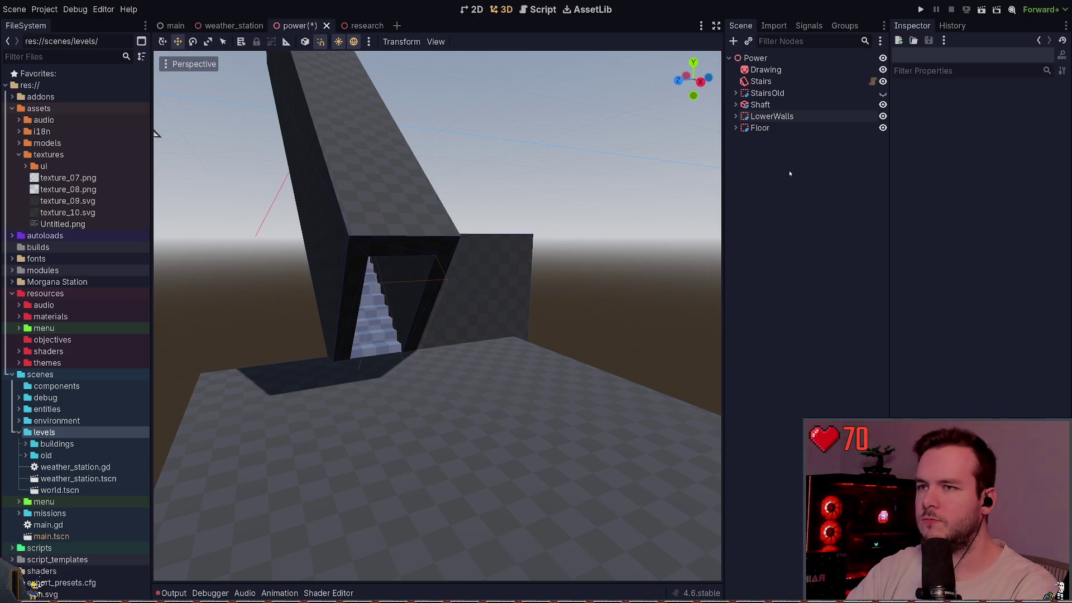
key(ctrl+a)
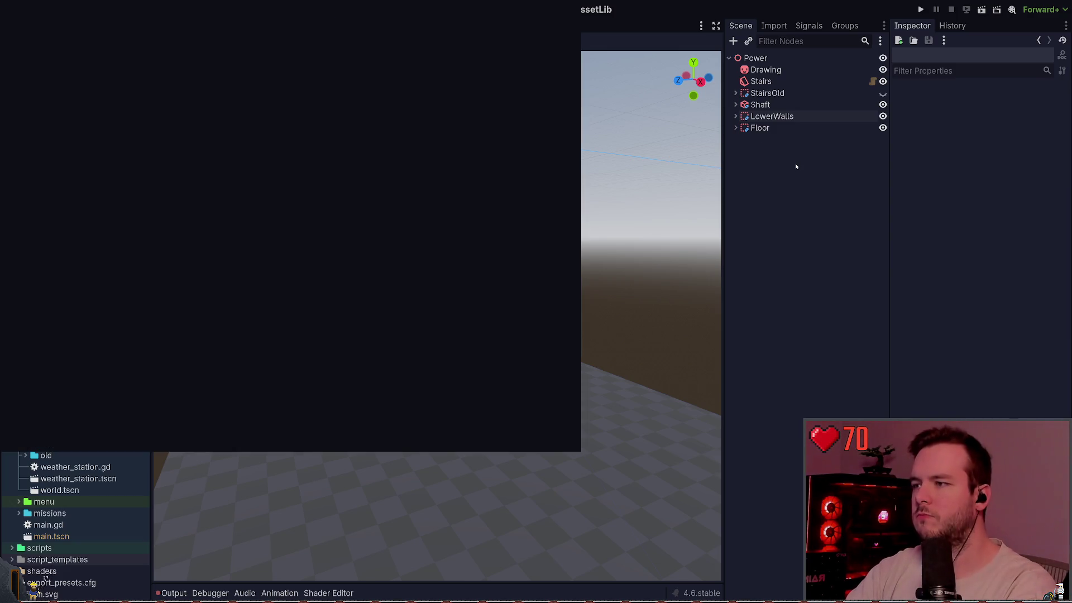
Step: Add the new CSG box, name it LowerRoom, and save
key(Return)
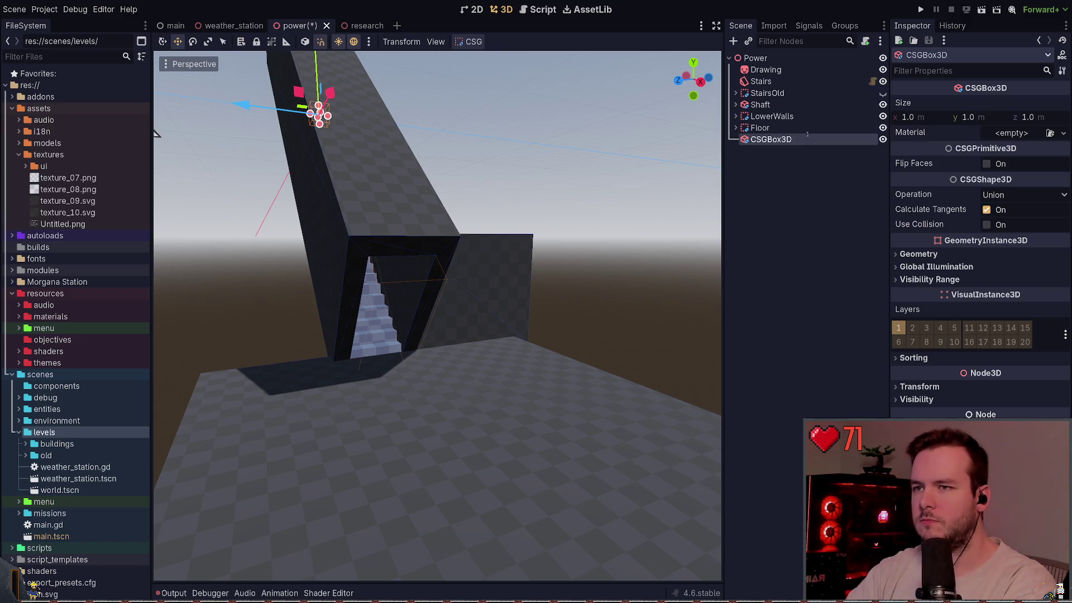
text(LowerRoom)
key(Return)
key(ctrl+s)
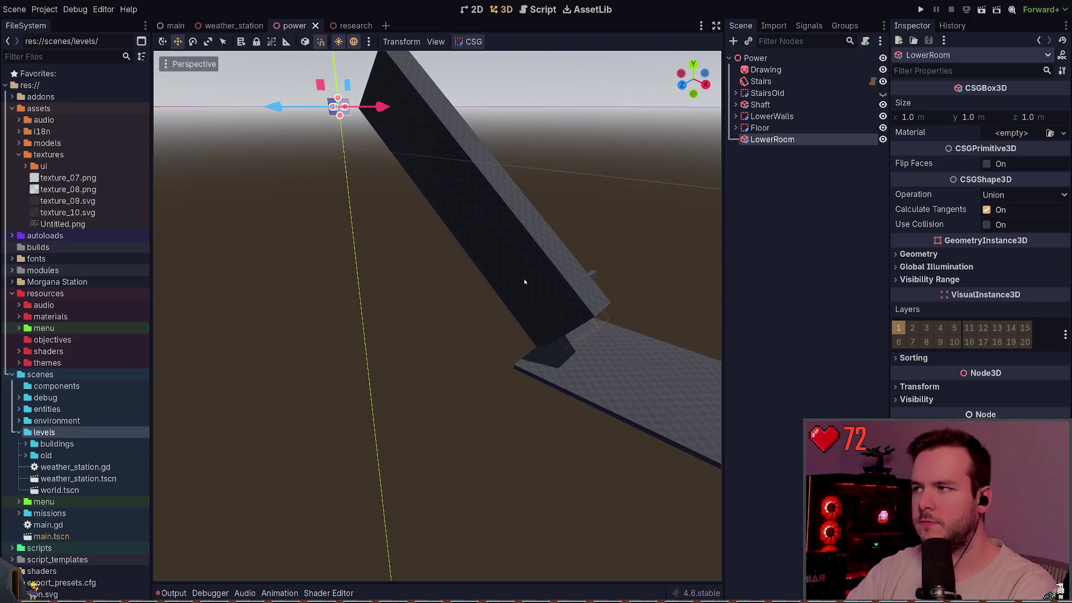
Step: Move LowerRoom onto the floor and assign it a material
mouse_move(345, 114)
mouse_down()
mouse_move(659, 309)
mouse_move(649, 322)
mouse_up()
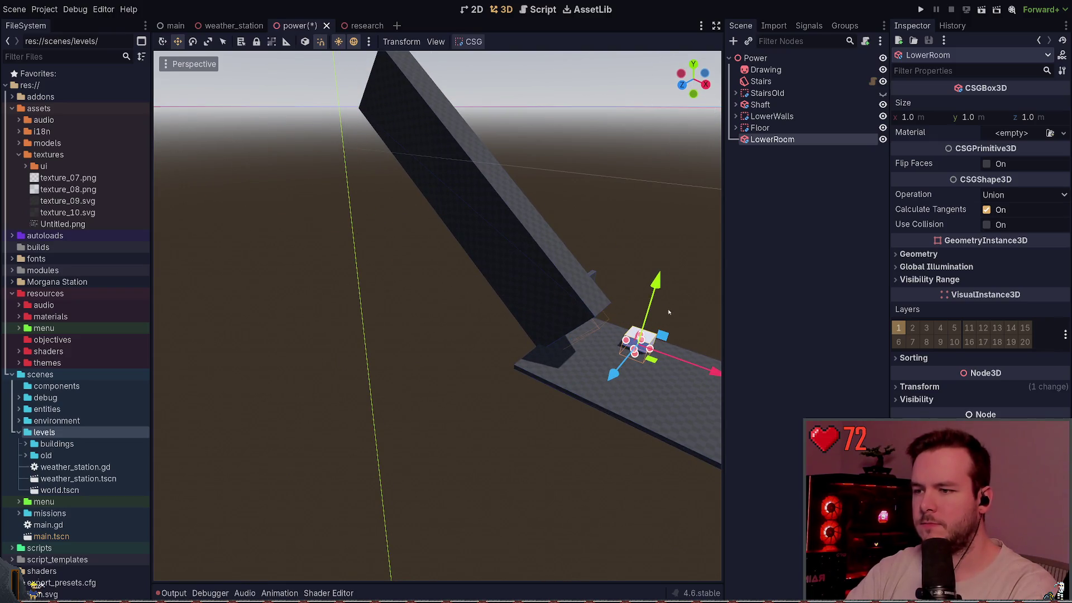
key(w)
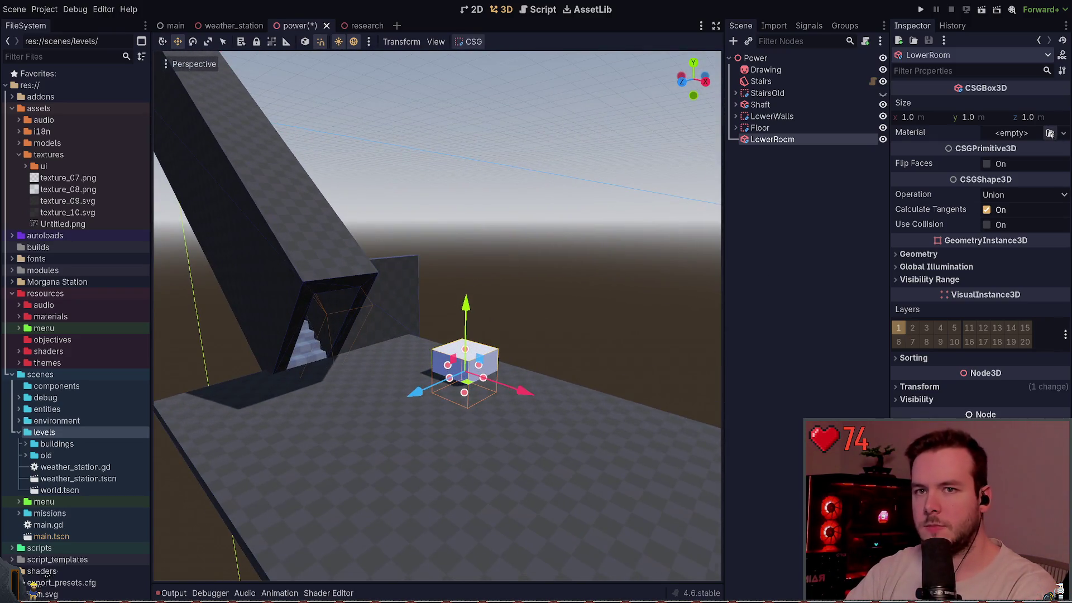
click(1049, 133)
key(ctrl+s)
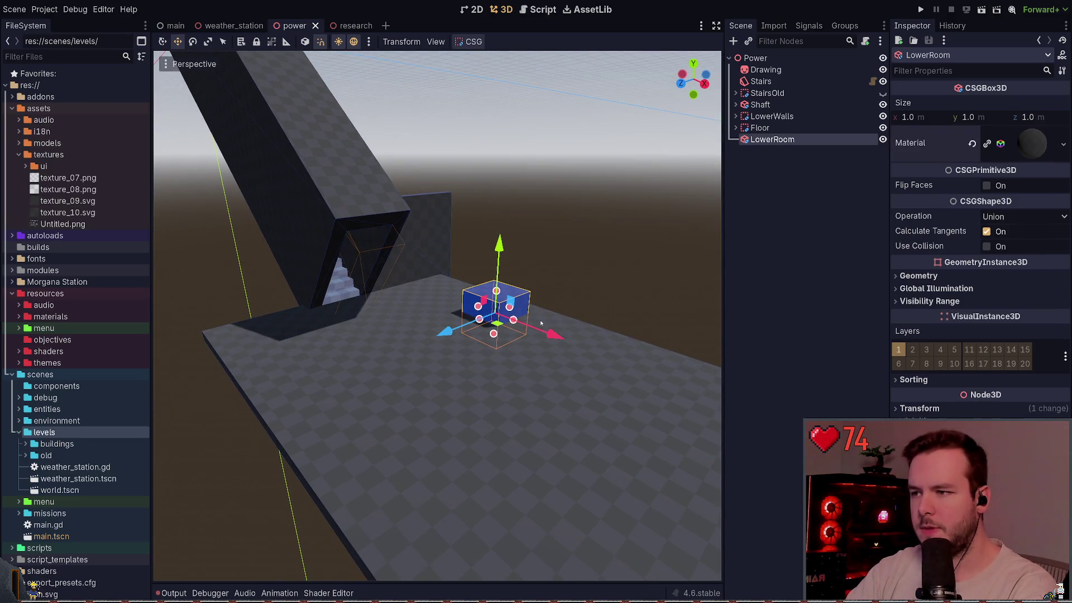
drag(497, 324, 467, 362)
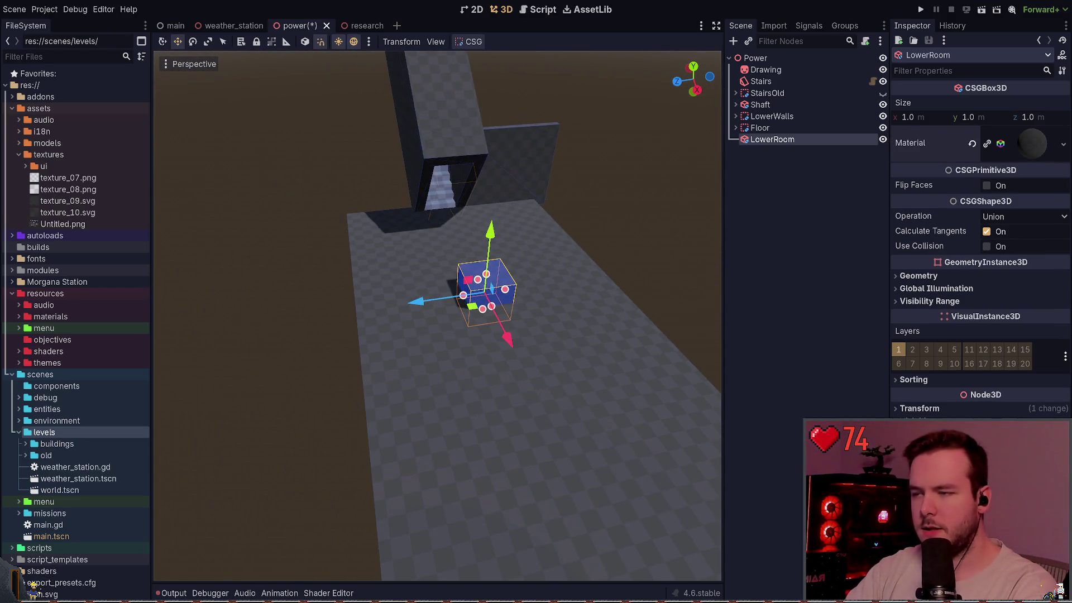
Step: Set LowerRoom's width to 12 m and slide it along the X axis
click(910, 117)
text(12)
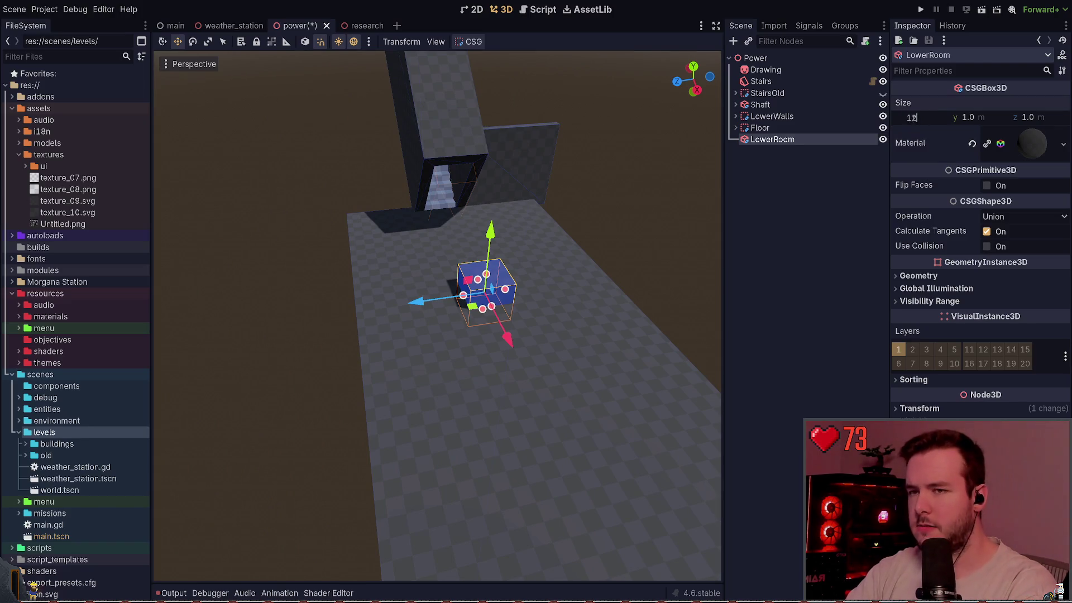
key(Return)
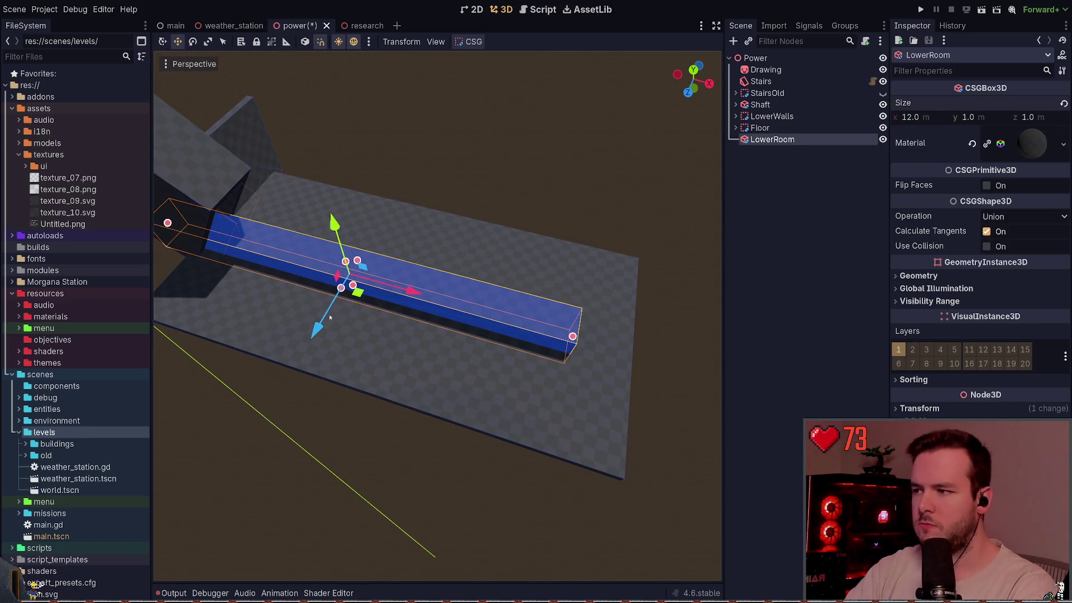
mouse_move(414, 290)
mouse_down()
mouse_move(483, 291)
mouse_move(453, 297)
mouse_up()
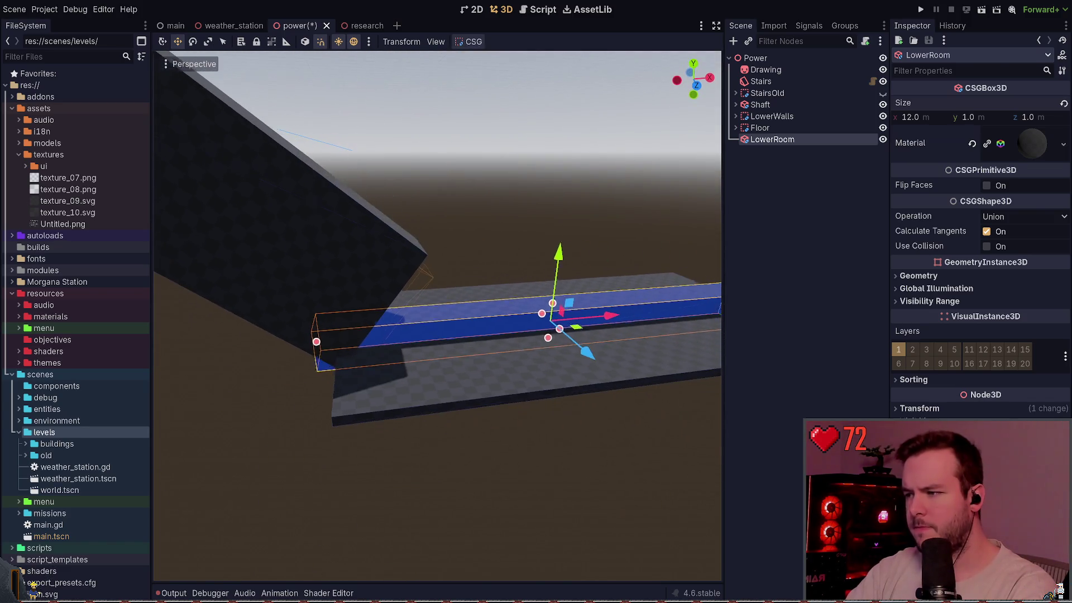
mouse_move(609, 315)
mouse_down()
mouse_move(624, 313)
mouse_move(503, 273)
mouse_up()
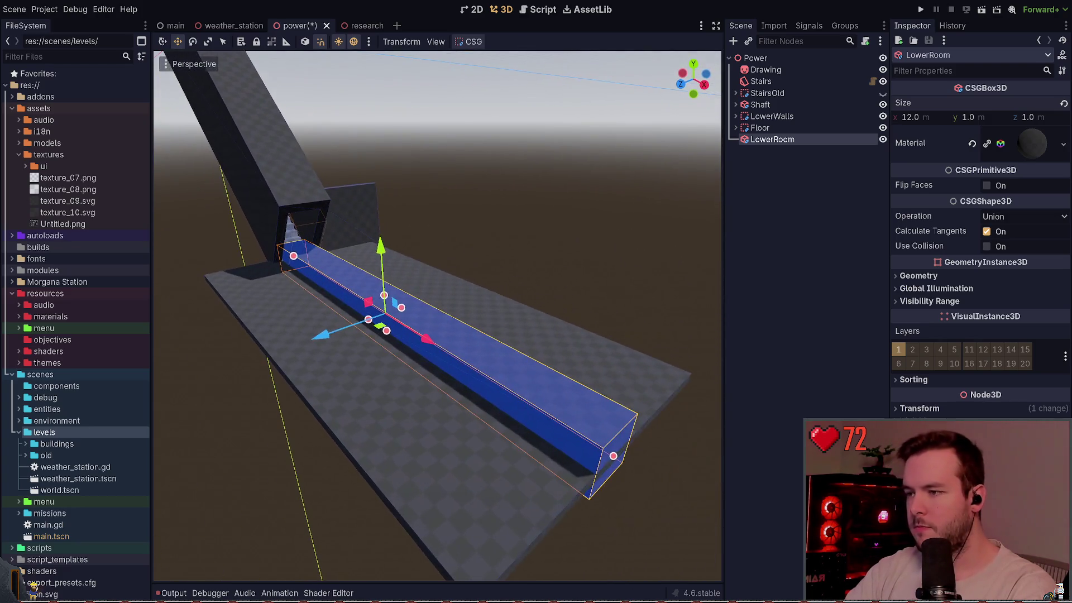
mouse_move(381, 249)
mouse_down()
mouse_move(384, 195)
mouse_move(600, 194)
mouse_up()
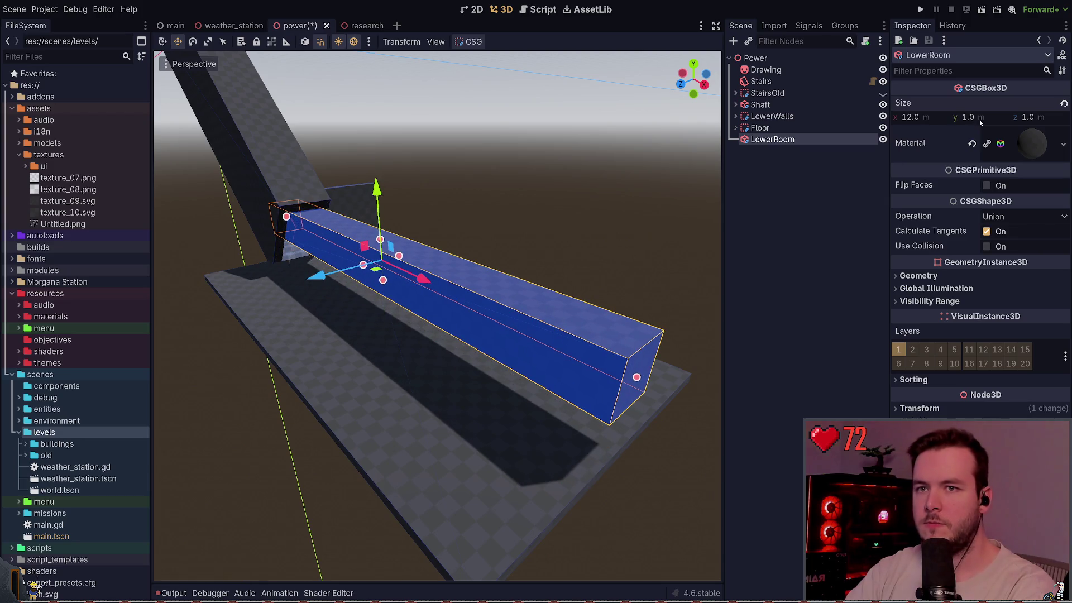
Step: Set LowerRoom's height to 2.4 m, save, and lower it back onto the floor
drag(981, 123, 981, 119)
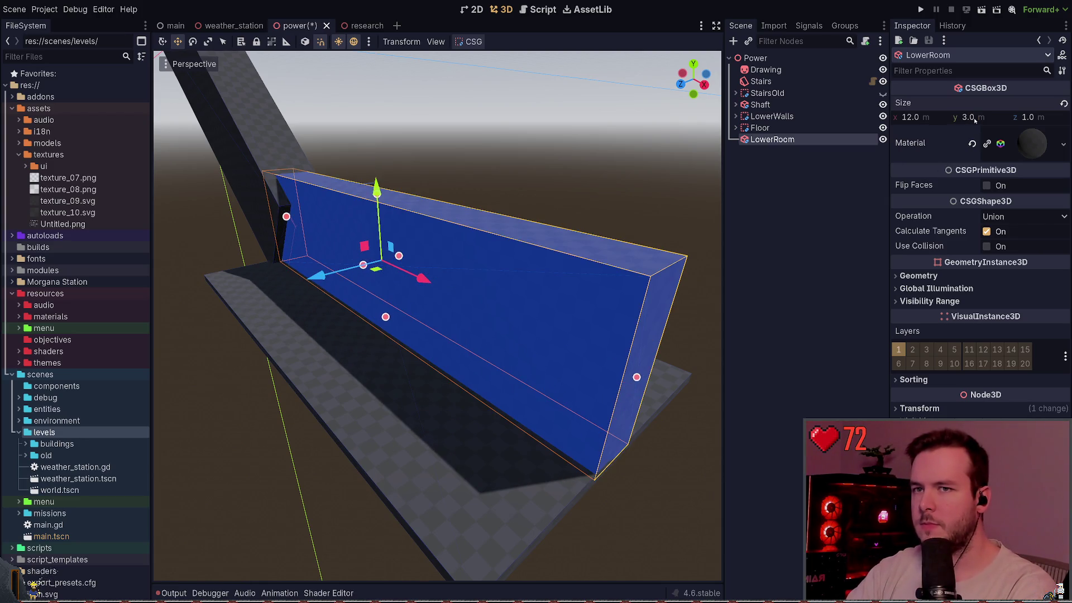
text(2.4)
key(Return)
key(ctrl+s)
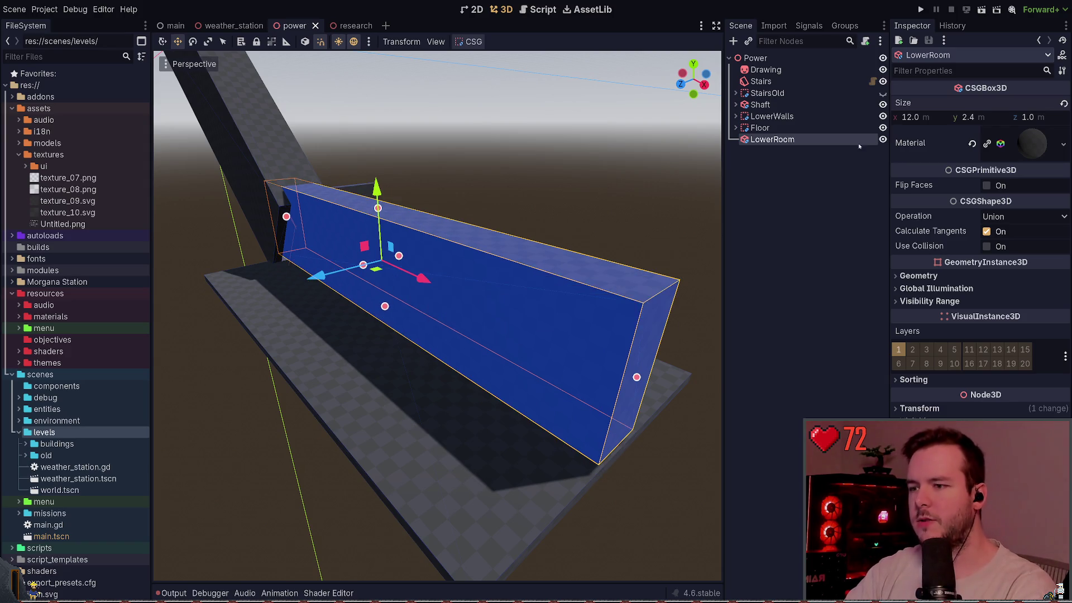
drag(364, 202, 364, 229)
drag(364, 168, 380, 155)
Step: Set LowerRoom's depth to 6 m and frame the whole box in view
click(1042, 122)
text(3)
key(Return)
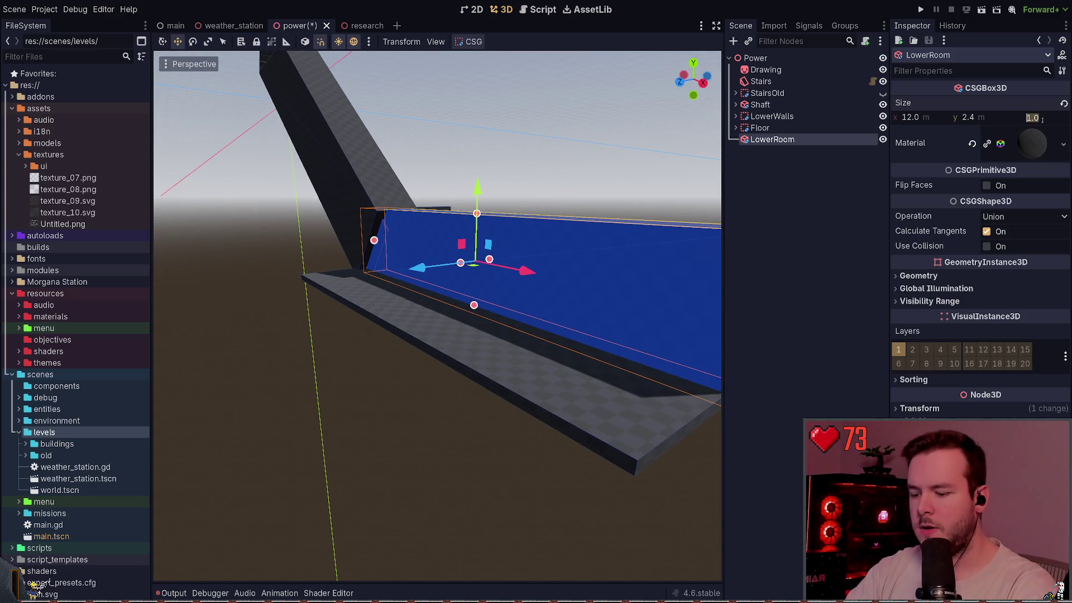
drag(543, 158, 497, 166)
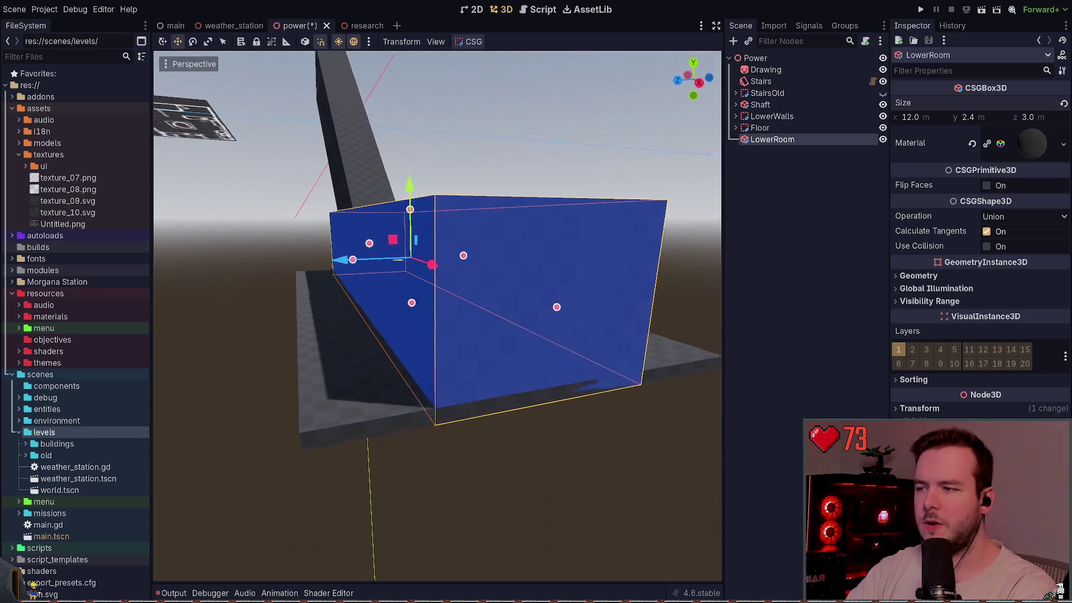
key(d)
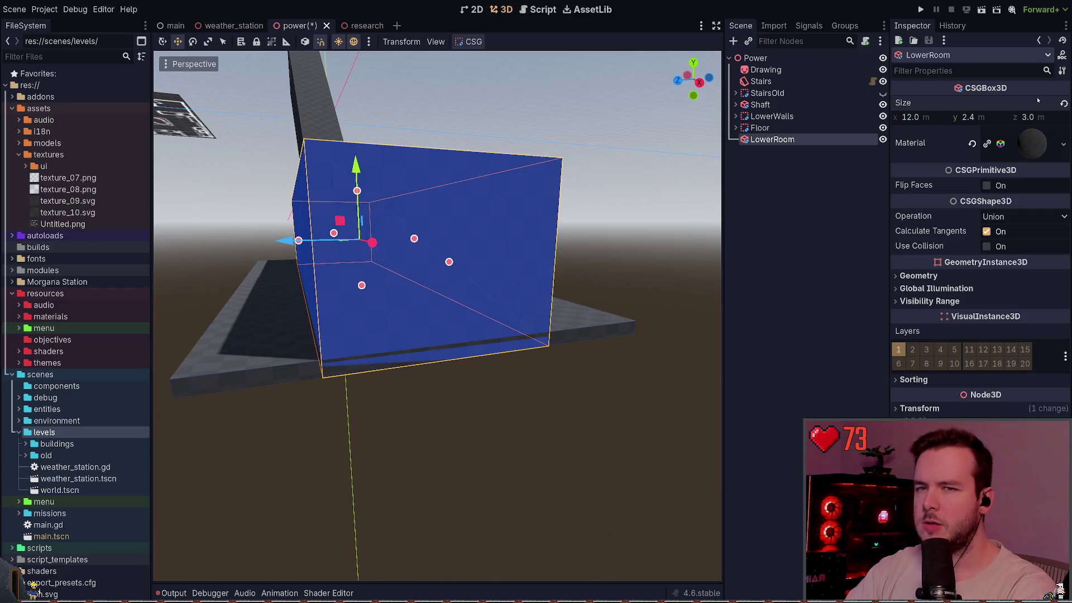
text(6)
key(Return)
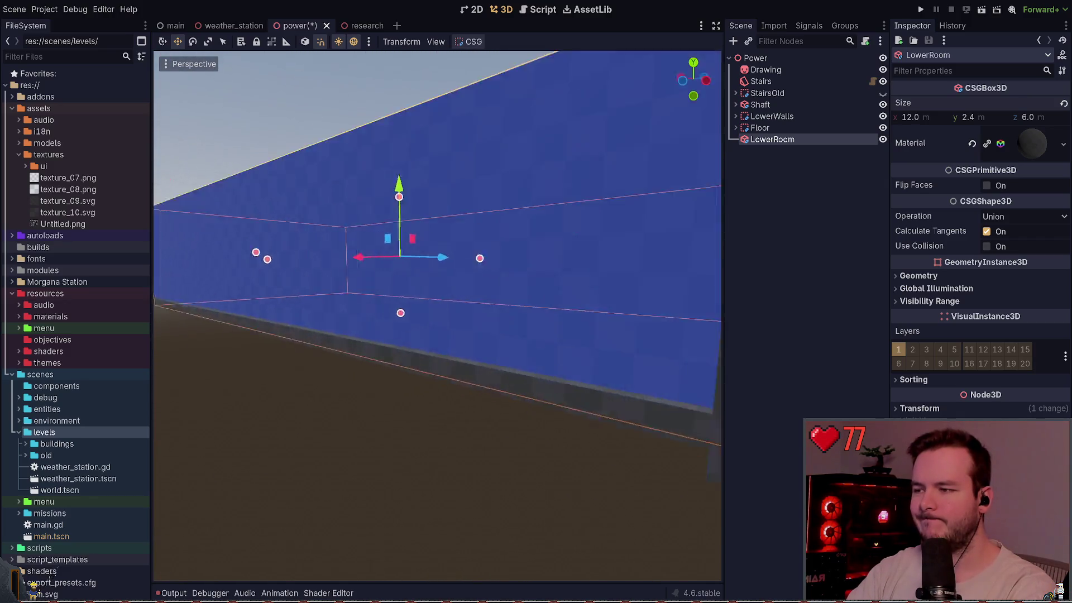
key(f)
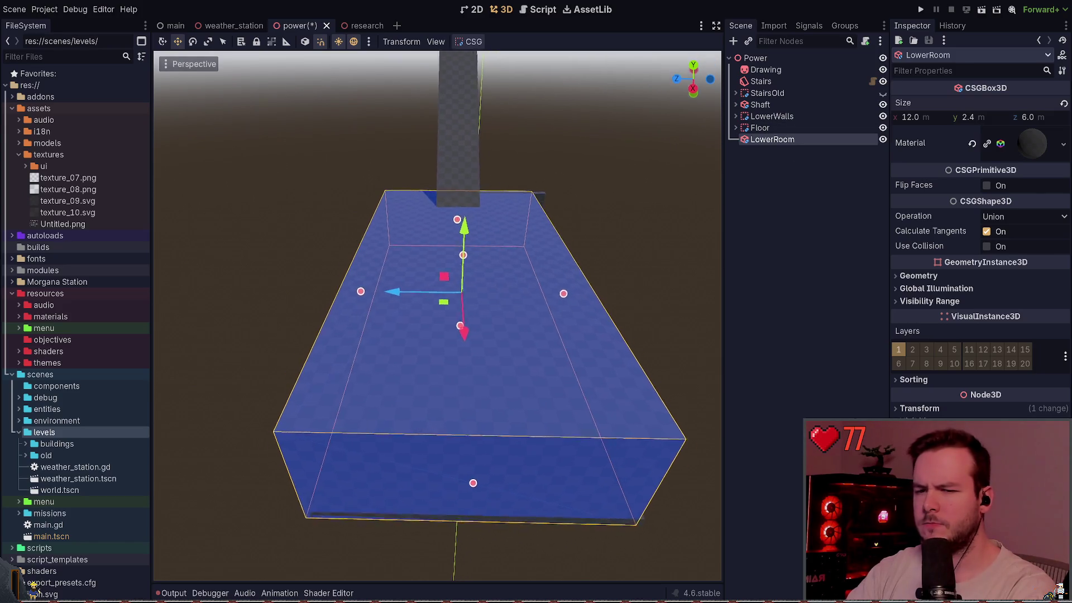
Step: Check LowerRoom's transform, then select the Floor group to view its geometry settings
click(954, 410)
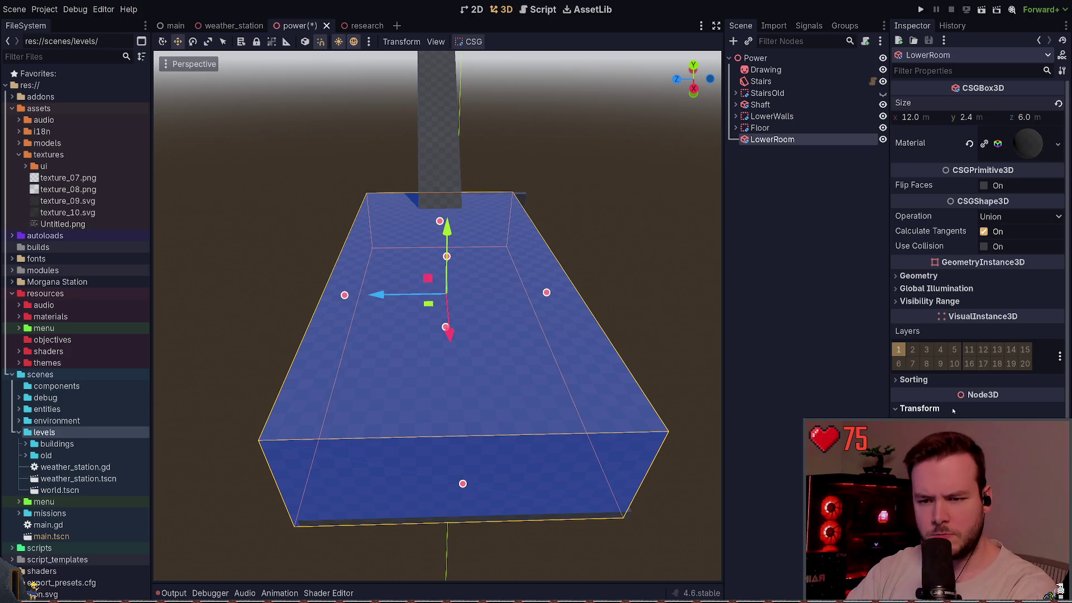
click(954, 410)
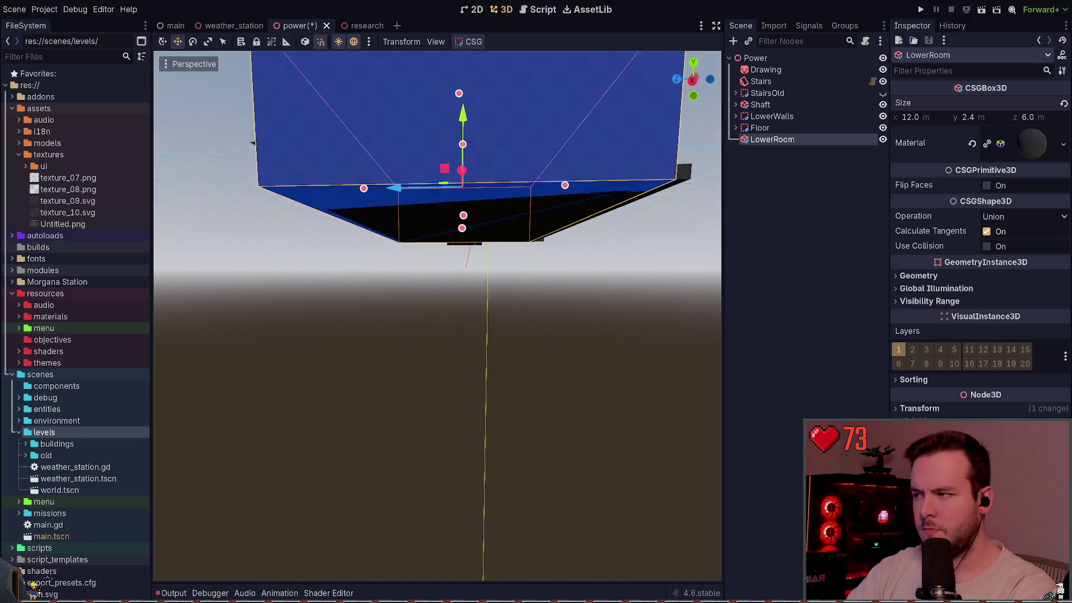
click(684, 171)
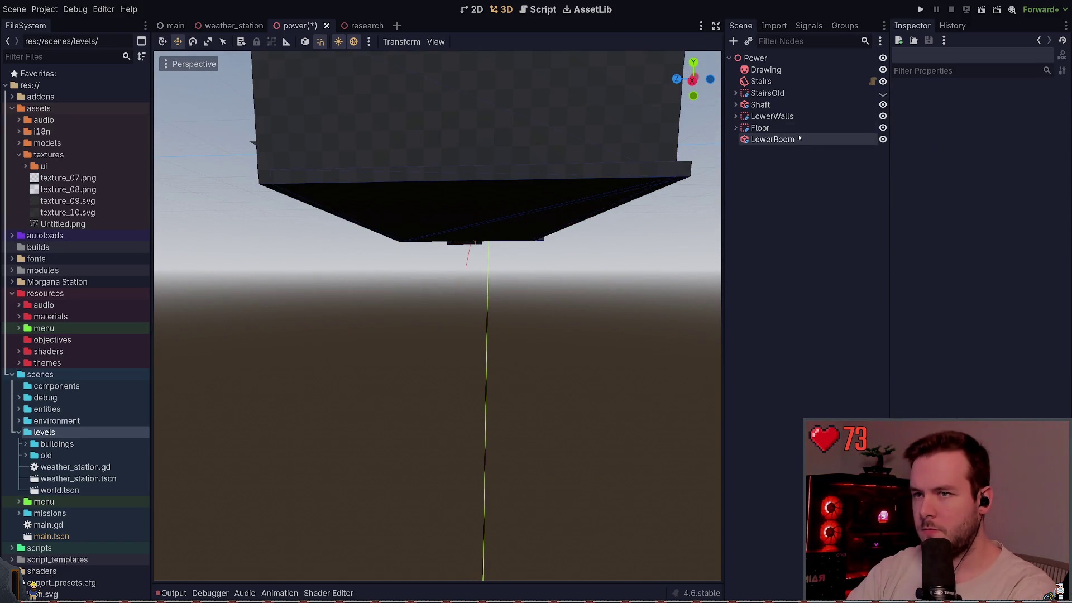
click(760, 127)
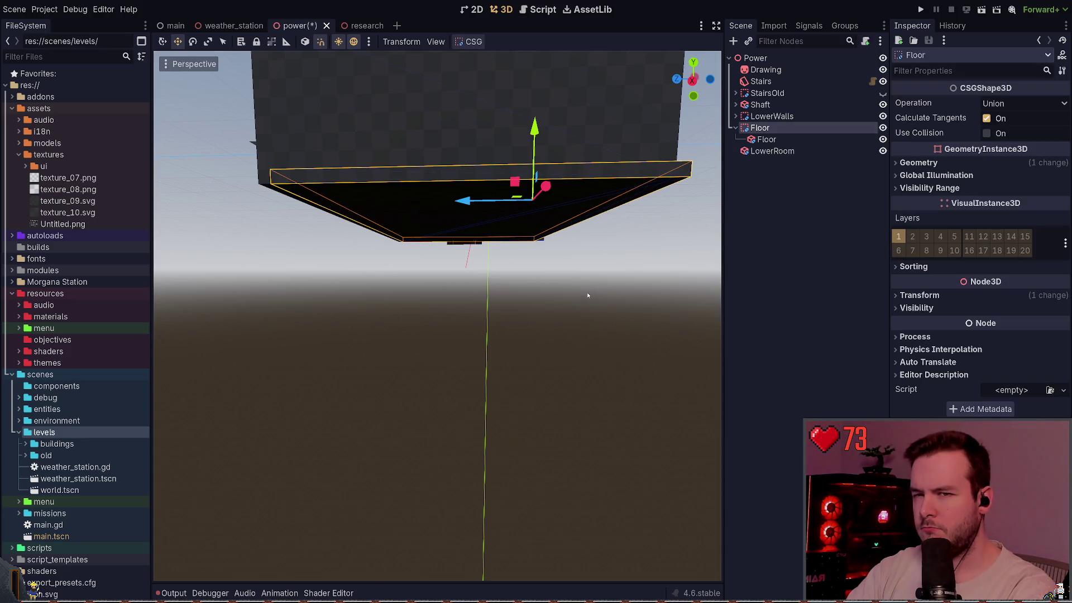
click(918, 162)
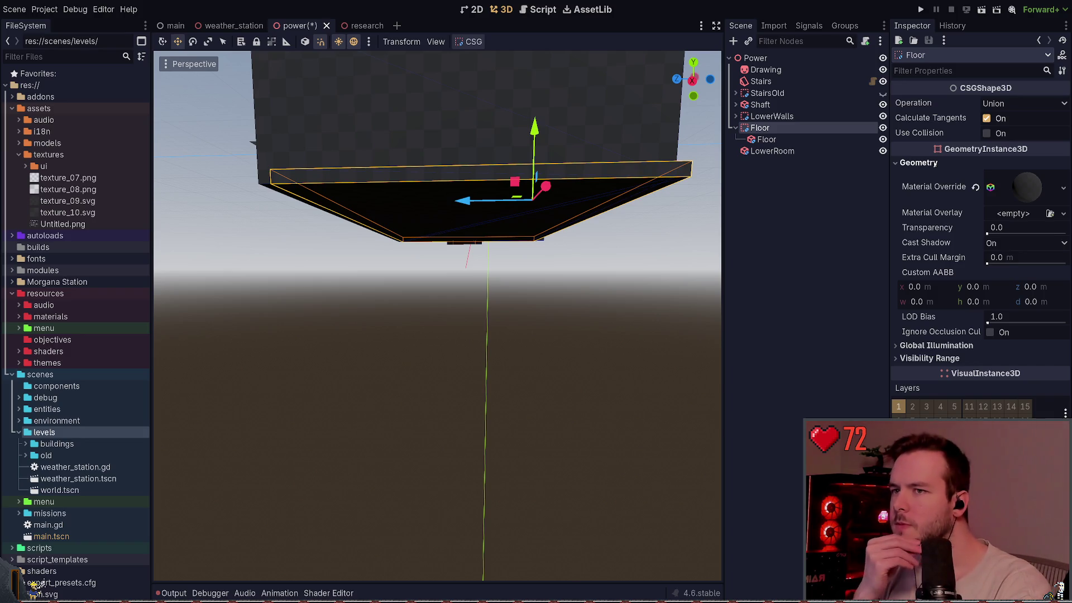
Step: Test-move the inner Floor box and undo, then hide the Floor group and select LowerRoom
double_click(767, 139)
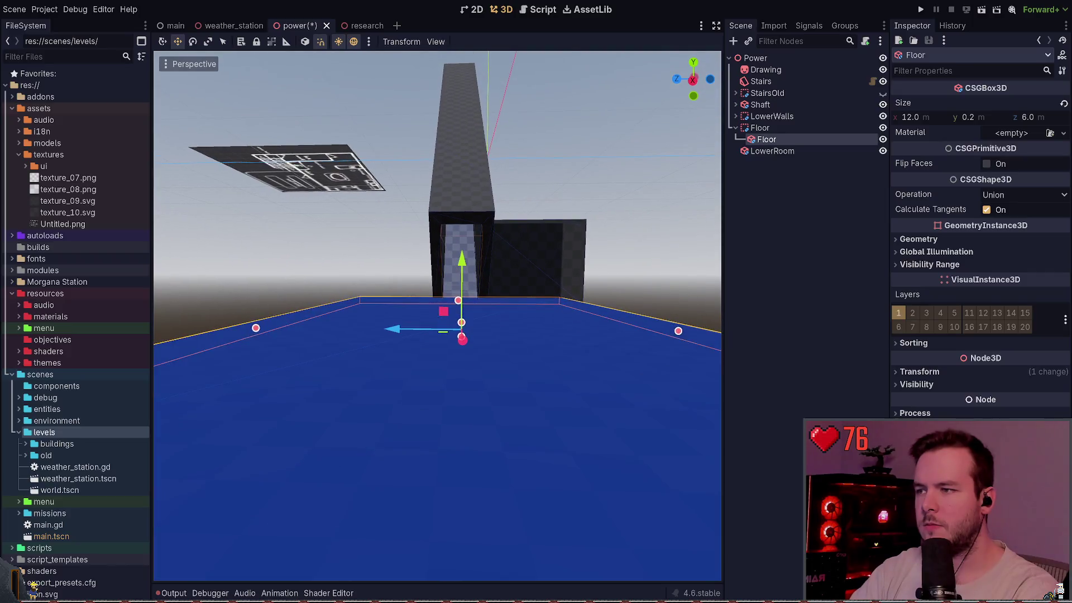
mouse_move(401, 325)
mouse_down()
mouse_move(391, 391)
mouse_move(400, 331)
mouse_move(397, 357)
mouse_up()
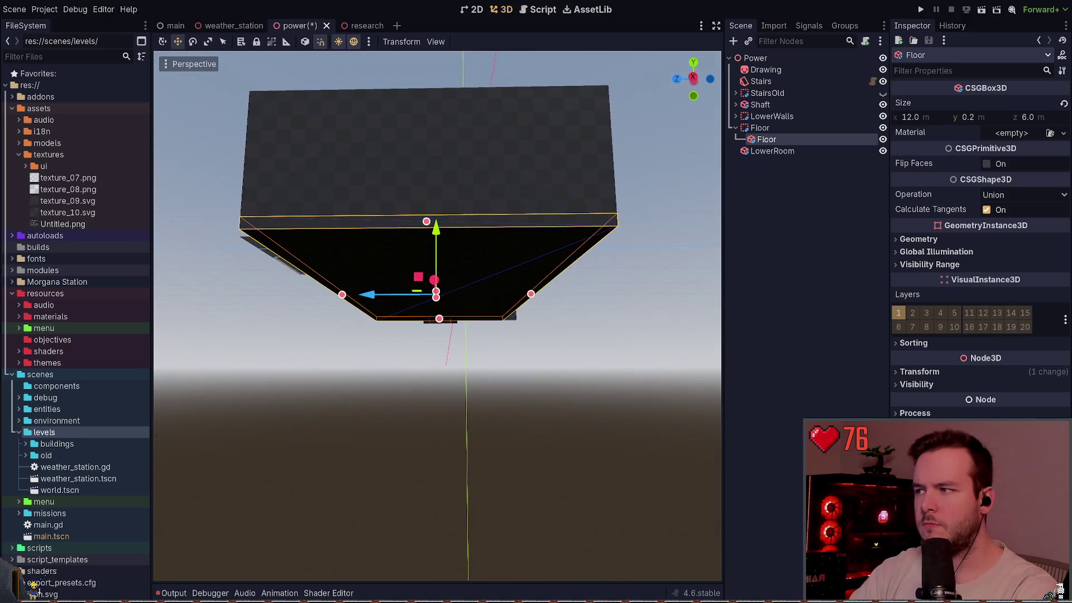
key(ctrl+z)
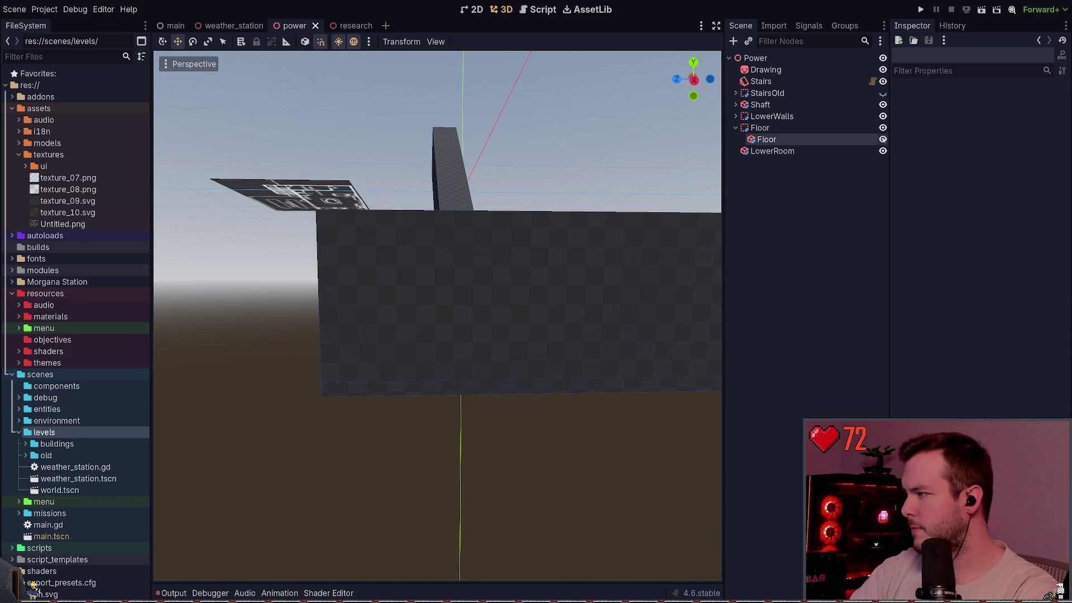
click(883, 128)
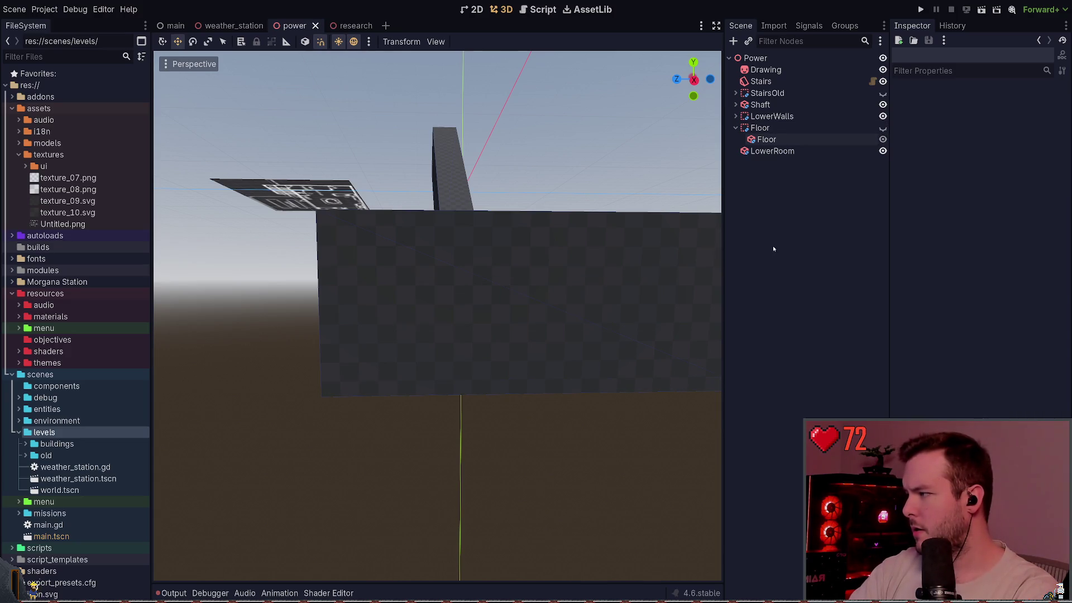
click(773, 152)
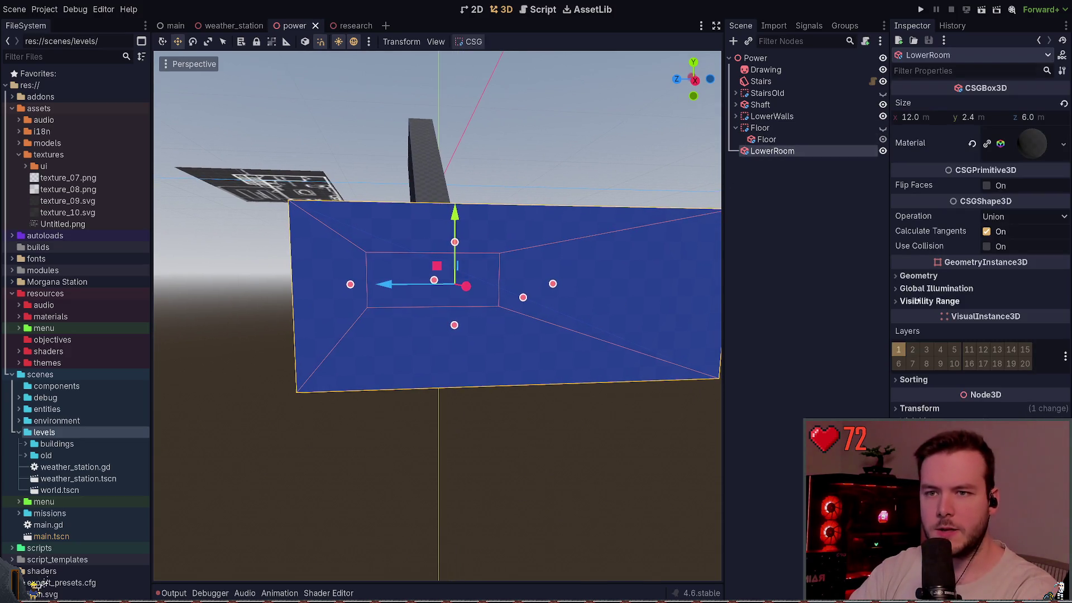
Step: Enable Flip Faces on LowerRoom, save, and orbit to check the hollow room
click(987, 186)
click(550, 394)
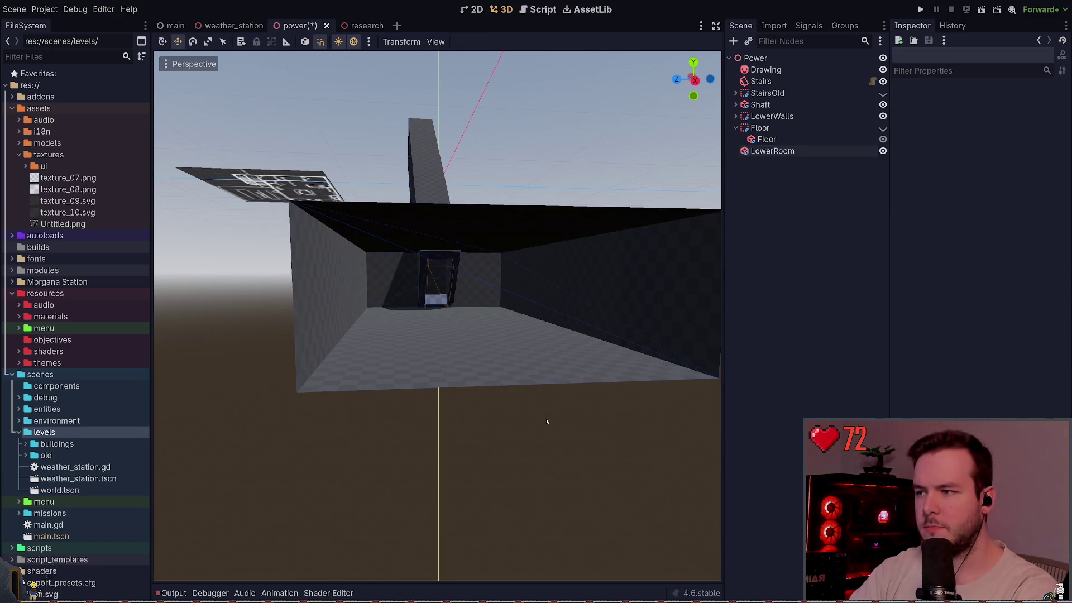
scroll(546, 417, up, 2)
key(ctrl+s)
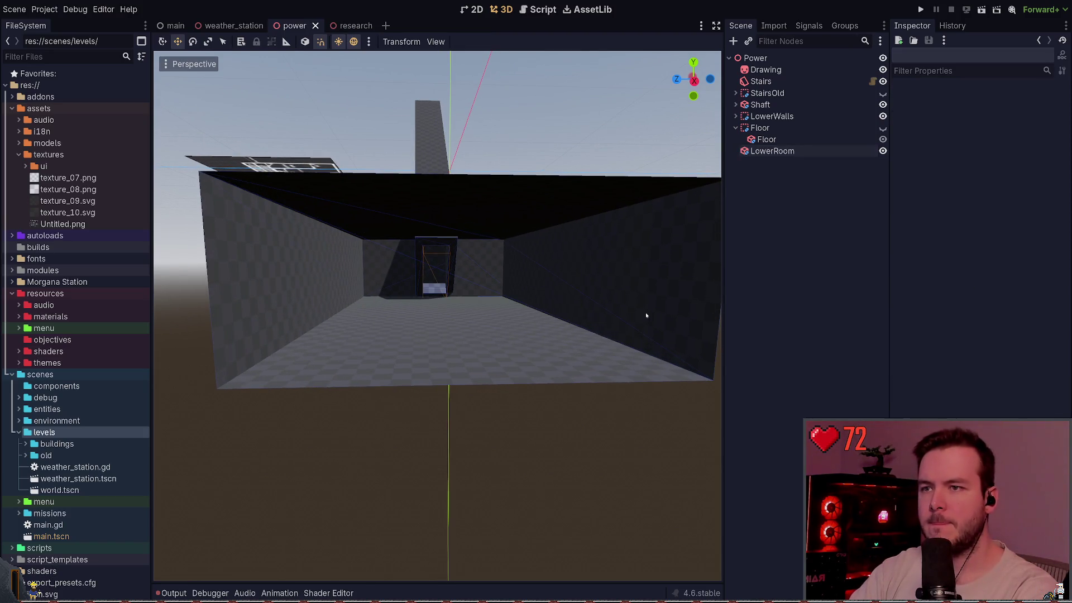
drag(645, 315, 644, 313)
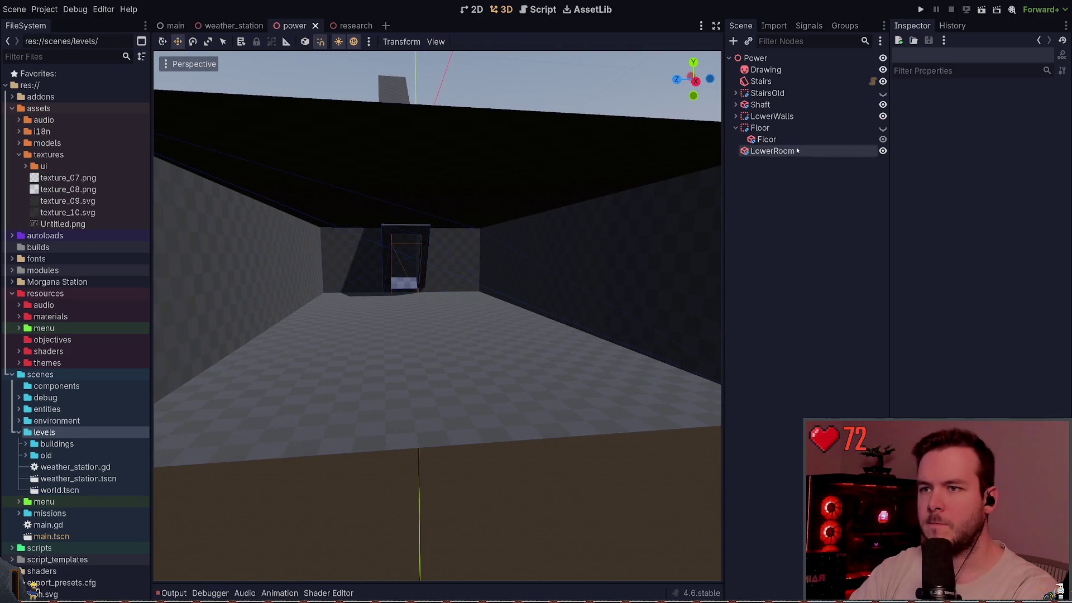
click(797, 151)
click(523, 499)
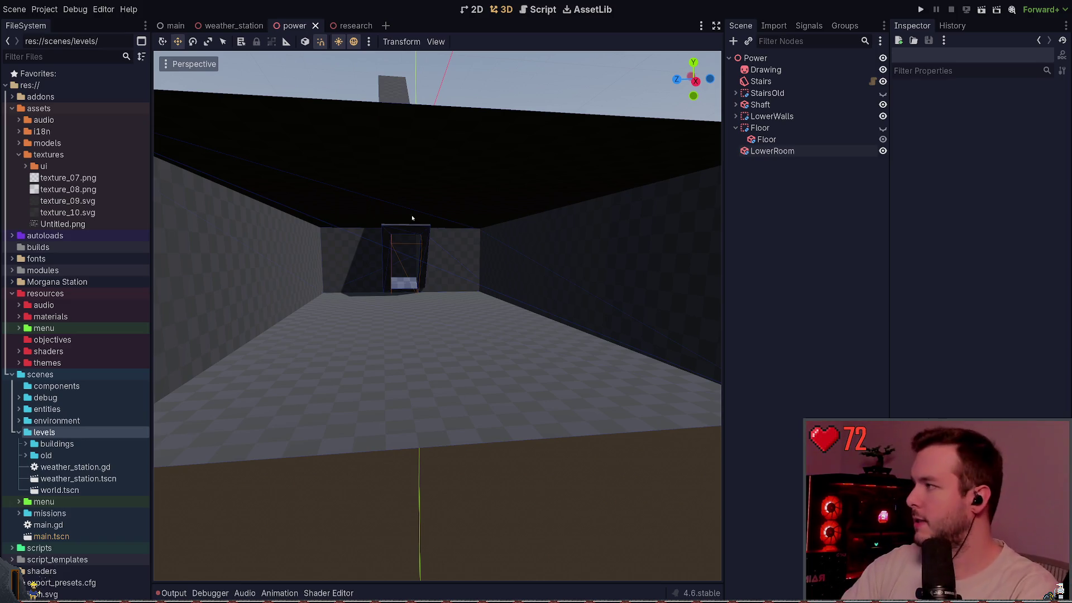
drag(653, 292, 653, 293)
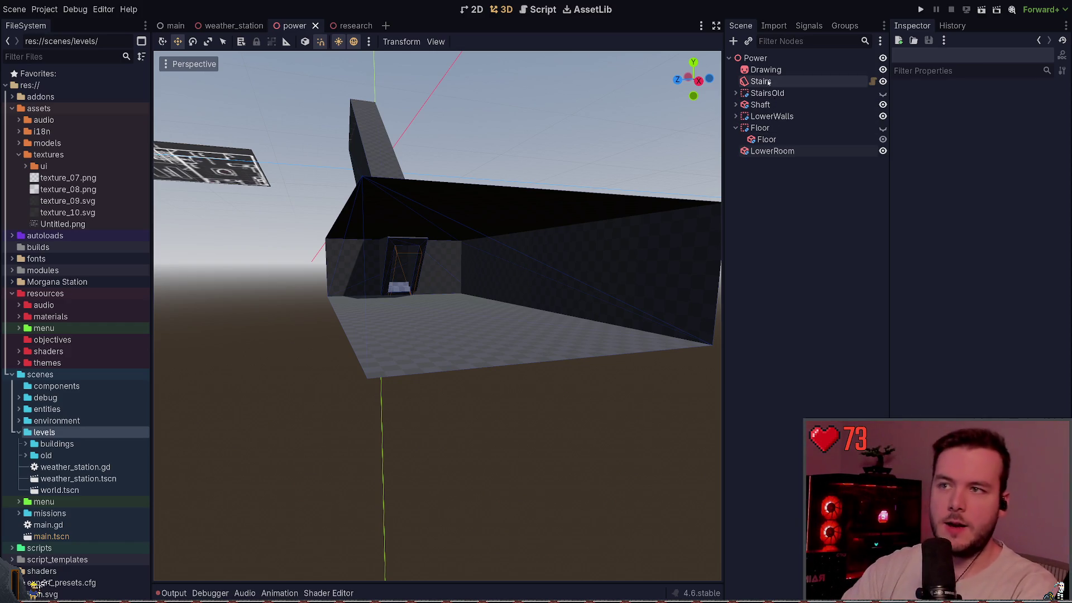
Step: Bake LowerRoom into a CSGBakedMeshInstance3D, then delete the baked node
click(757, 151)
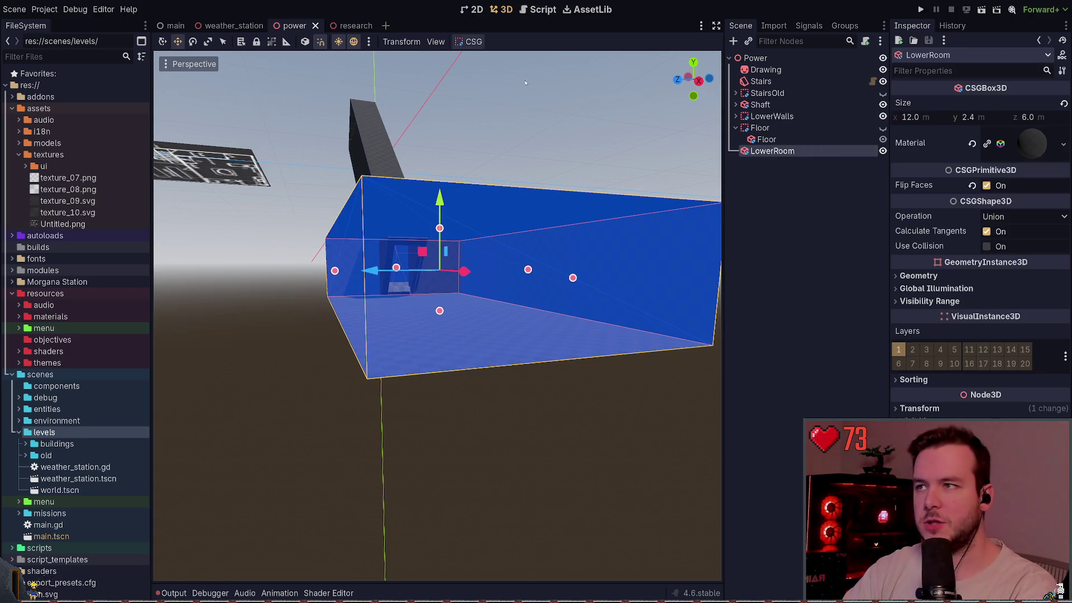
click(473, 42)
click(492, 58)
click(802, 163)
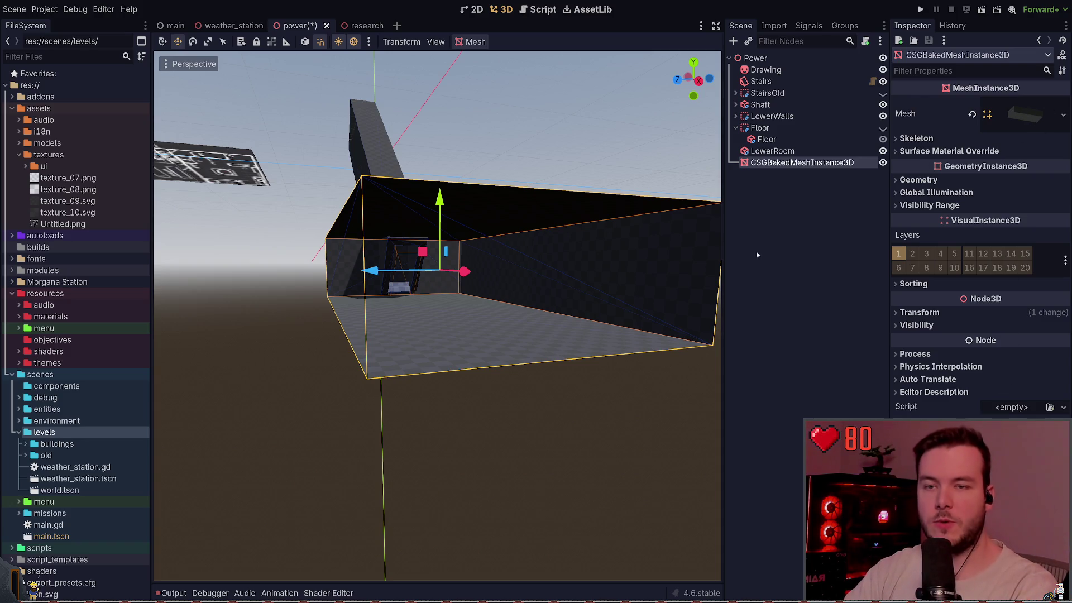
click(790, 230)
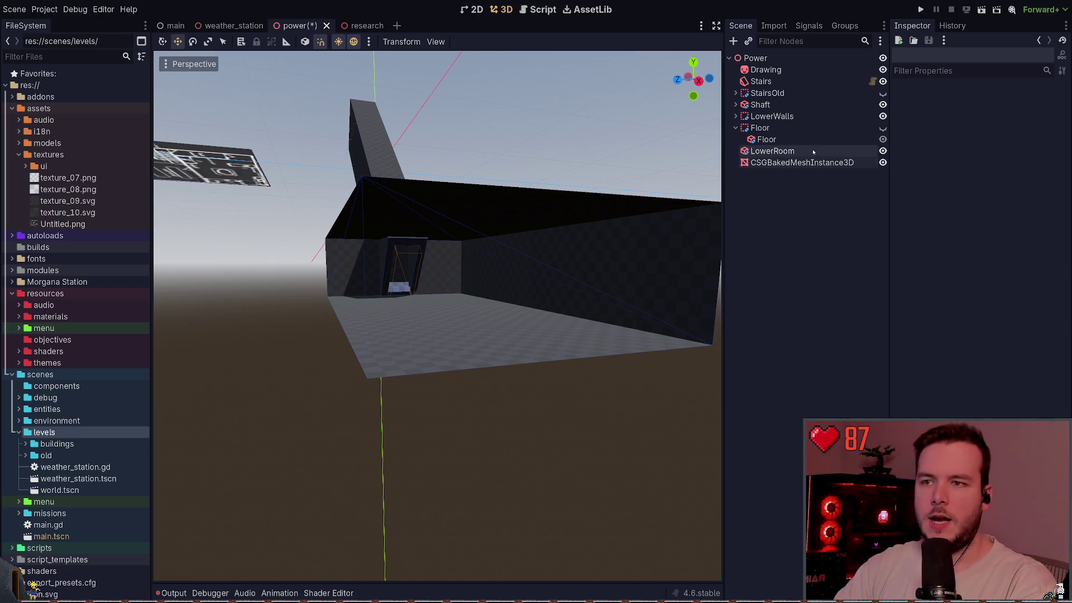
click(793, 151)
click(815, 164)
key(Delete)
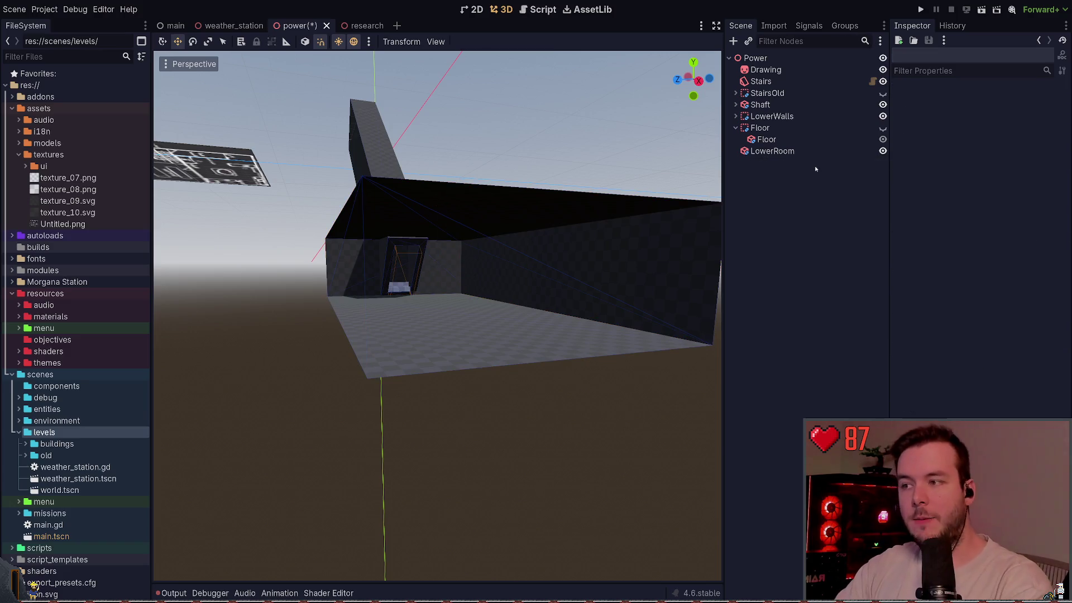
drag(574, 144, 574, 145)
Step: Delete Wall2 at the room's end
click(521, 276)
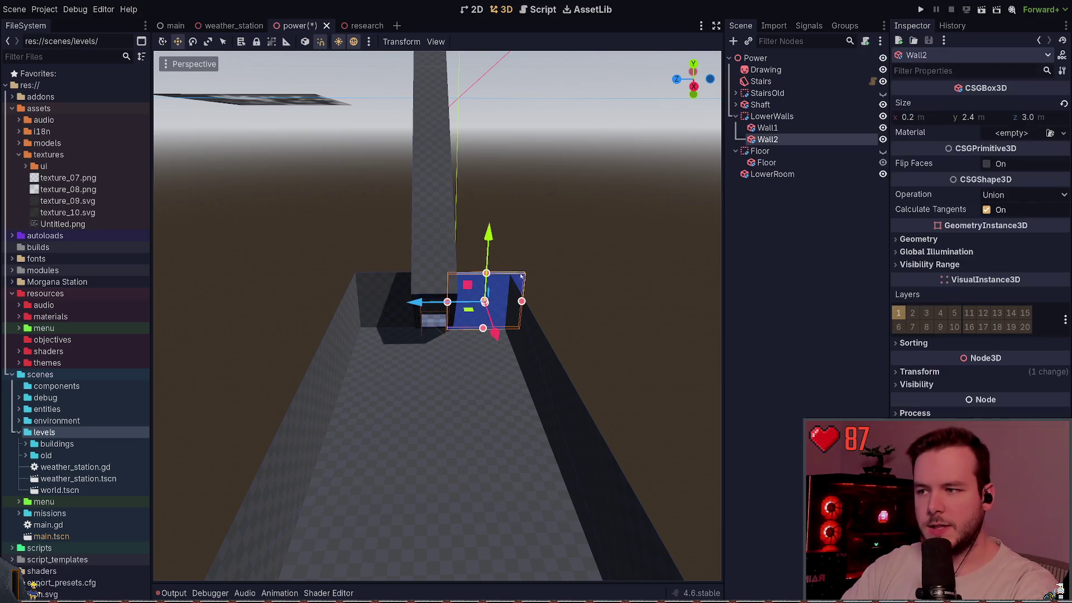
key(Delete)
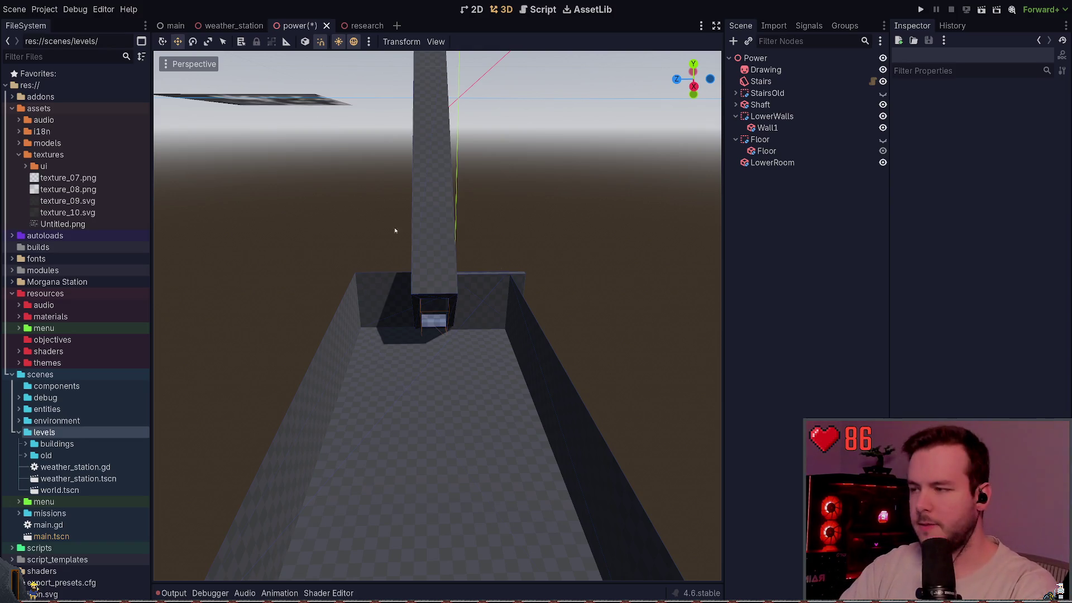
key(s)
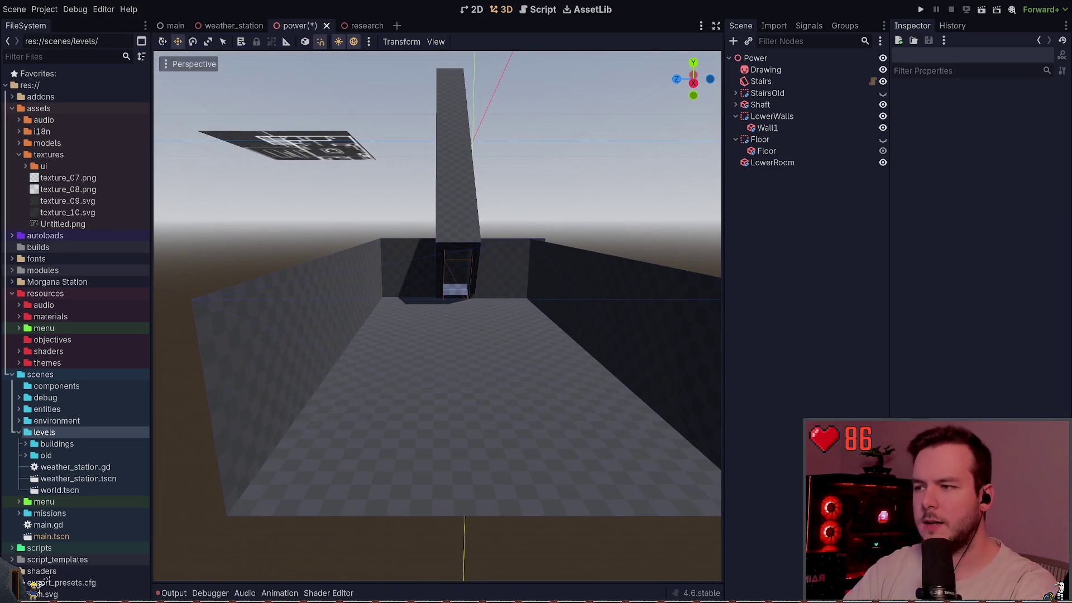
key(w)
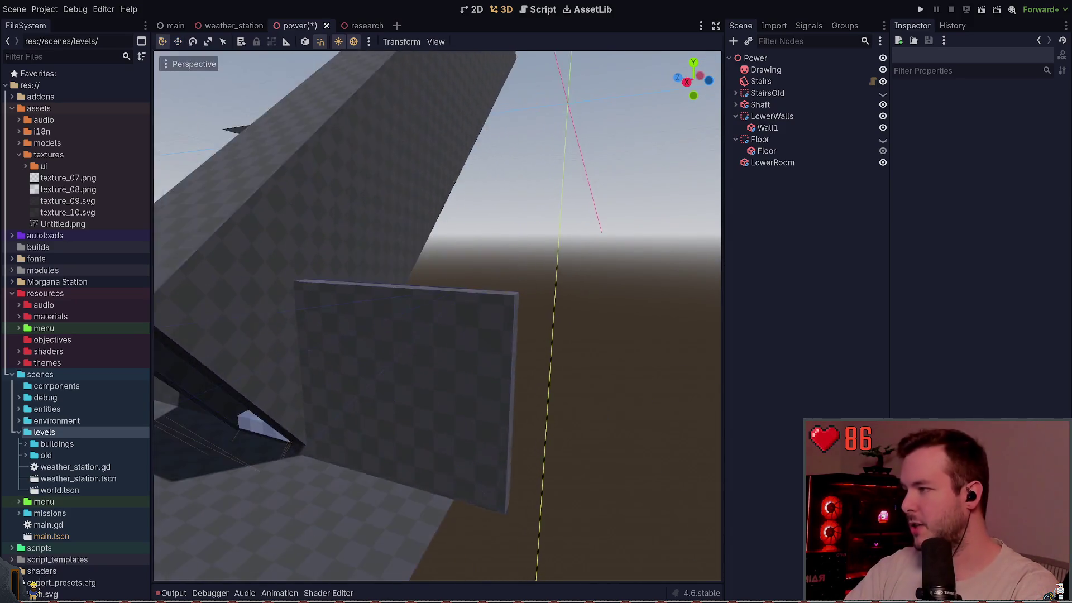
key(s)
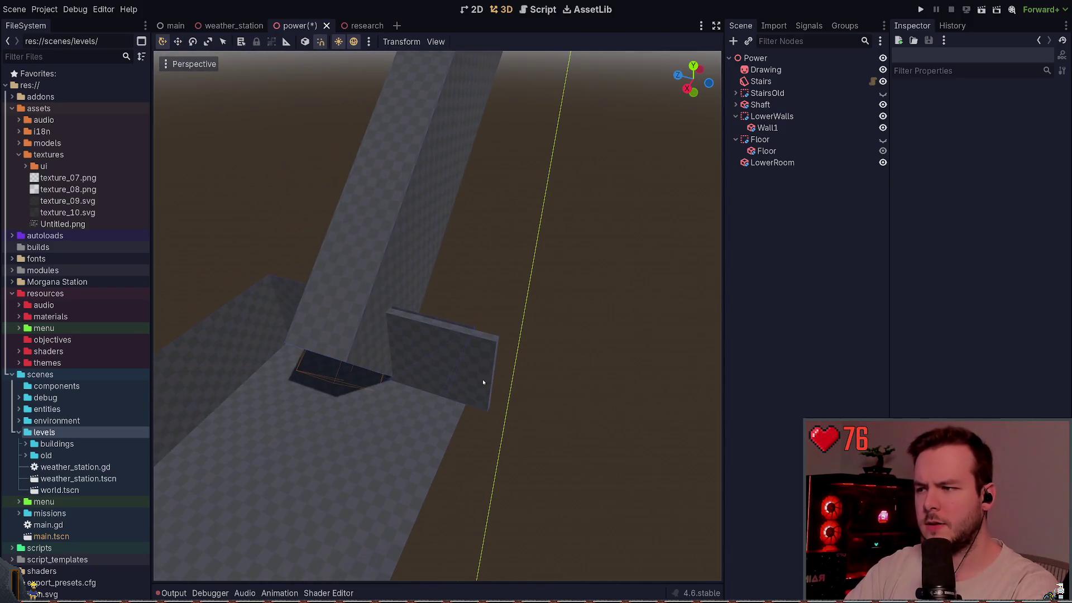
Step: Delete Wall1, save the power scene, and expand Shaft to reveal ShaftCutout
click(487, 347)
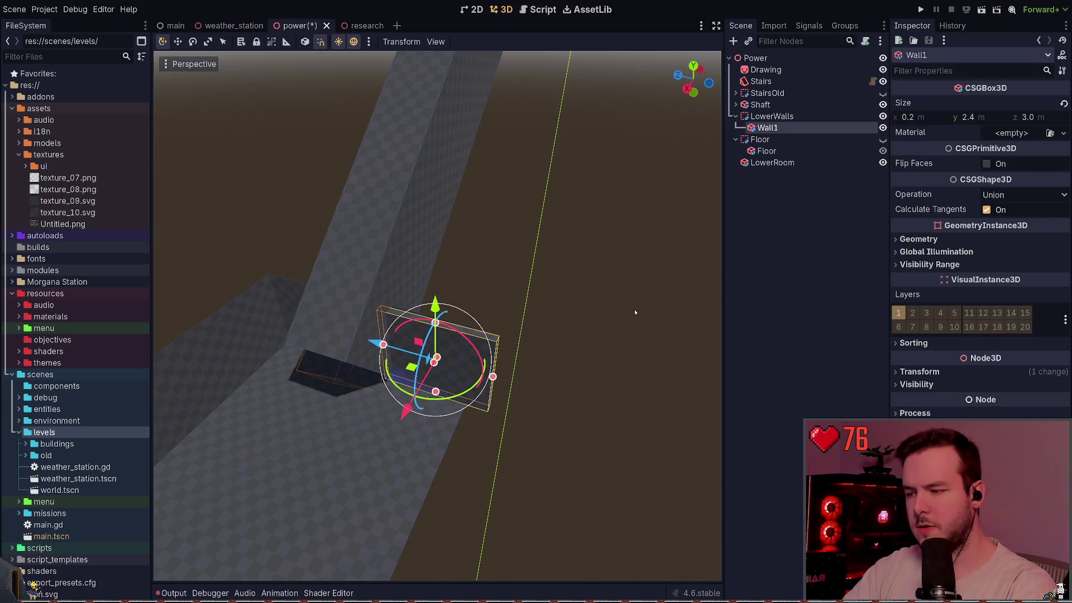
key(Delete)
key(s)
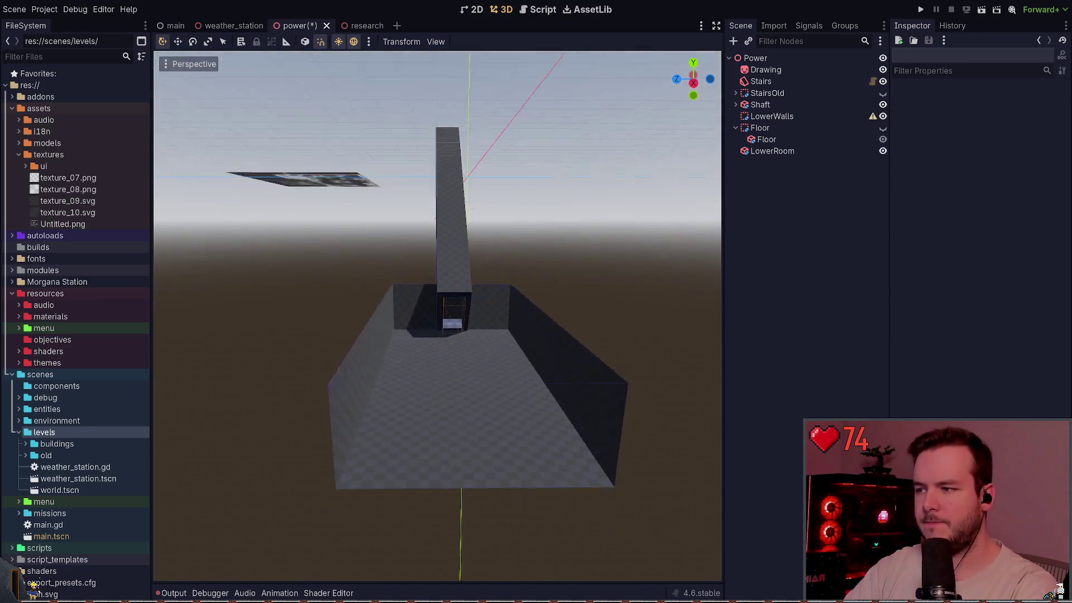
key(w)
key(ctrl+s)
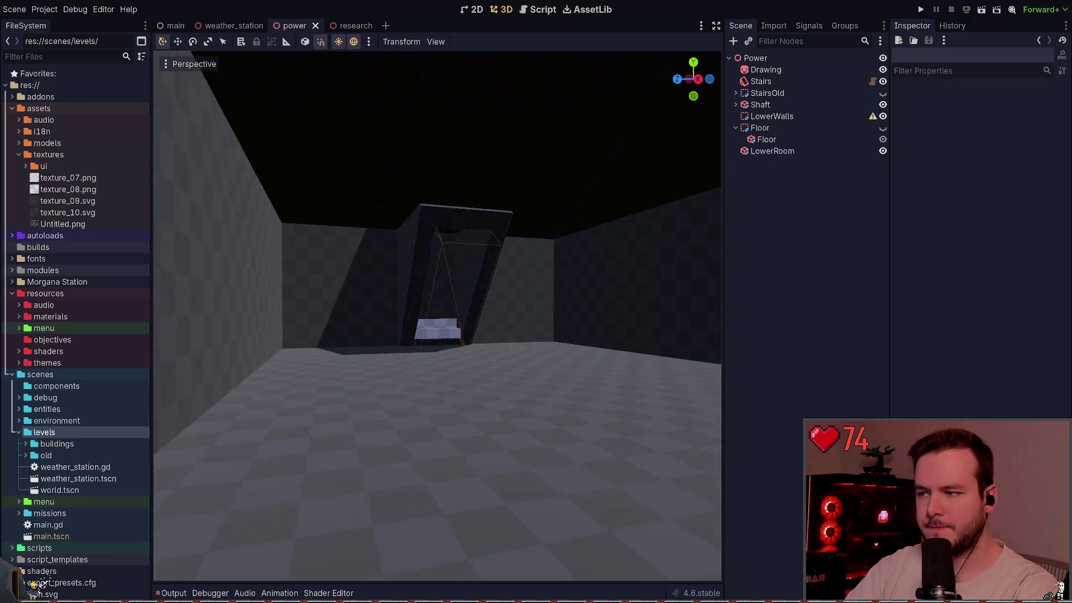
key(w)
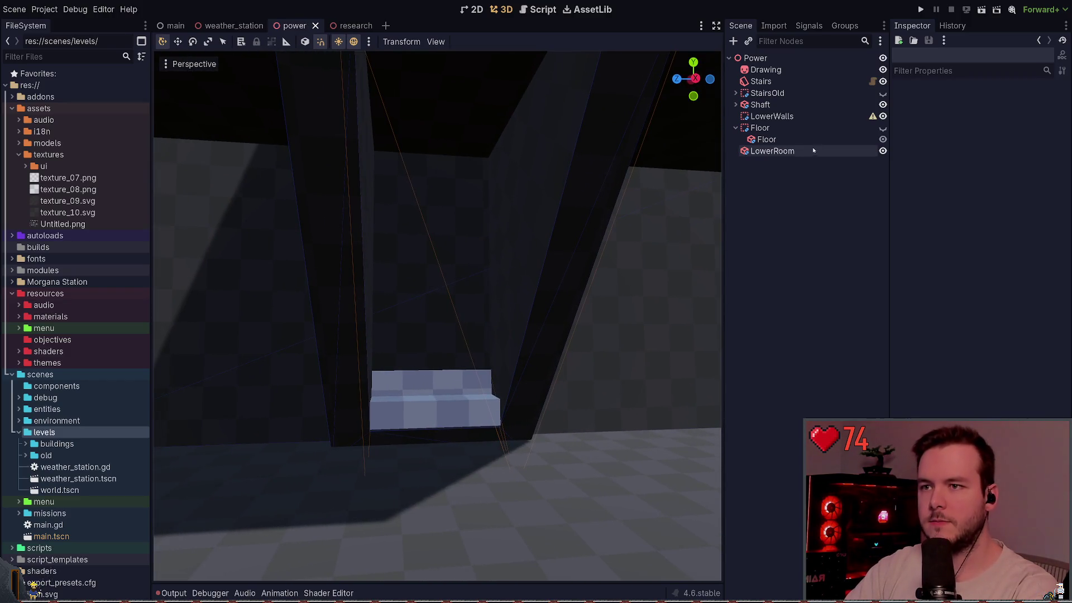
click(782, 151)
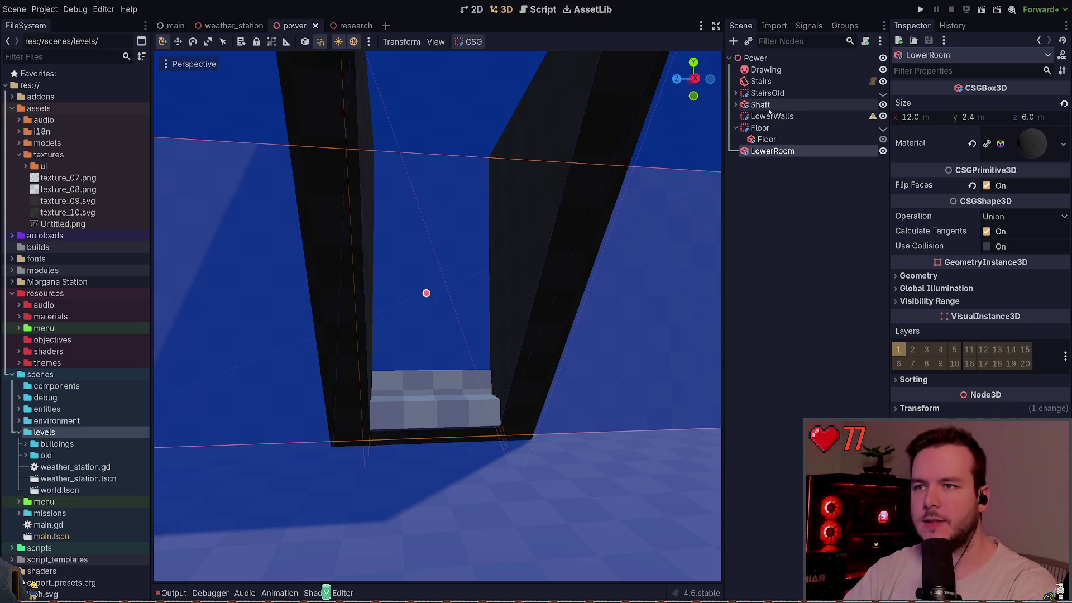
click(736, 105)
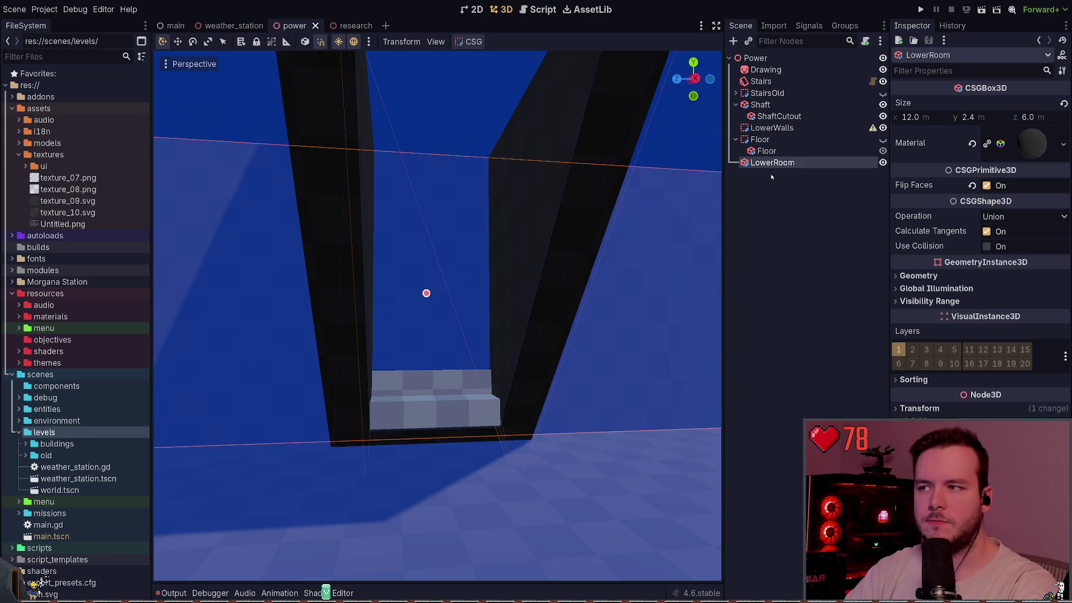
Step: Make Shaft a child of LowerRoom in the scene tree and save
click(771, 117)
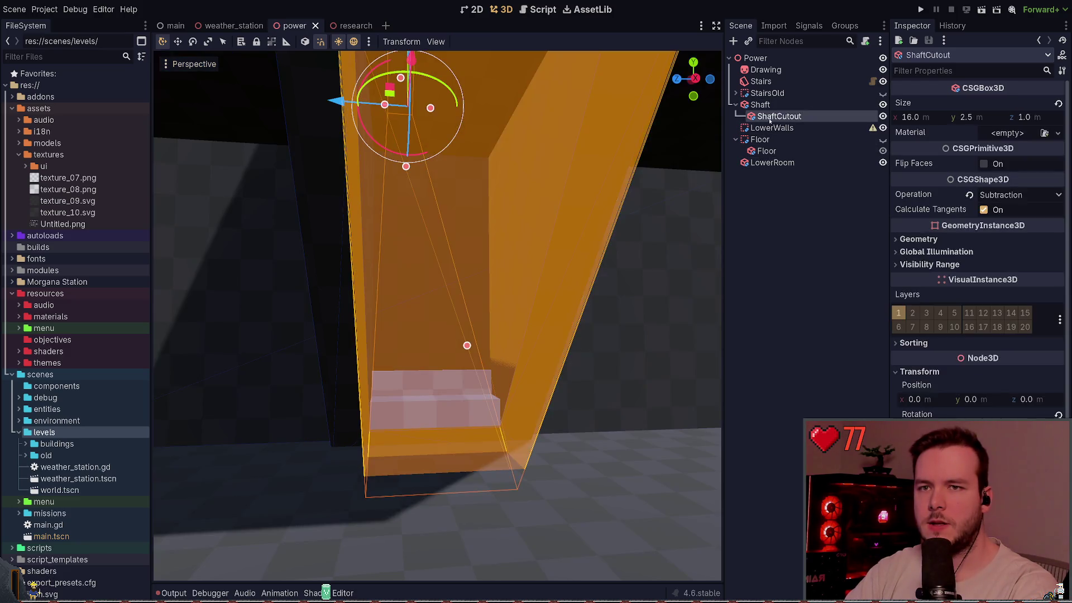
click(772, 106)
drag(774, 108, 773, 165)
key(ctrl+s)
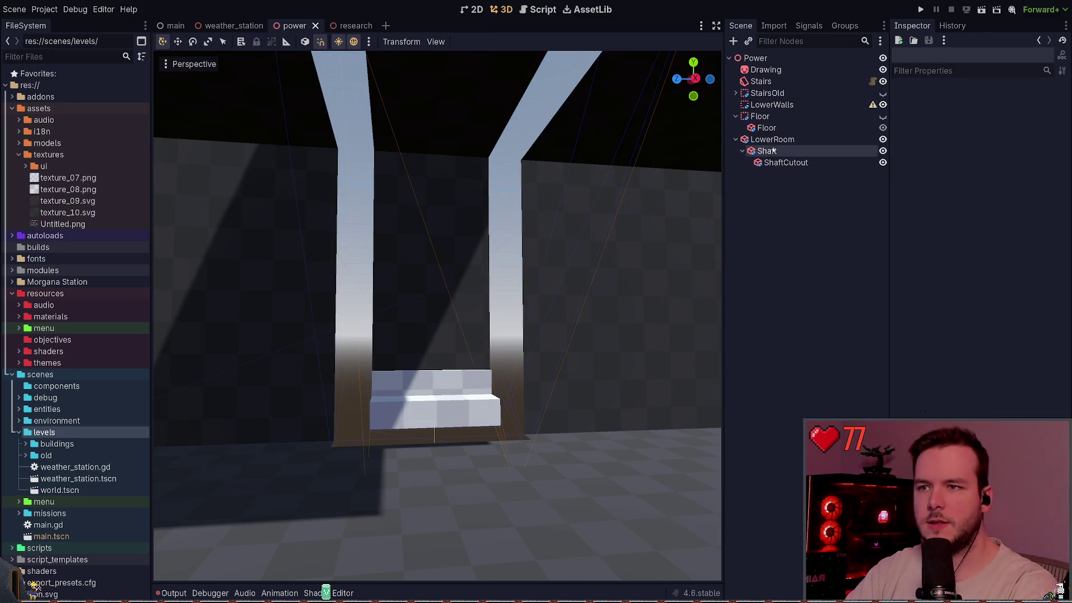
Step: Try a different CSG operation on LowerRoom and save
click(768, 152)
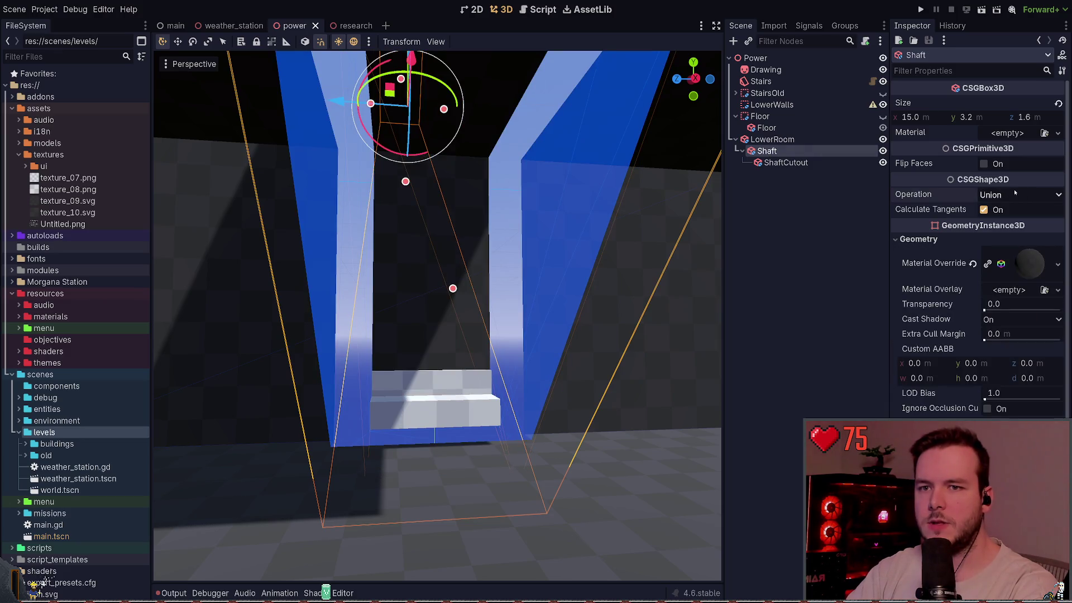
key(Up)
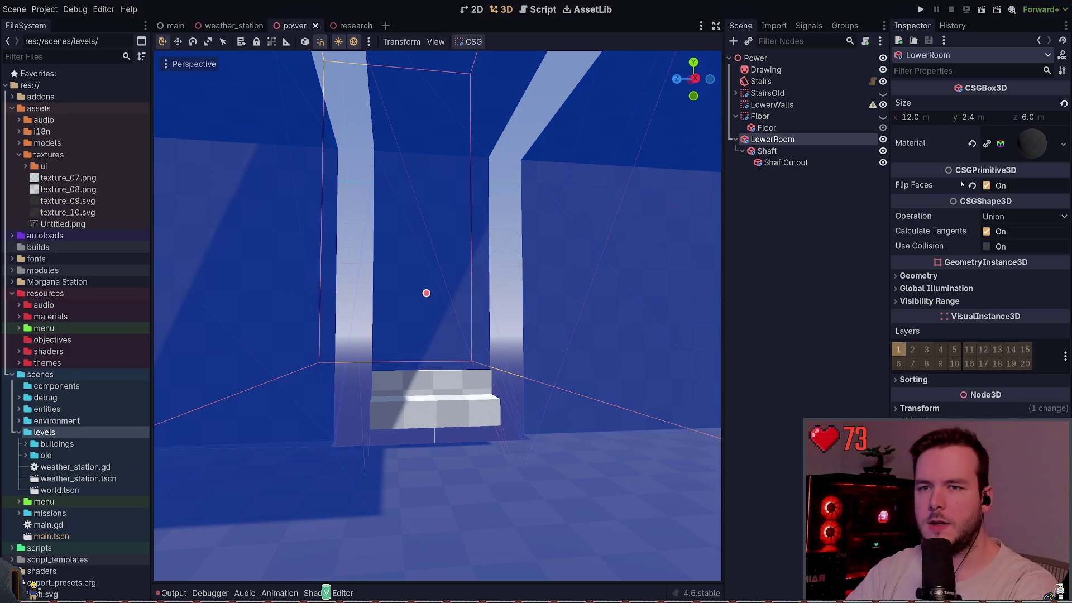
click(1017, 217)
click(1025, 246)
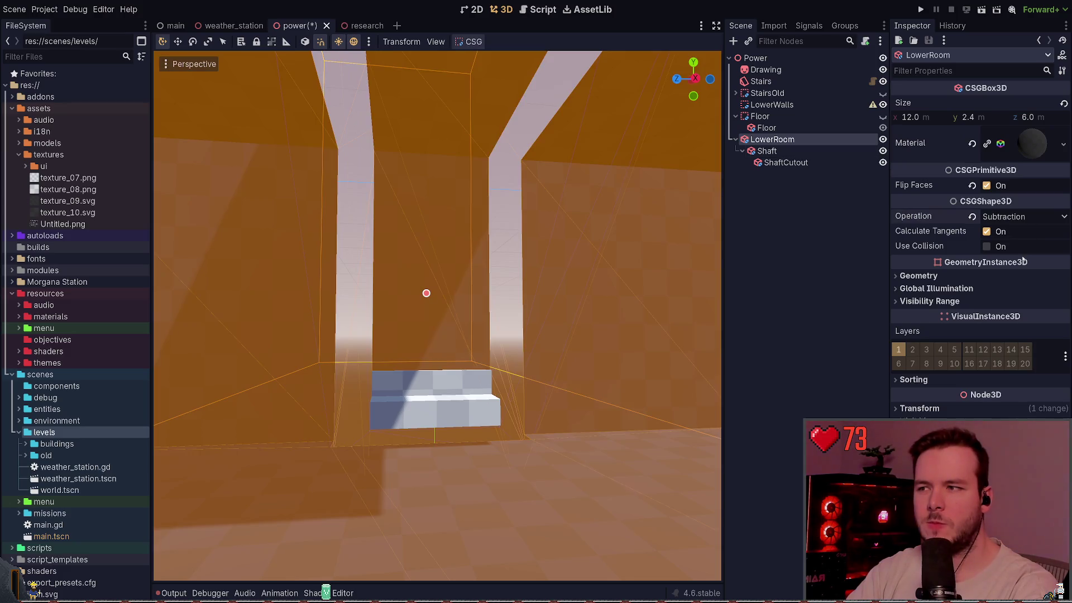
key(ctrl+s)
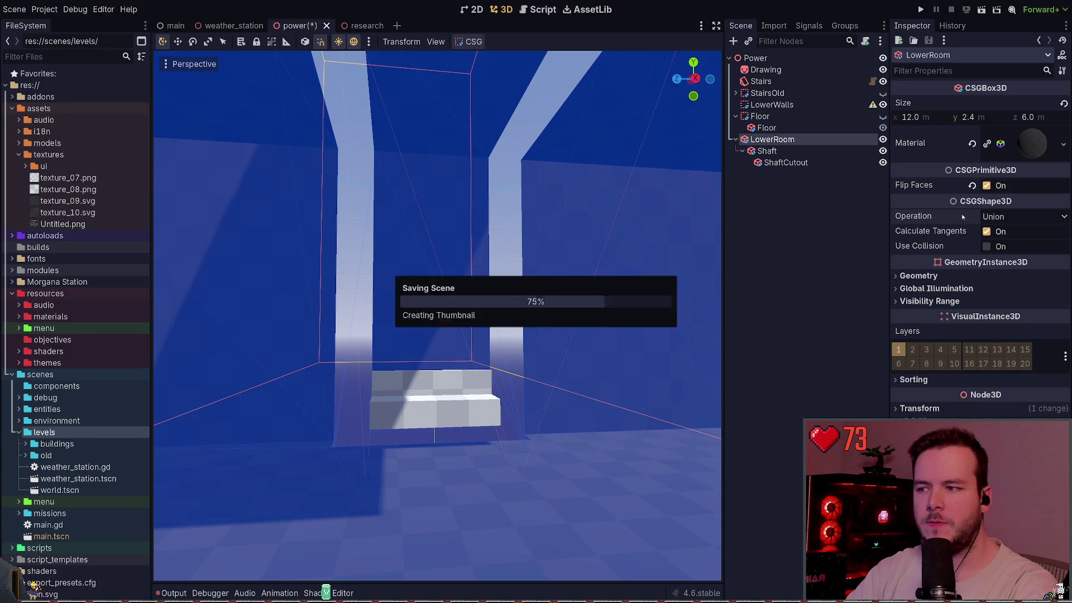
Step: Switch Shaft's CSG operation to Subtraction and save the scene
key(Down)
click(1013, 195)
click(1011, 225)
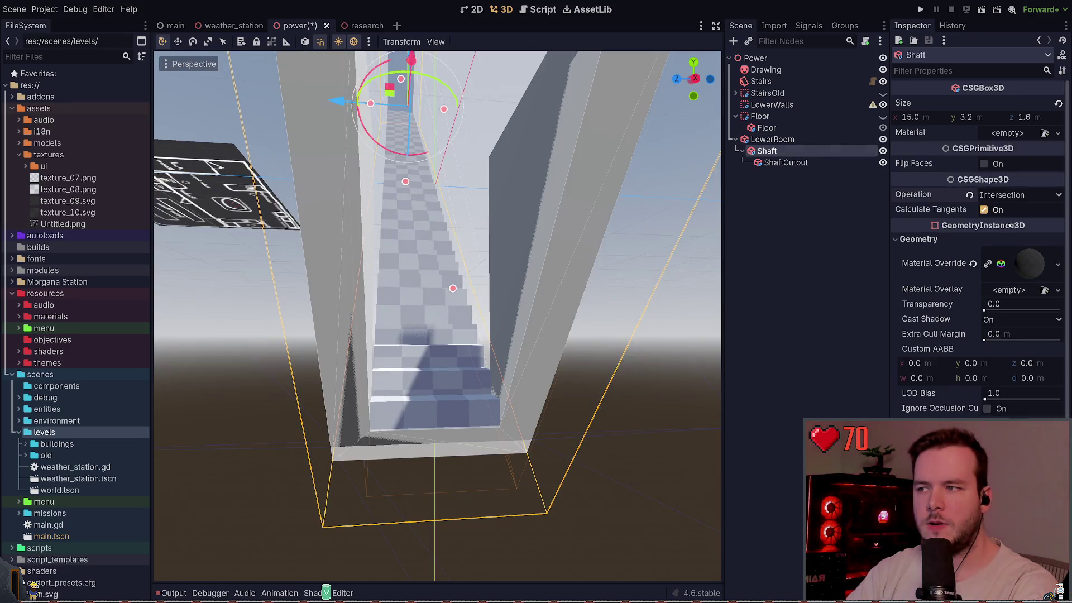
click(1013, 195)
click(1011, 240)
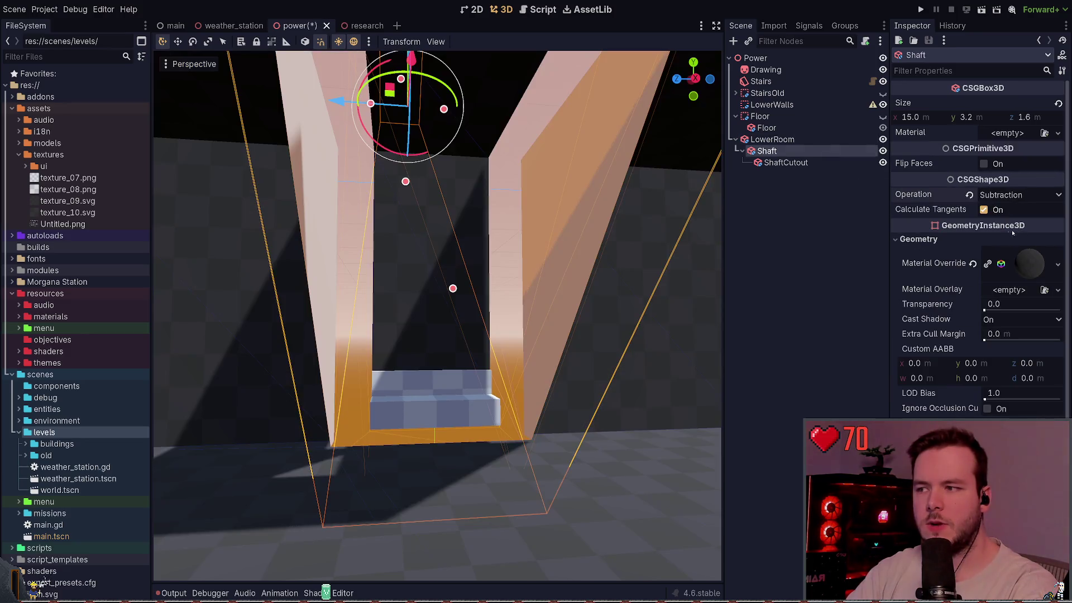
key(ctrl+s)
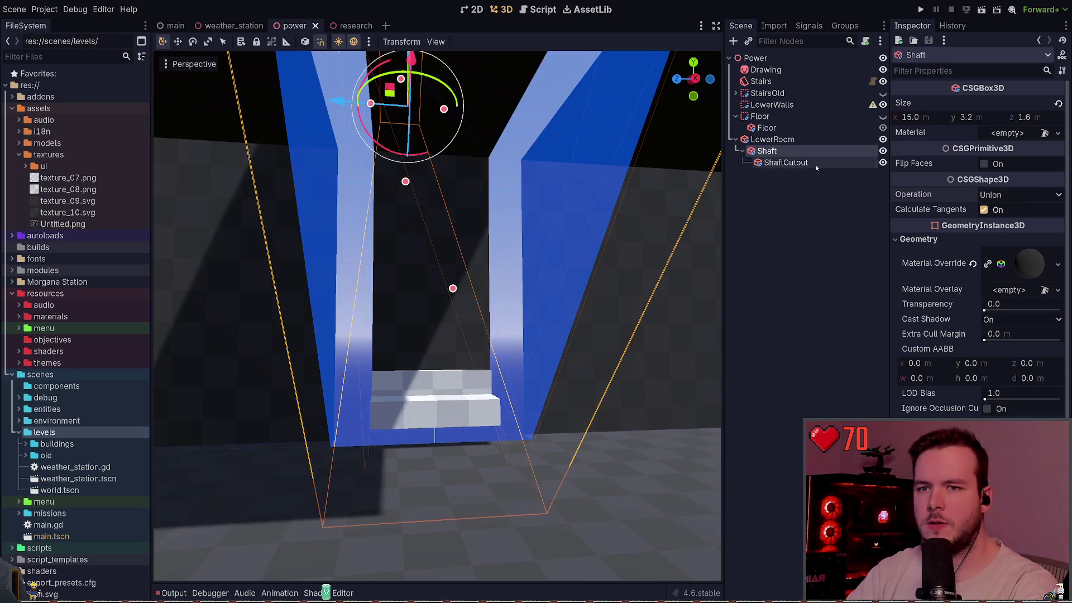
Step: Check ShaftCutout and LowerRoom, then deselect and fly toward the stairs
click(816, 163)
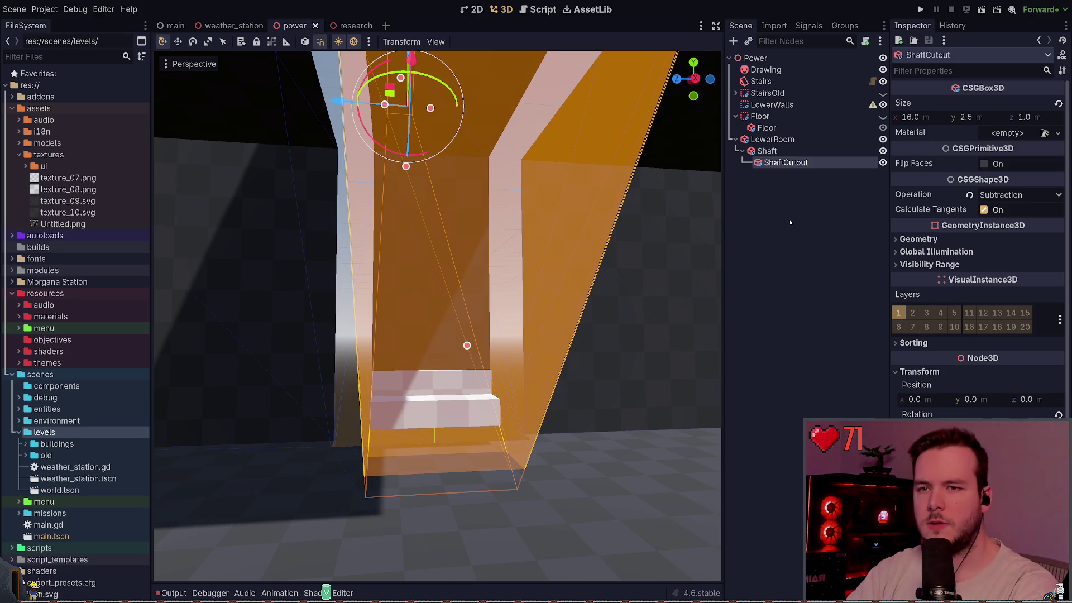
click(781, 139)
click(783, 184)
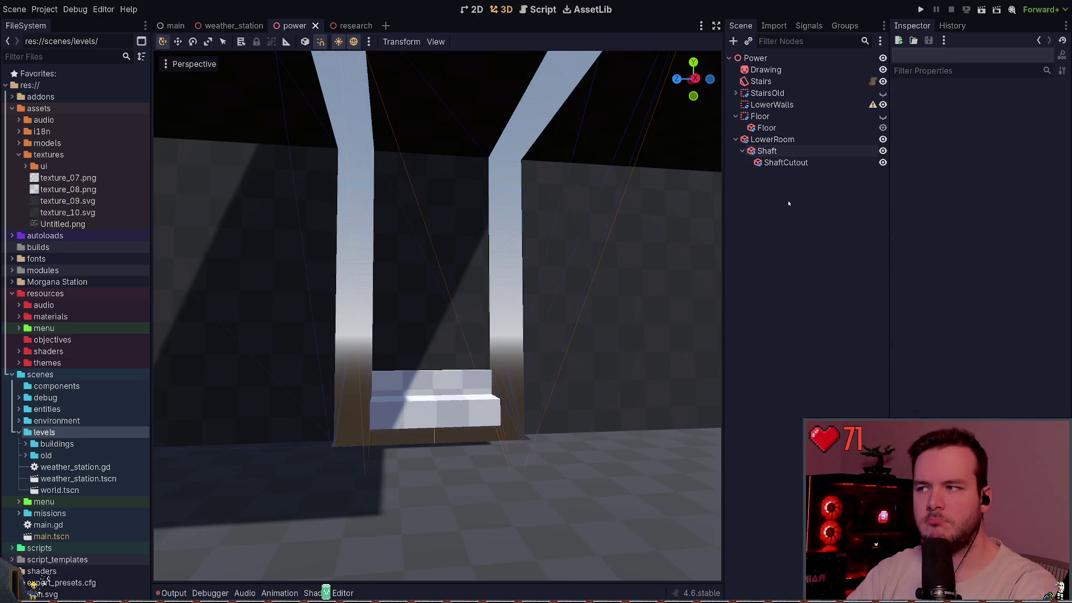
mouse_move(533, 212)
mouse_down()
mouse_move(614, 218)
mouse_move(504, 217)
mouse_up()
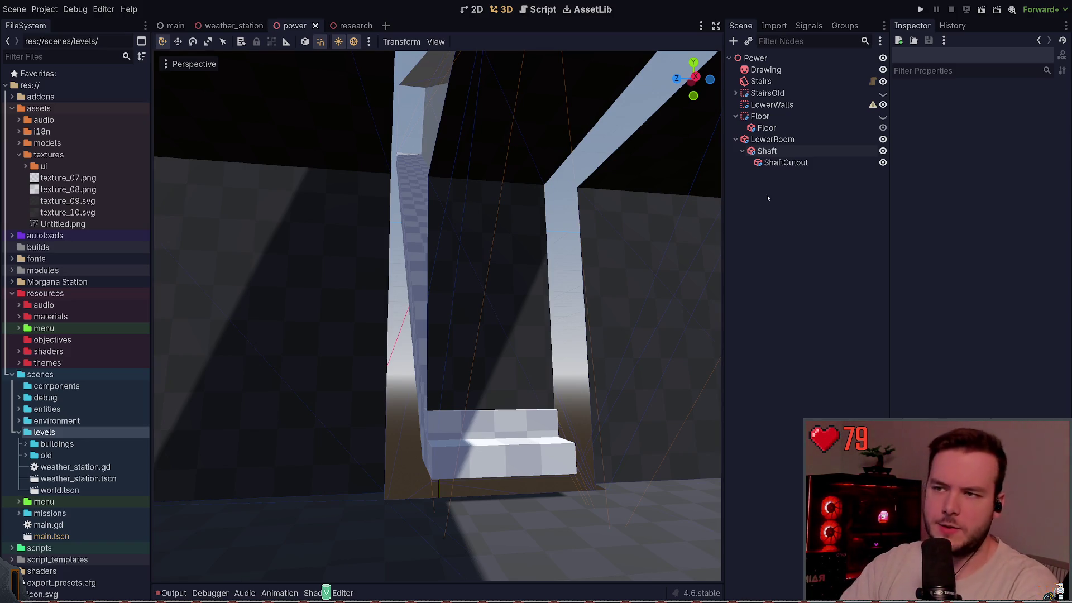
Step: Select LowerRoom and Shaft in turn and orbit along the shaft's side
click(773, 139)
click(767, 151)
click(784, 191)
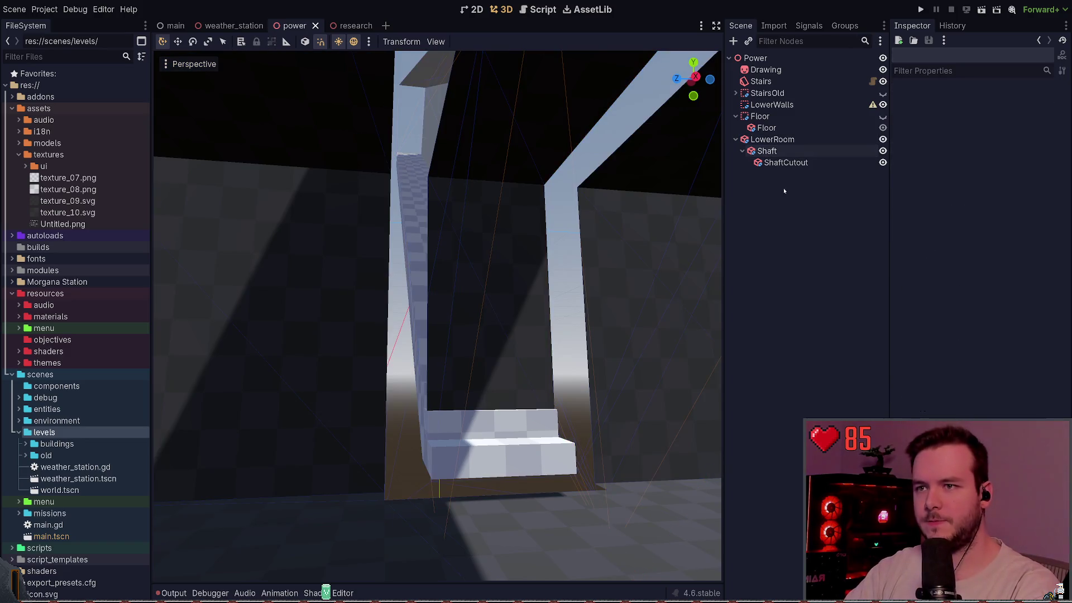
click(772, 139)
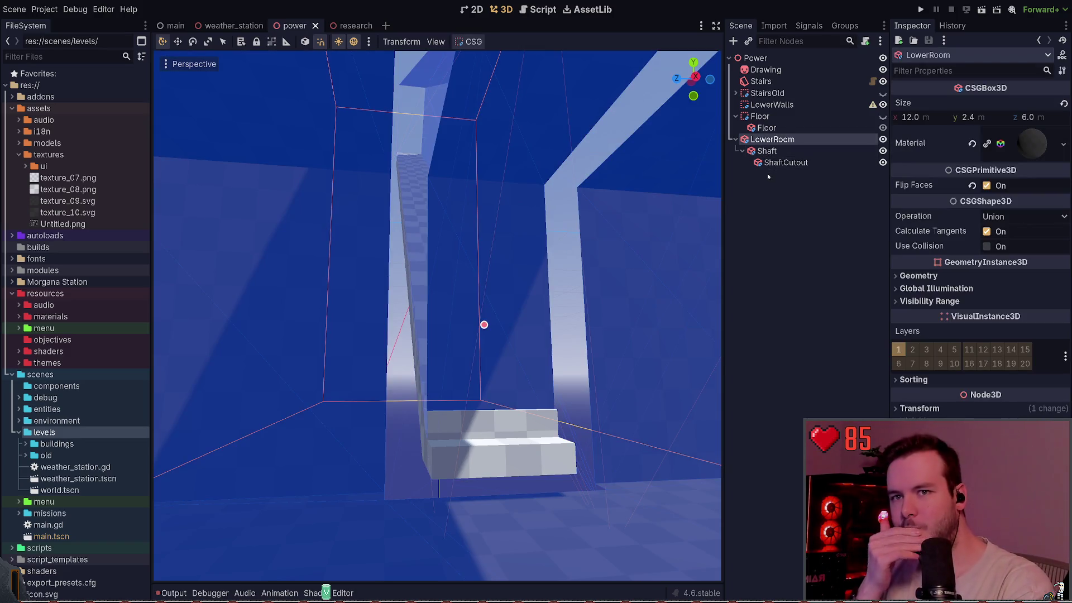
click(768, 151)
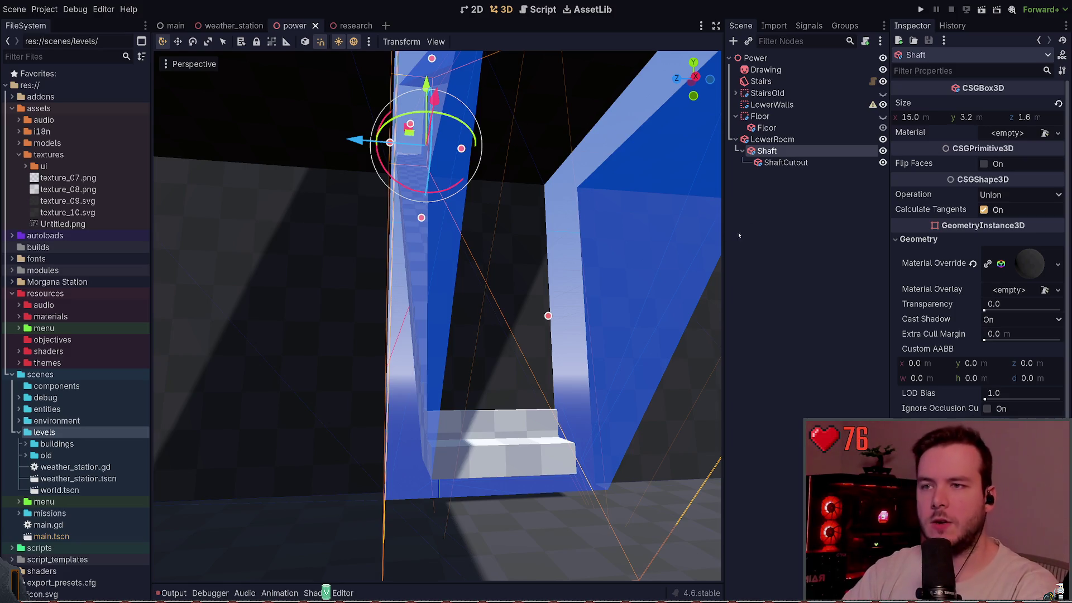
drag(435, 313, 413, 316)
Step: Hide ShaftCutout and fly down to view the staircase inside the shaft
click(769, 162)
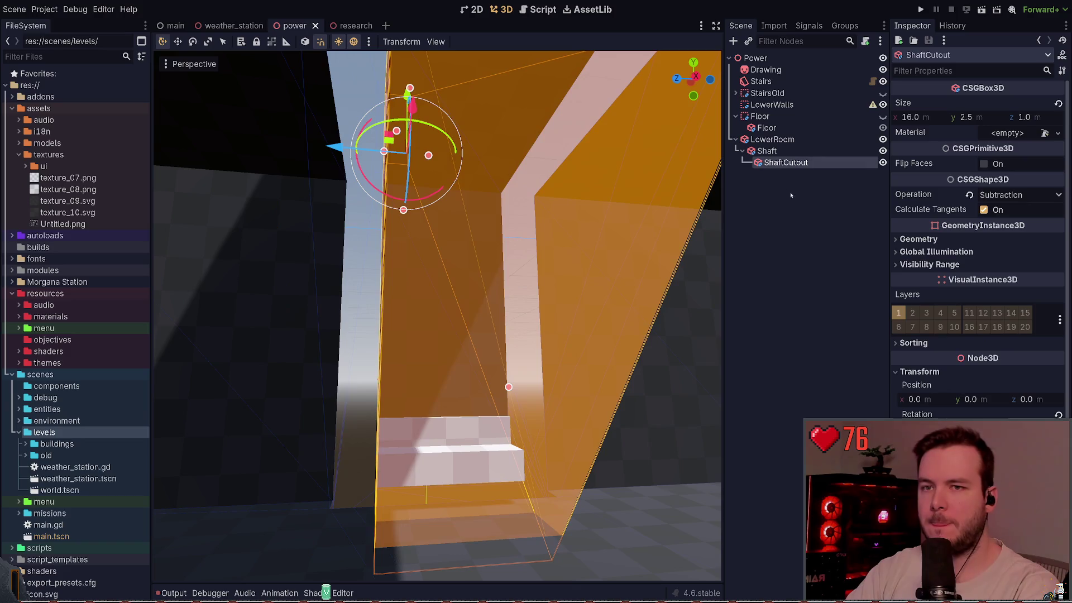
click(883, 162)
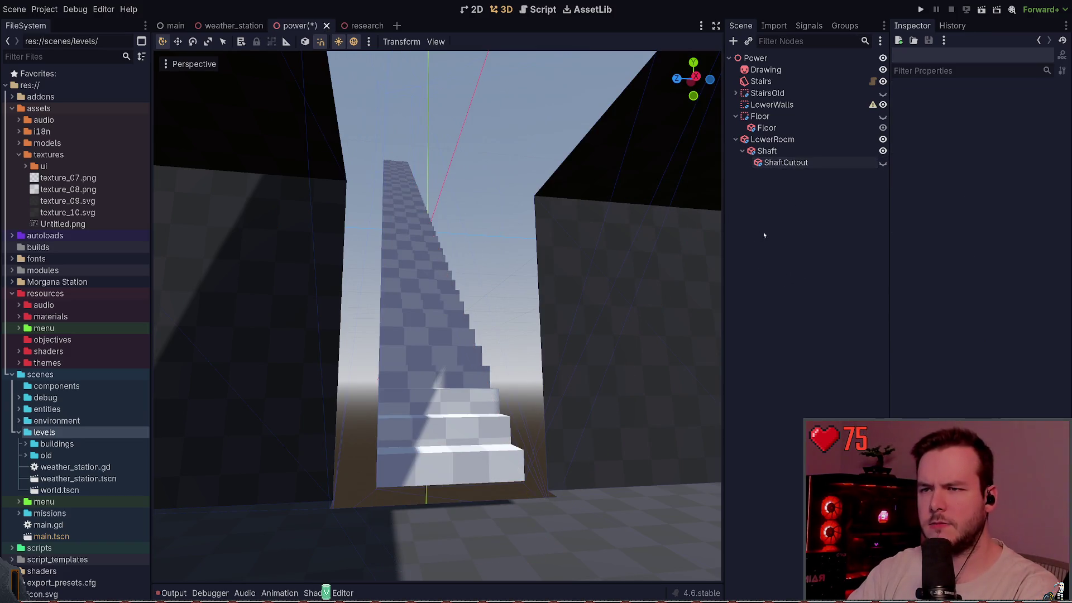
click(785, 152)
click(709, 266)
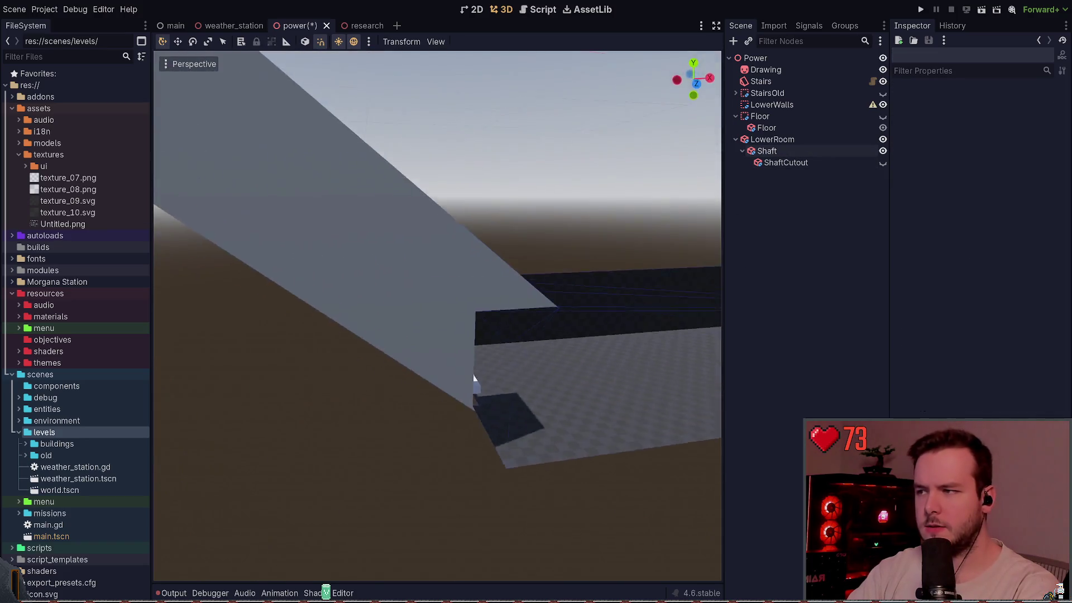
key(w)
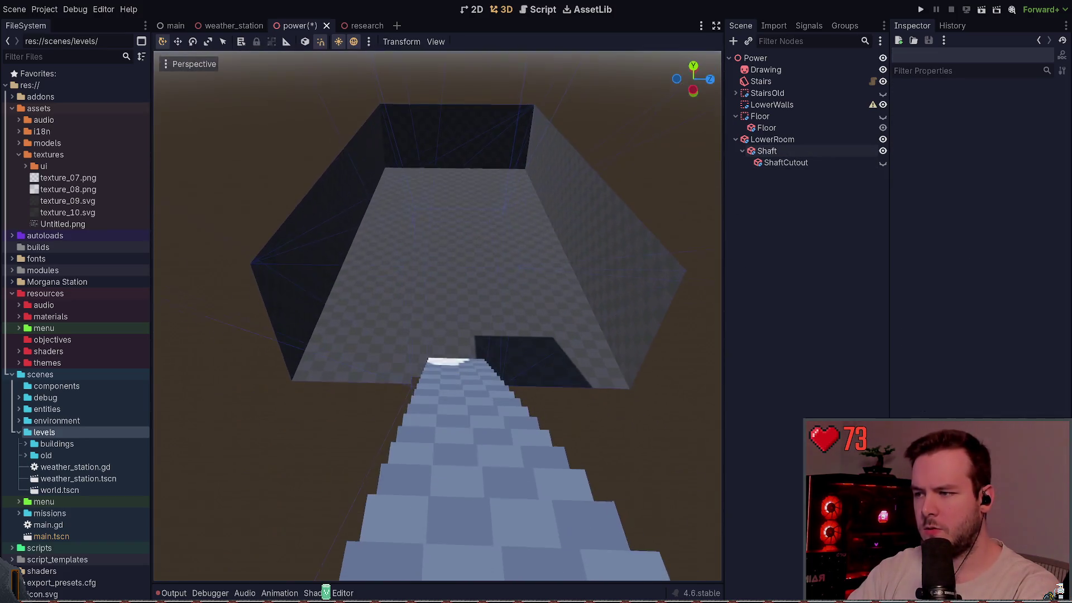
key(w)
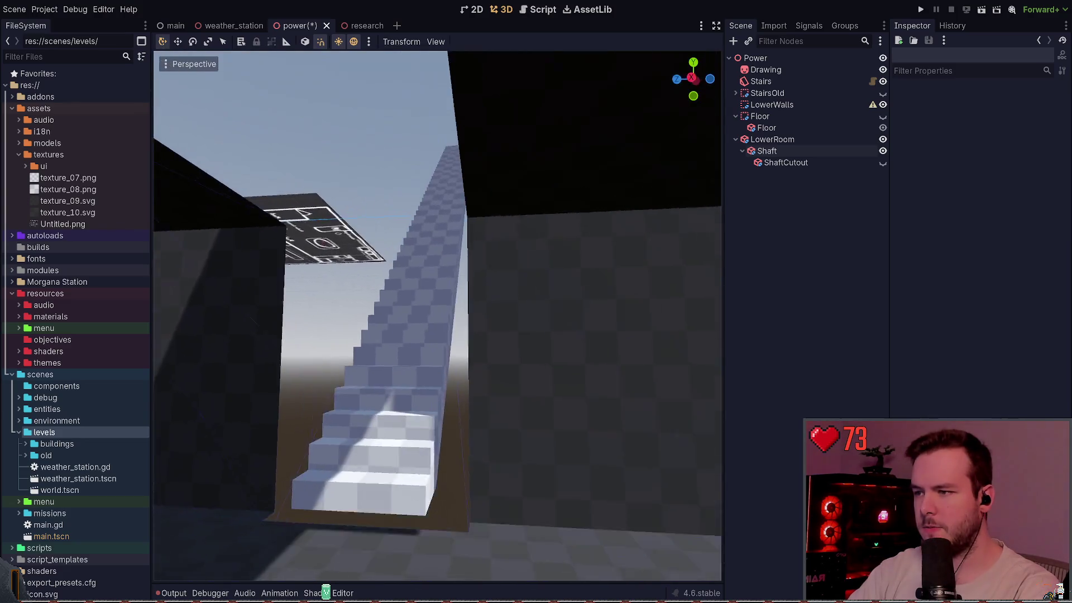
Step: Set Shaft's CSG operation to Subtraction, cutting it from the room, and save
click(793, 150)
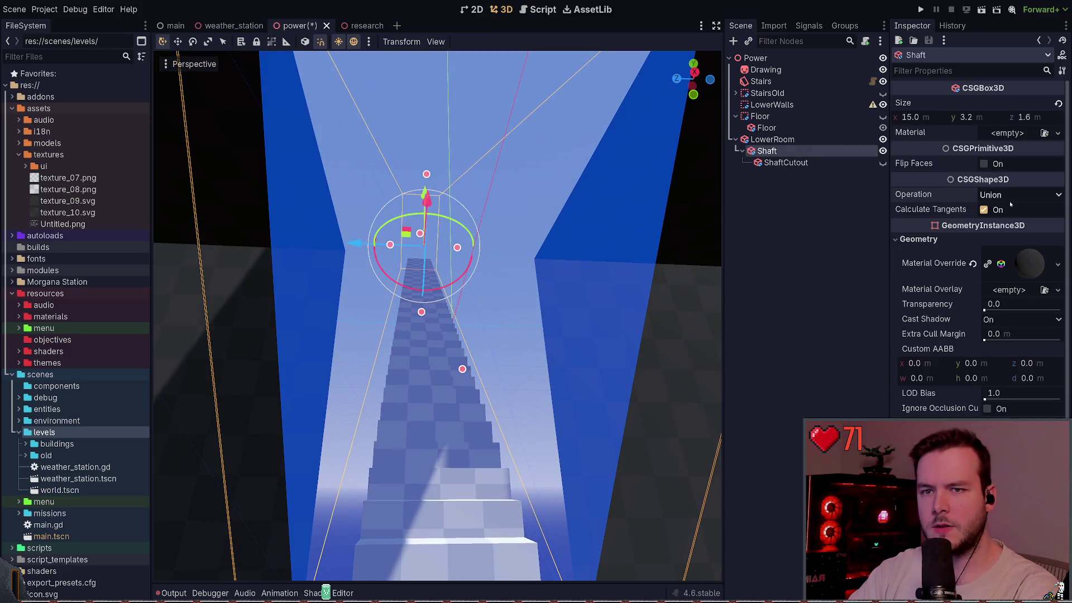
click(1009, 197)
click(997, 222)
click(1012, 195)
click(1016, 235)
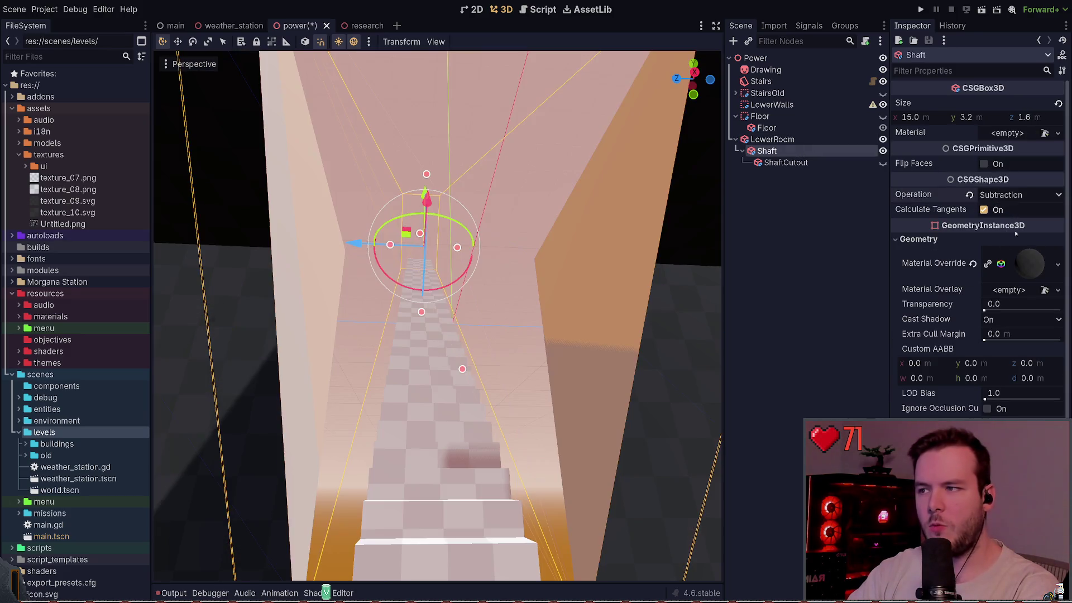
click(774, 268)
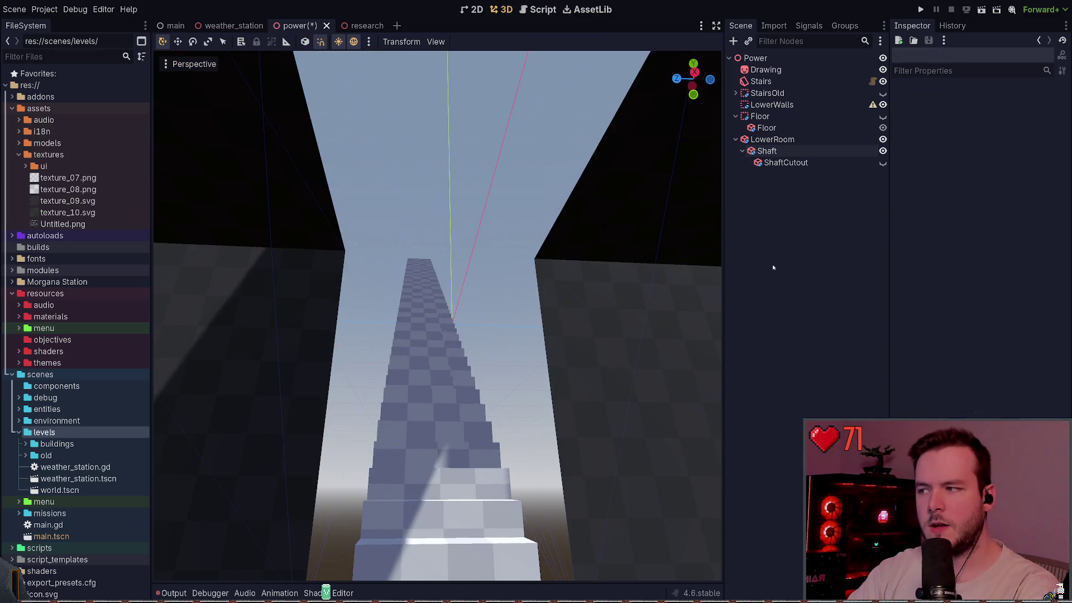
key(ctrl+s)
Step: Test Flip Faces on LowerRoom, keep it on, save, and show ShaftCutout again
click(789, 141)
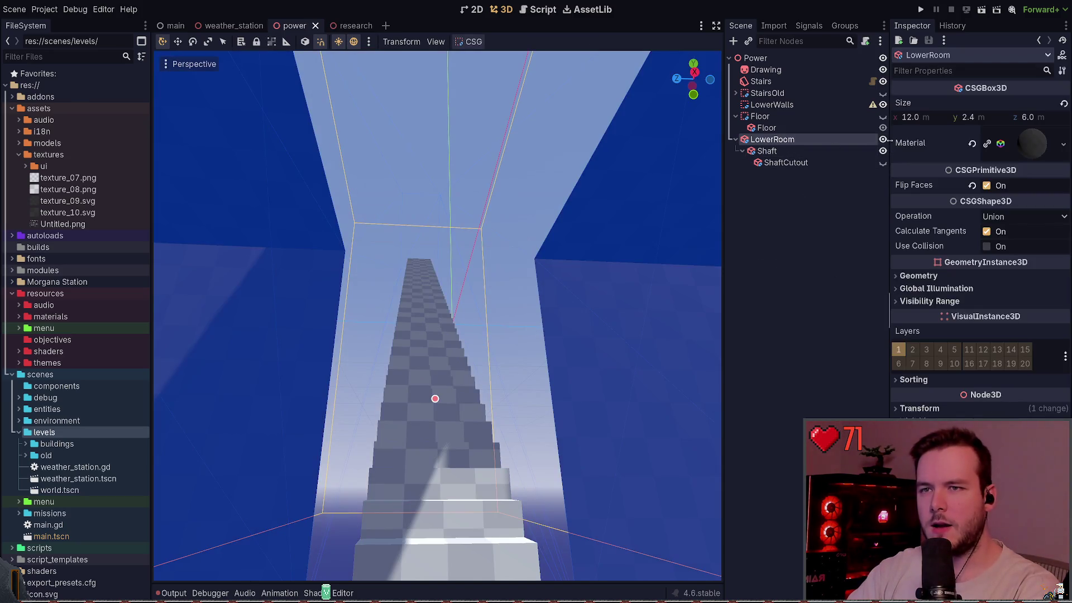
click(997, 186)
click(997, 186)
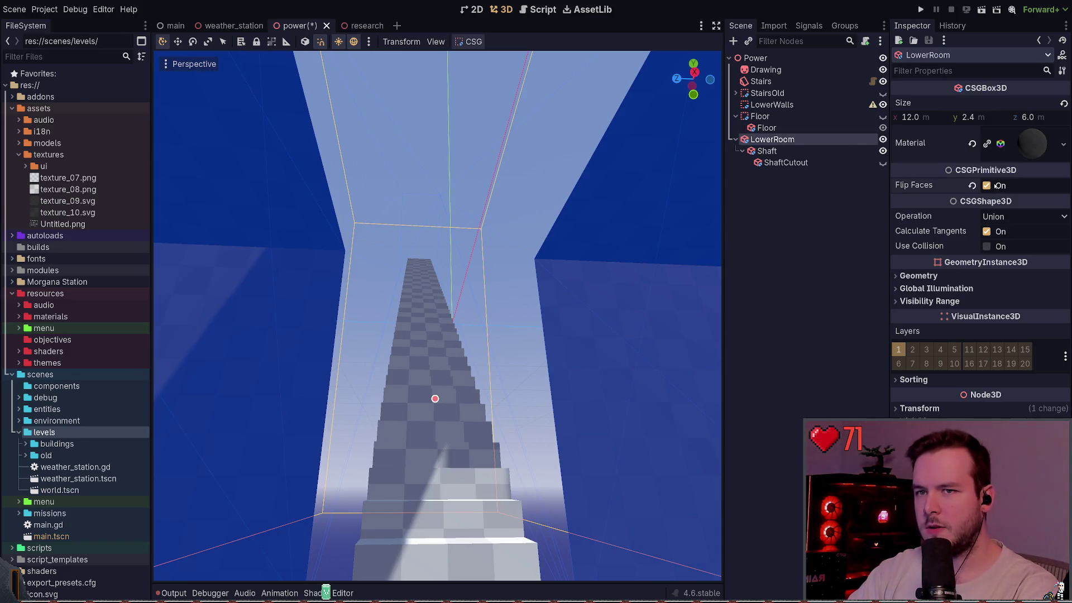
click(997, 185)
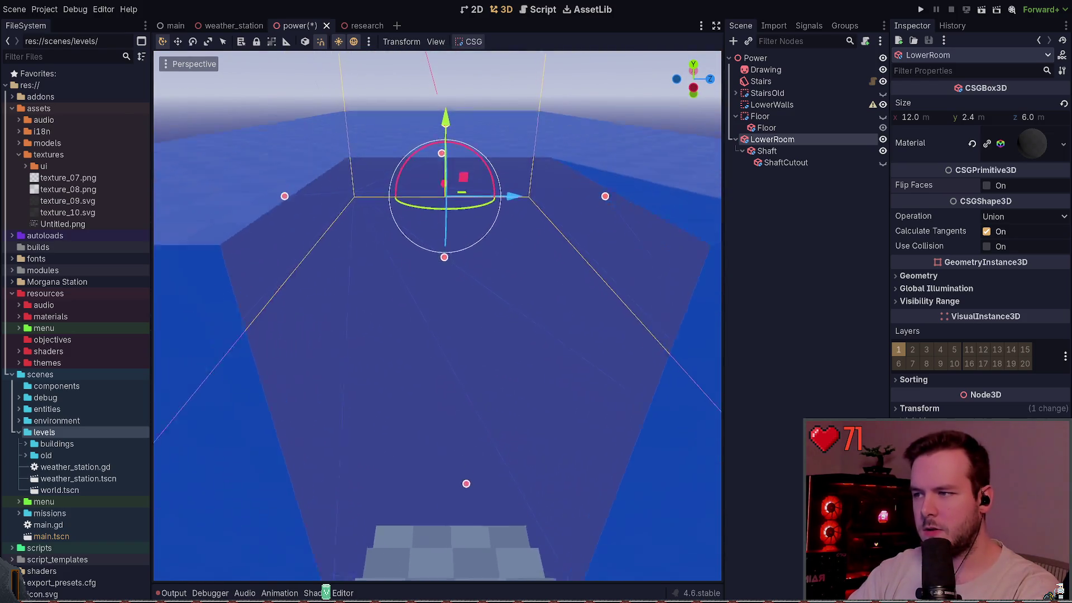
key(ctrl+z)
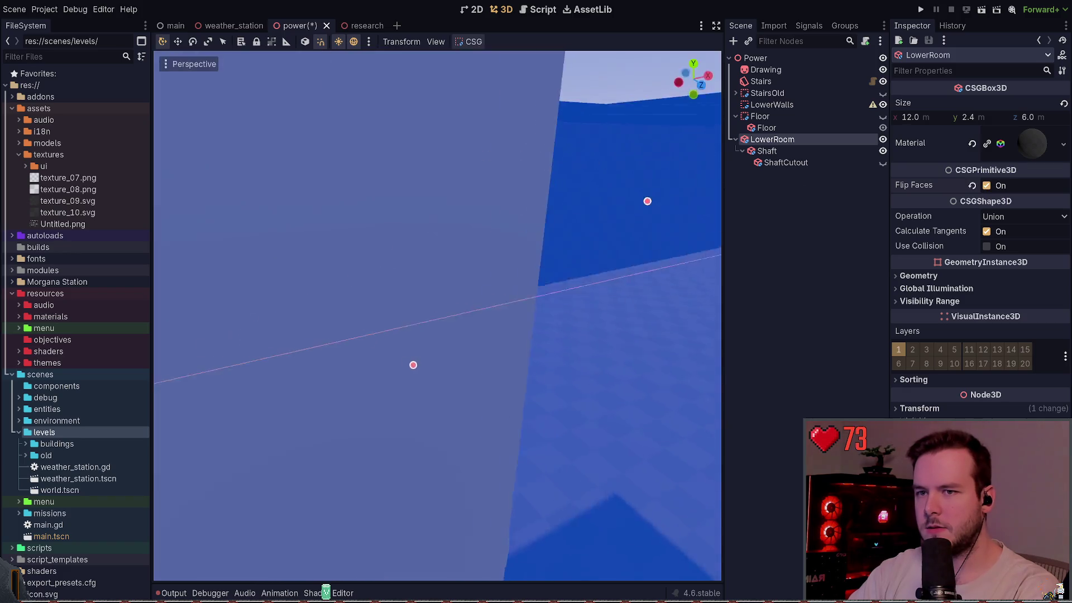
key(ctrl+s)
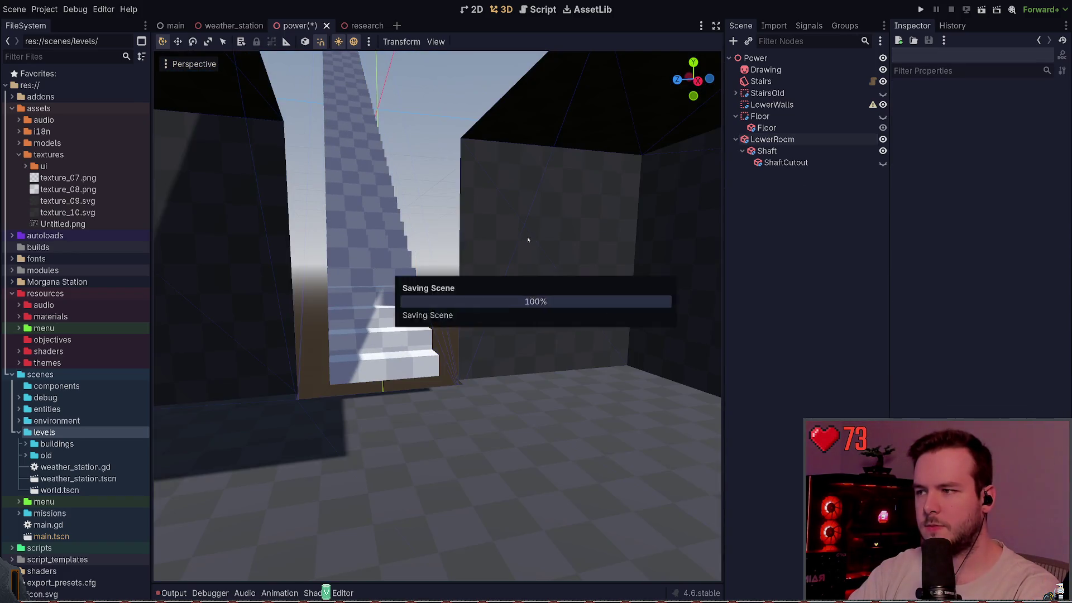
click(883, 163)
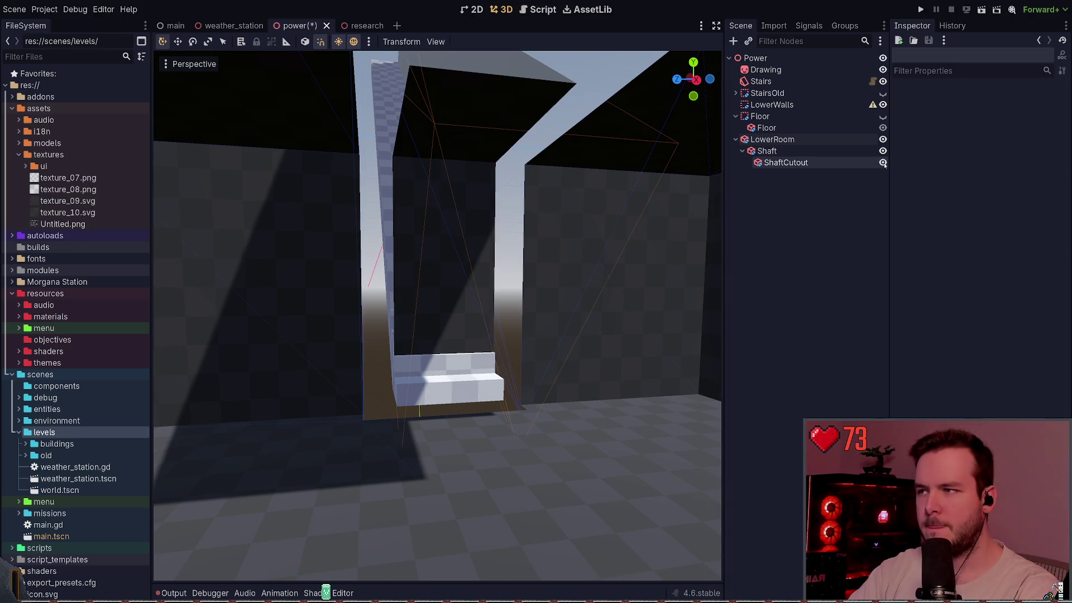
Step: Toggle ShaftCutout's visibility to compare the staircase with and without it
click(883, 163)
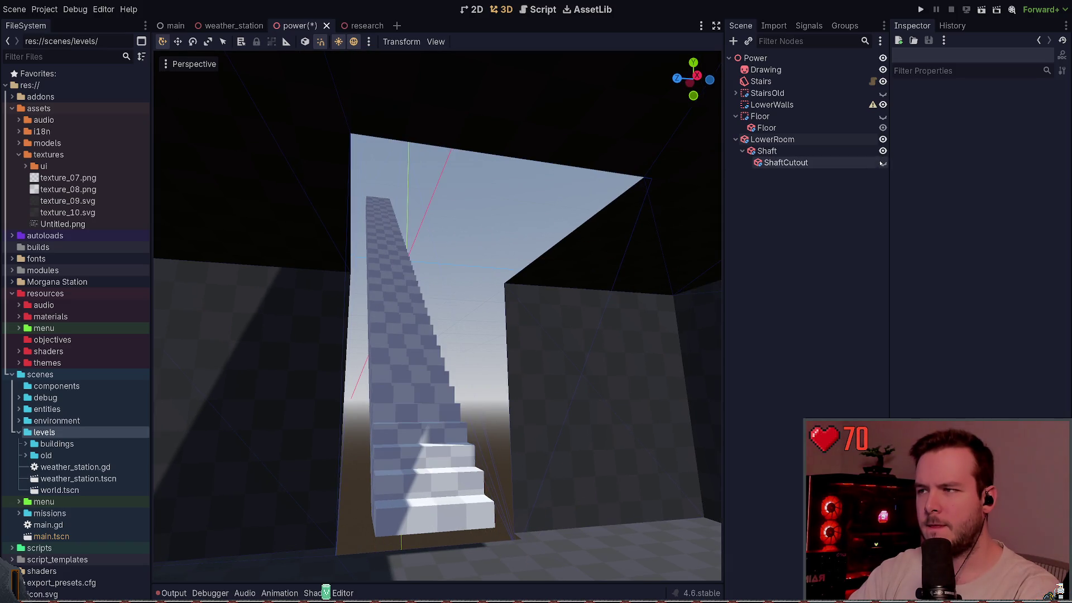
click(883, 162)
click(883, 162)
click(883, 163)
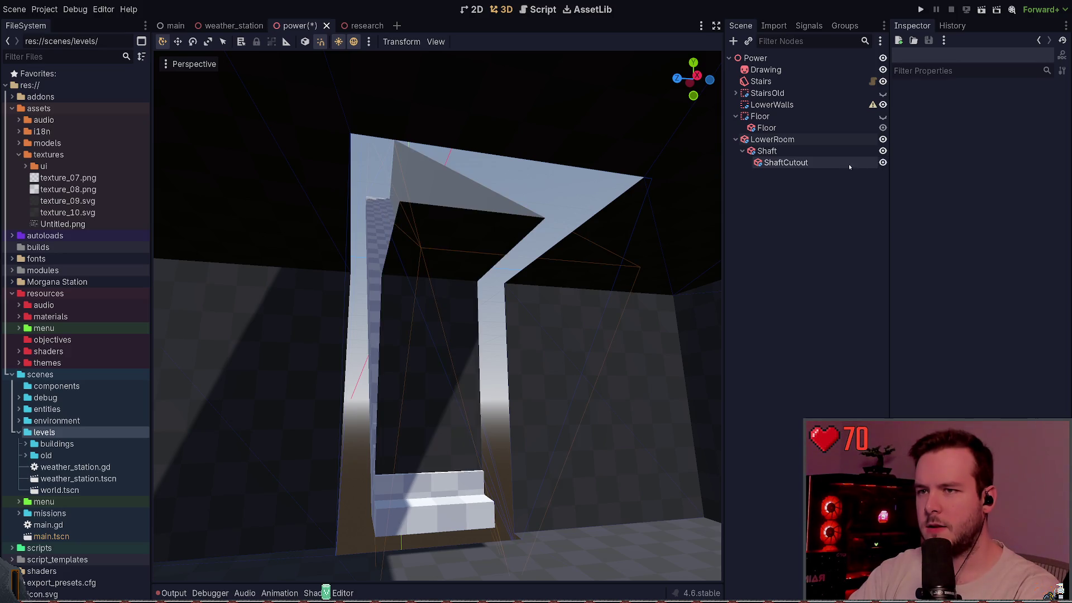
Step: Set ShaftCutout's x size to 14 m and save
click(849, 165)
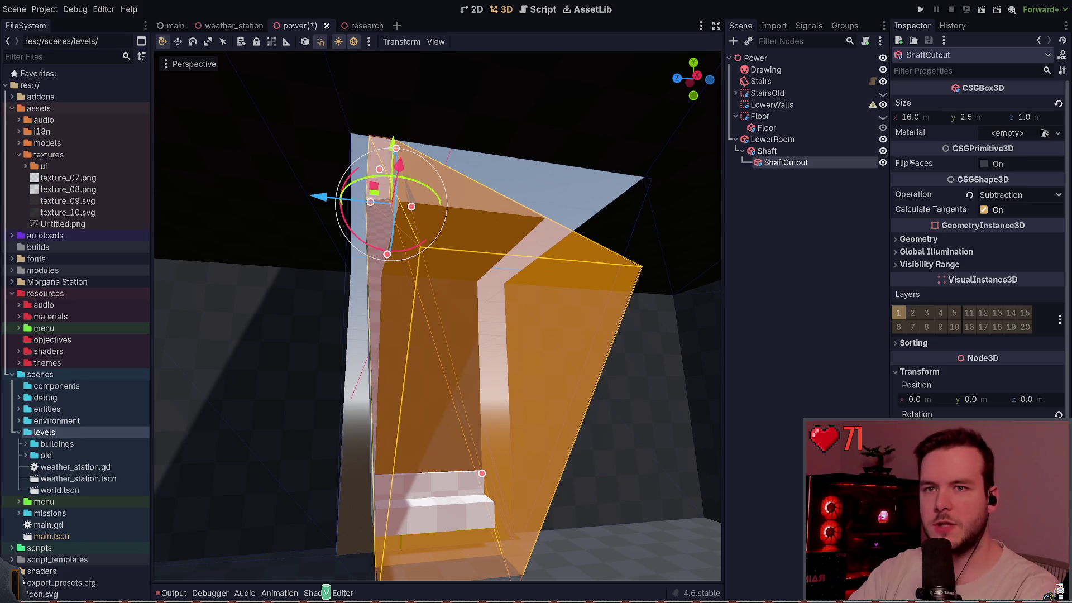
double_click(910, 117)
text(14)
key(Return)
key(ctrl+s)
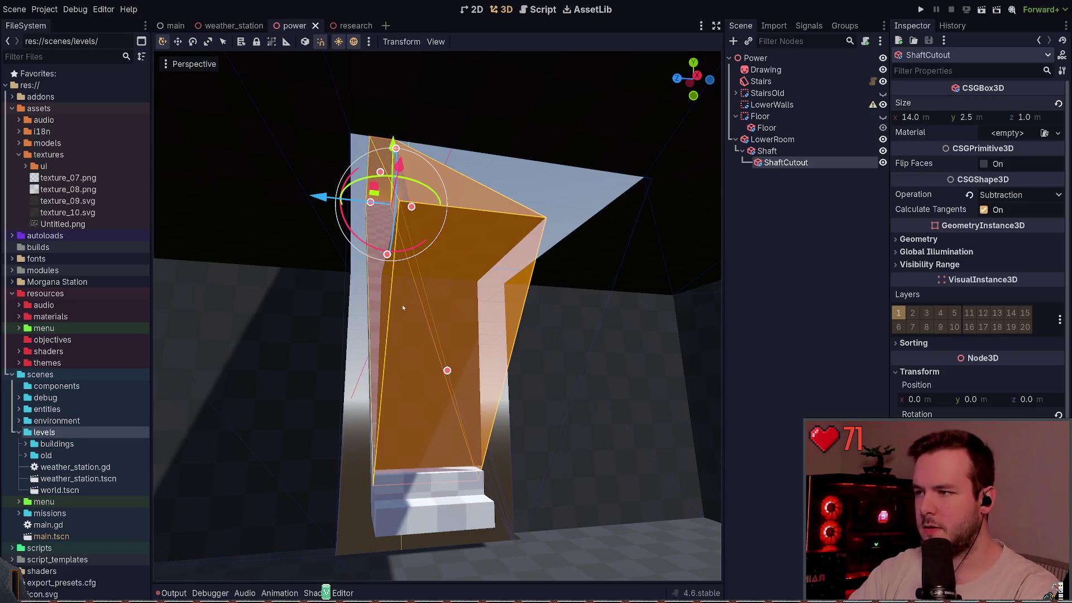
Step: Slide ShaftCutout down the shaft to x -1.281 and save
drag(464, 235, 418, 273)
mouse_move(502, 292)
mouse_down()
mouse_move(491, 274)
mouse_move(435, 268)
mouse_move(452, 262)
mouse_up()
scroll(469, 291, up, 5)
drag(398, 150, 406, 144)
scroll(520, 280, up, 10)
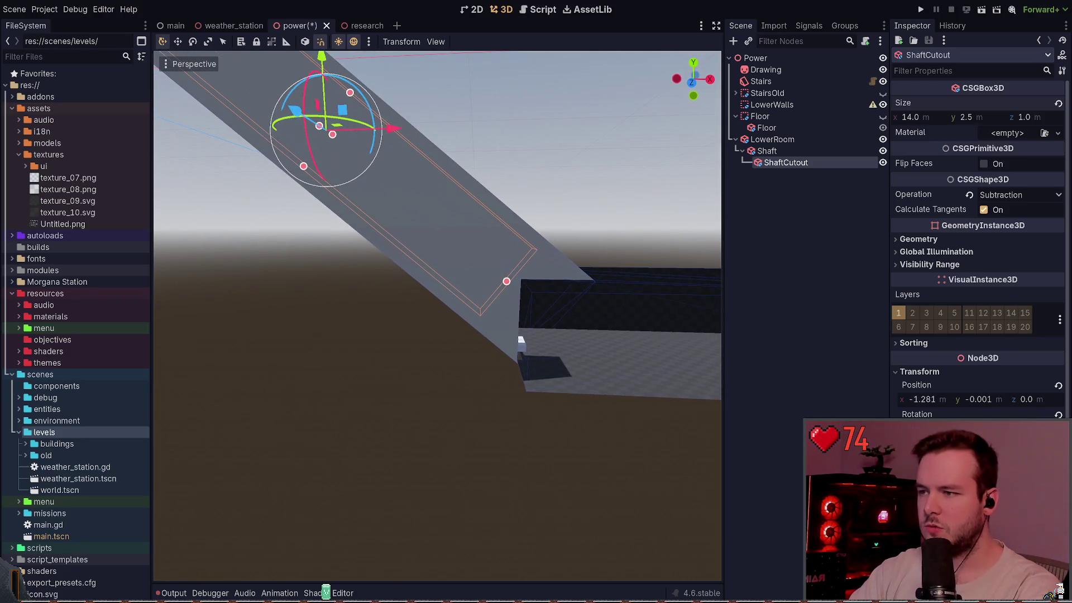
key(ctrl+s)
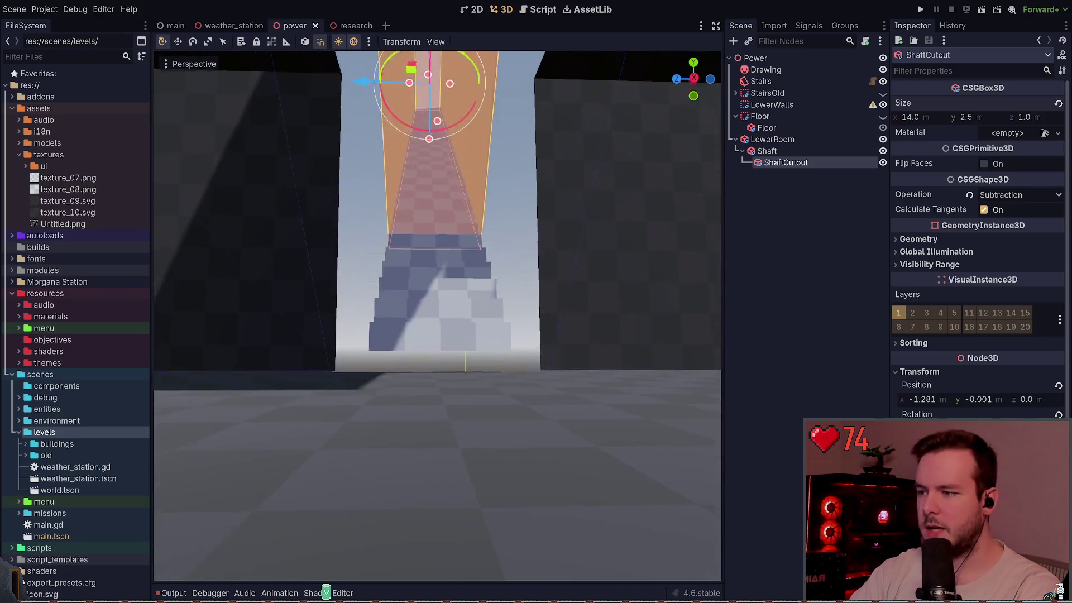
Step: Lower the Stairs step count to 42
click(462, 372)
drag(463, 372, 559, 341)
drag(1003, 289, 994, 289)
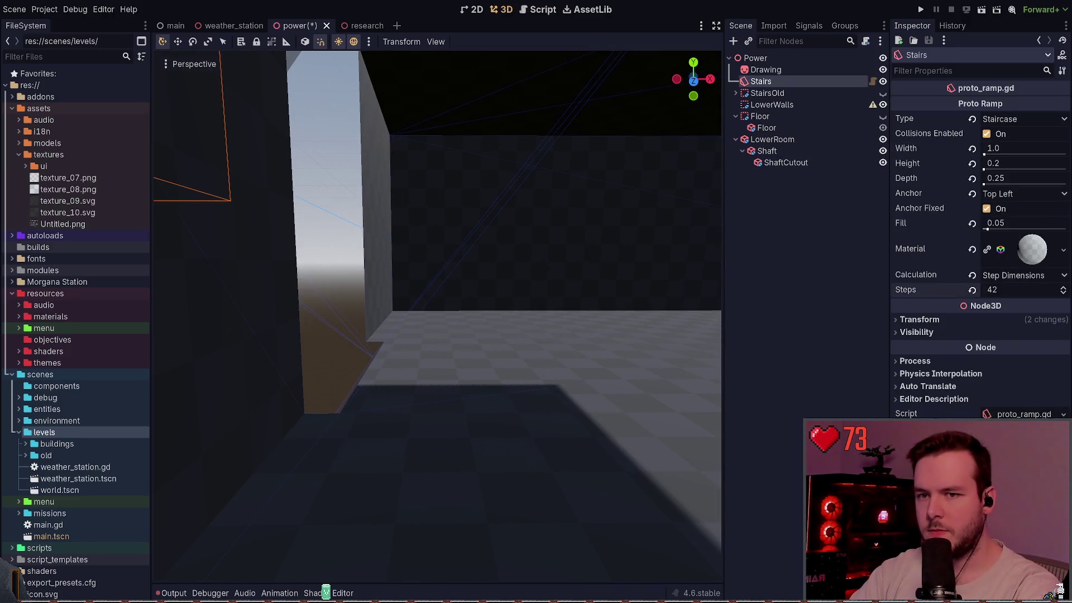
Step: Set the Stairs ramp to 48 steps and save the power scene
text(48)
key(Return)
key(ctrl+s)
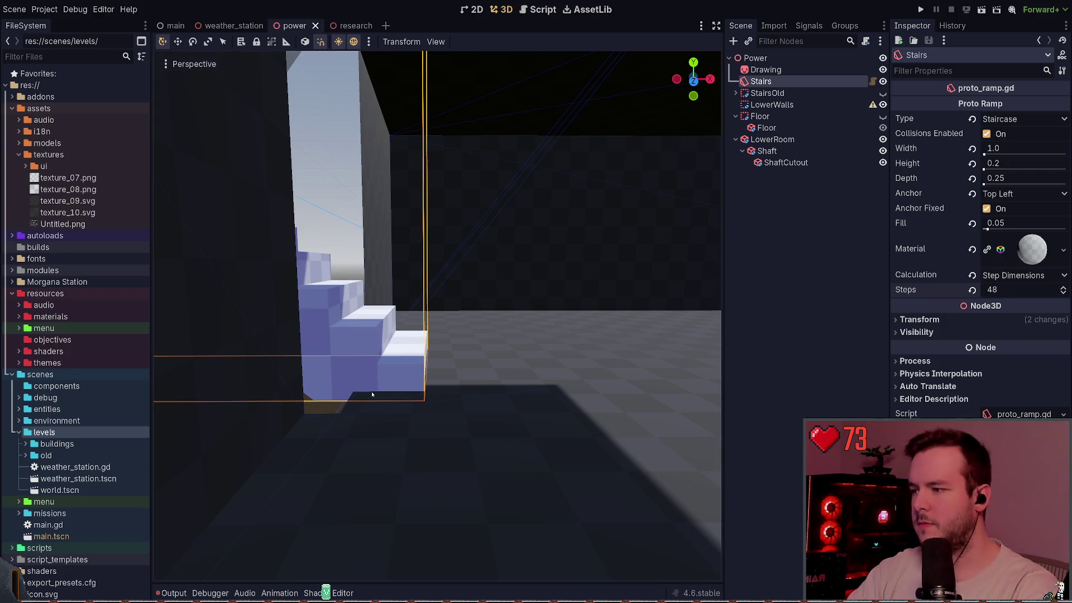
click(371, 366)
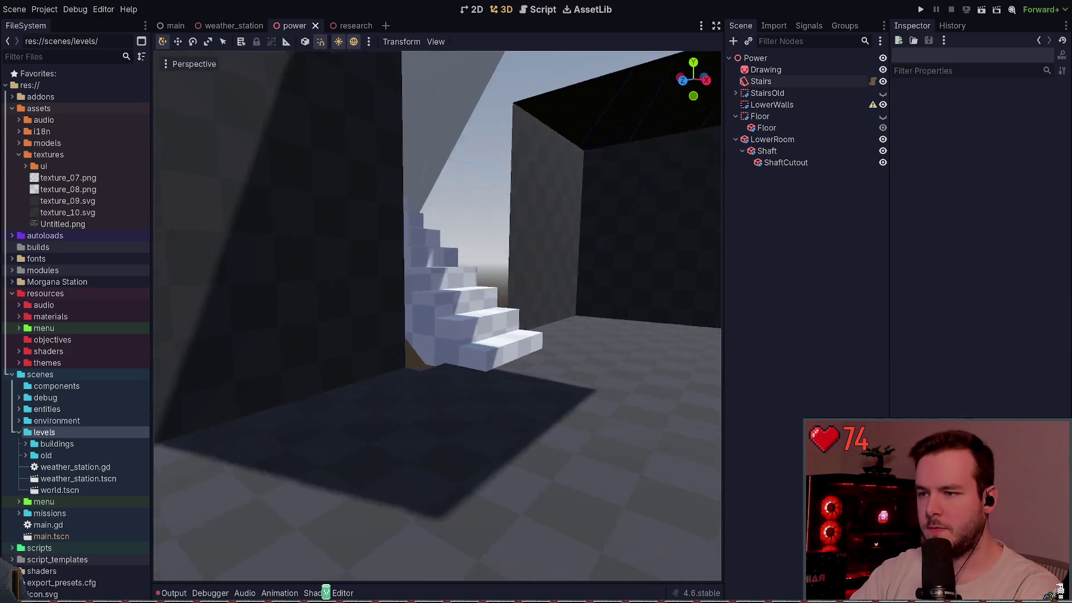
key(ctrl+s)
Step: Pull the view back from the stairs and select the Shaft box
key(s)
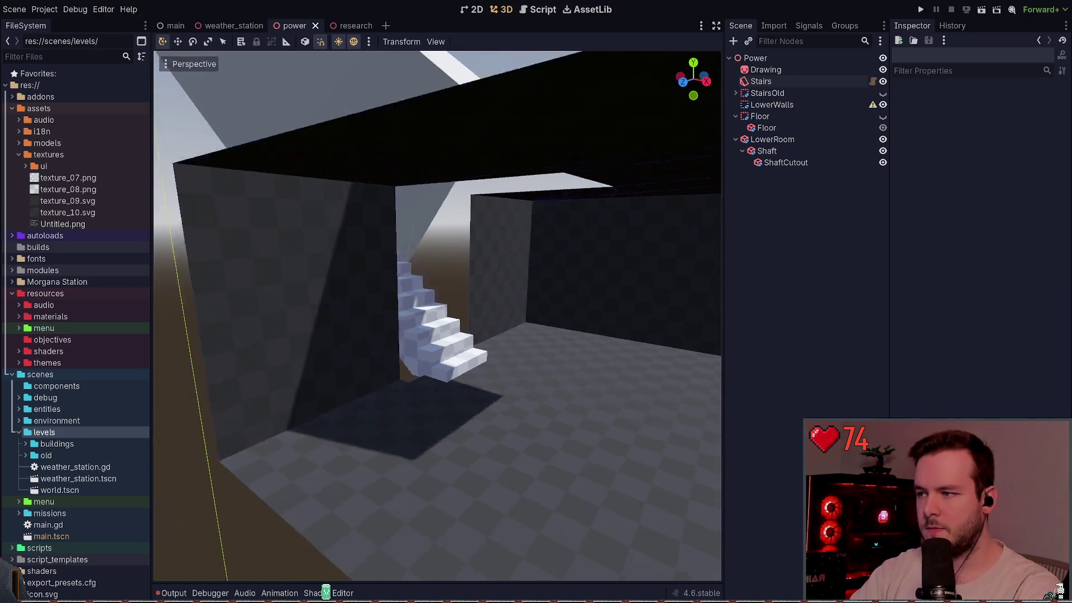
key(s)
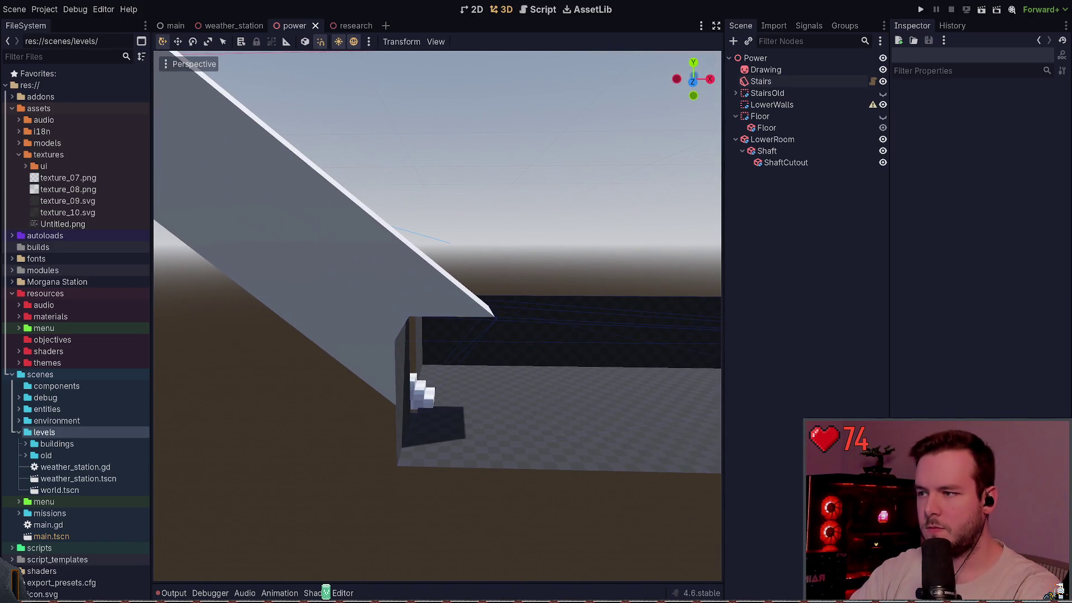
click(778, 151)
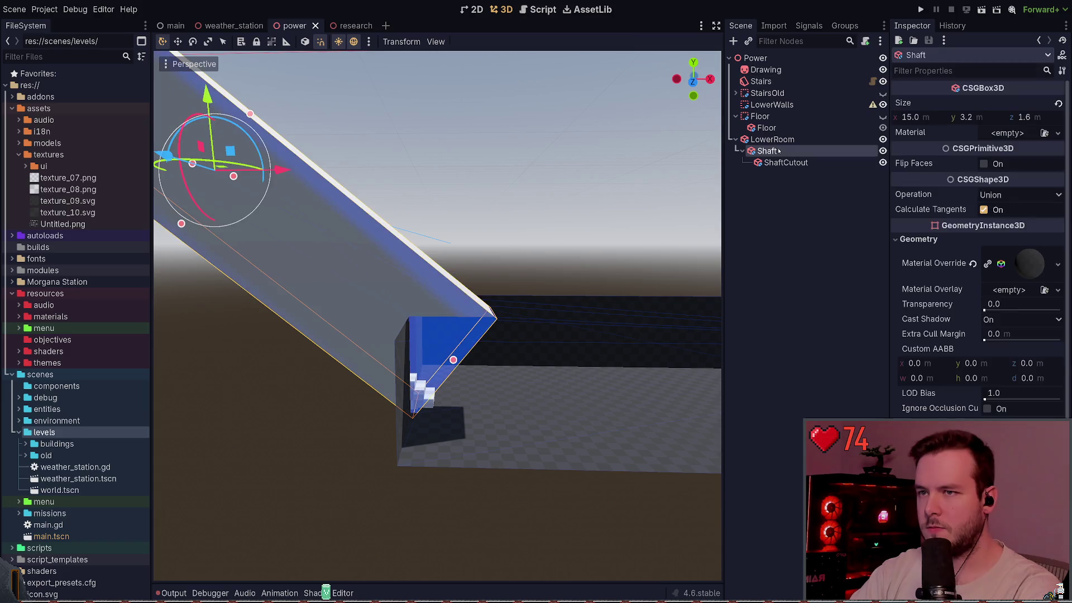
Step: Reparent the Stairs node under the Shaft node
click(290, 170)
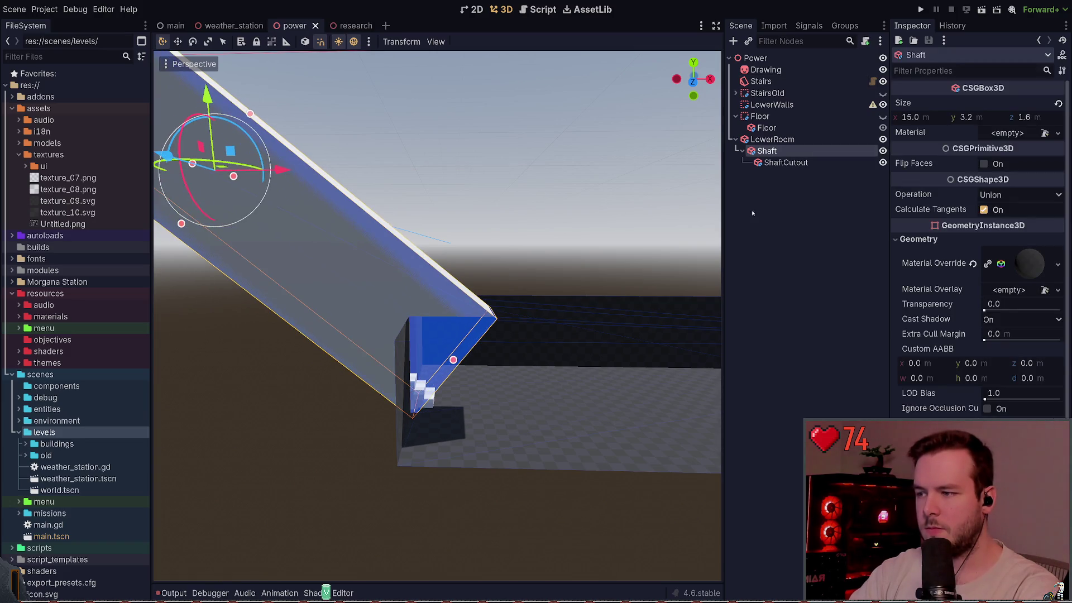
click(765, 82)
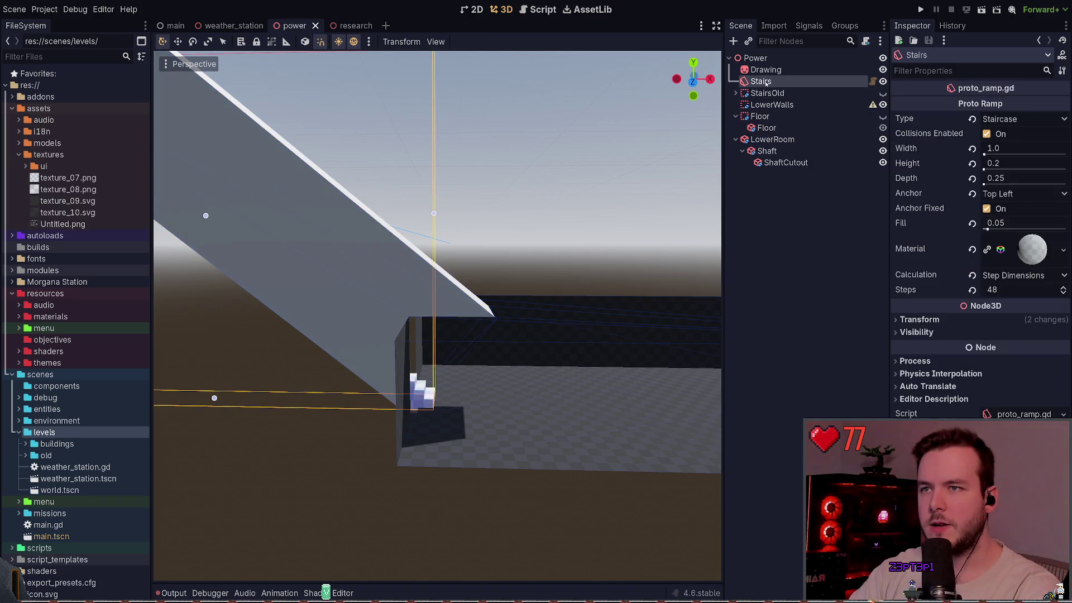
drag(766, 82, 775, 158)
click(523, 226)
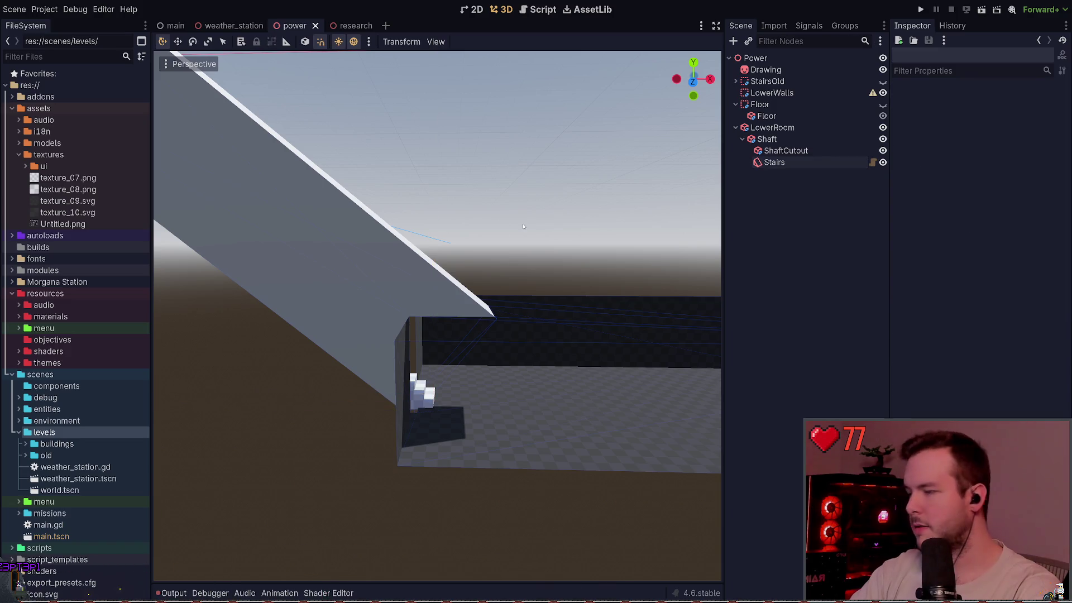
Step: Slide Shaft slightly along X to narrow the stair opening, then fly into the room
click(784, 141)
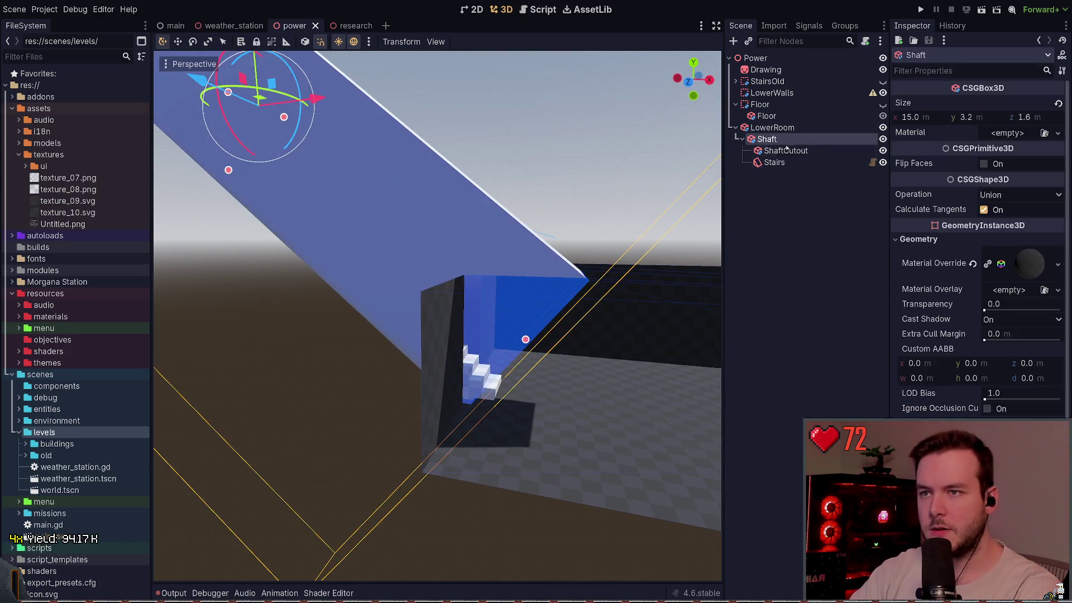
drag(316, 100, 296, 109)
click(507, 83)
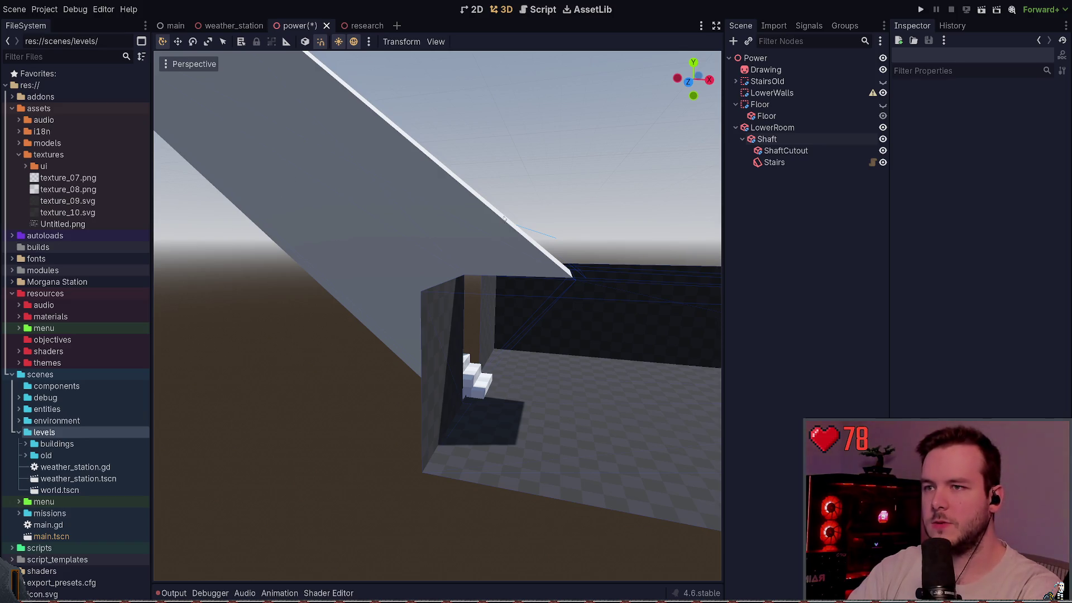
key(w)
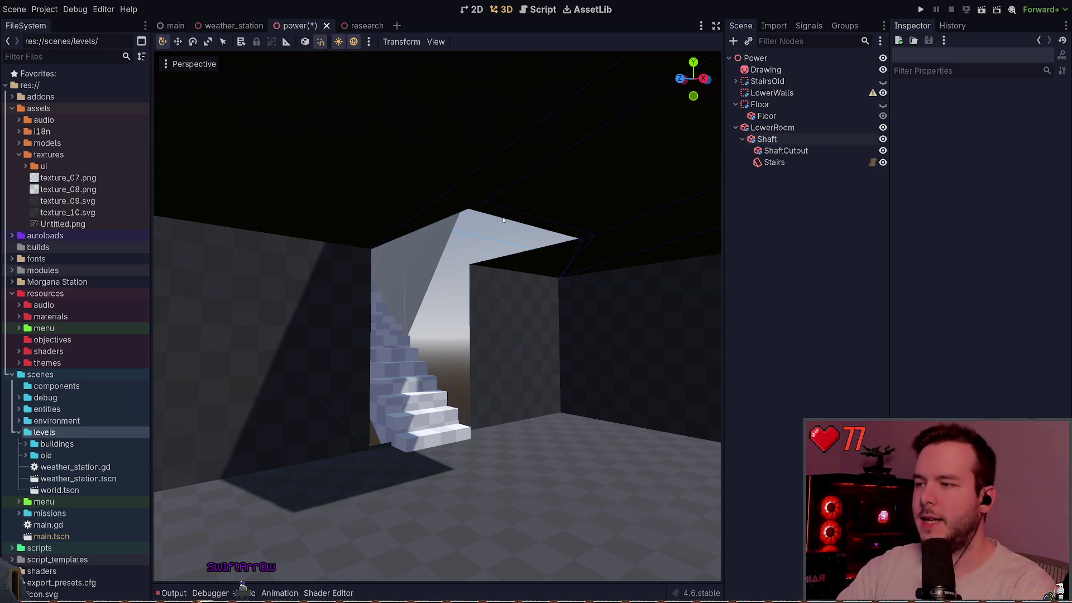
Step: Undo the reparent so Stairs returns under Power with 47 steps, save, and select LowerRoom
drag(503, 220, 503, 190)
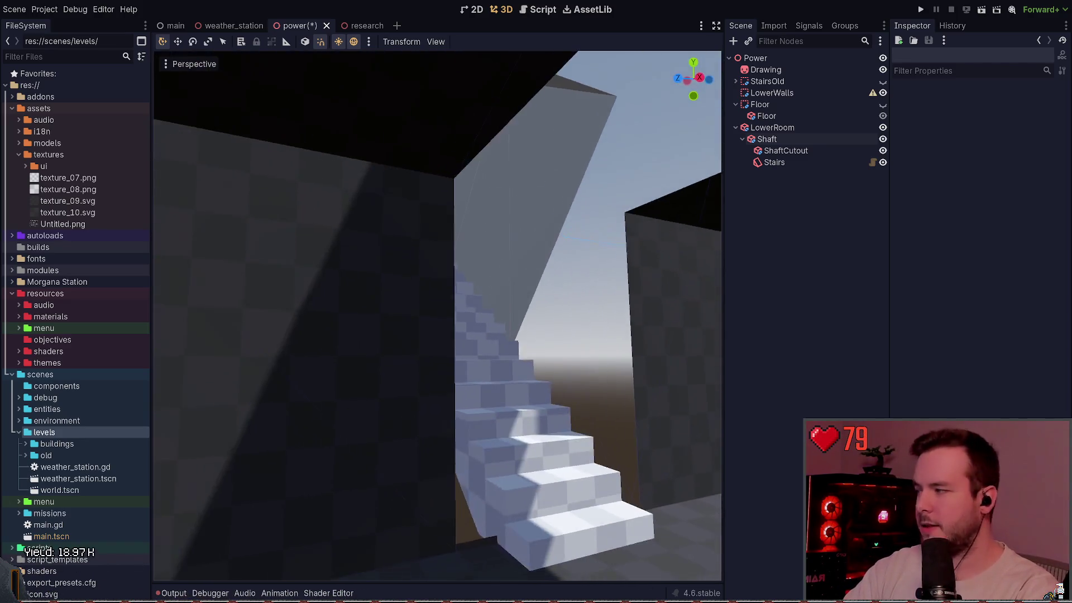
click(485, 284)
key(ctrl+z)
key(ctrl+z)
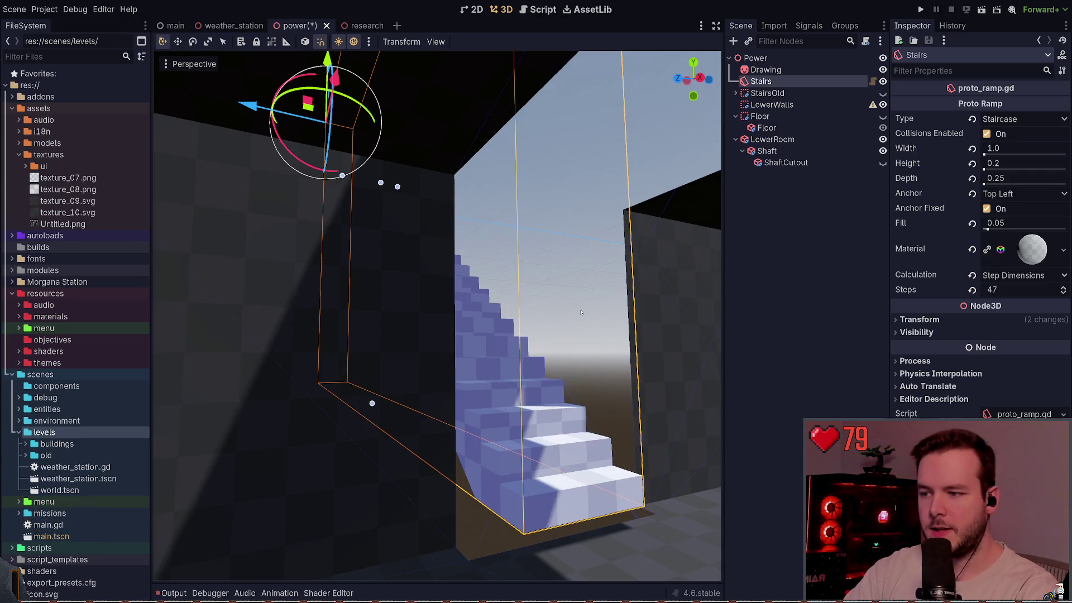
drag(585, 313, 541, 299)
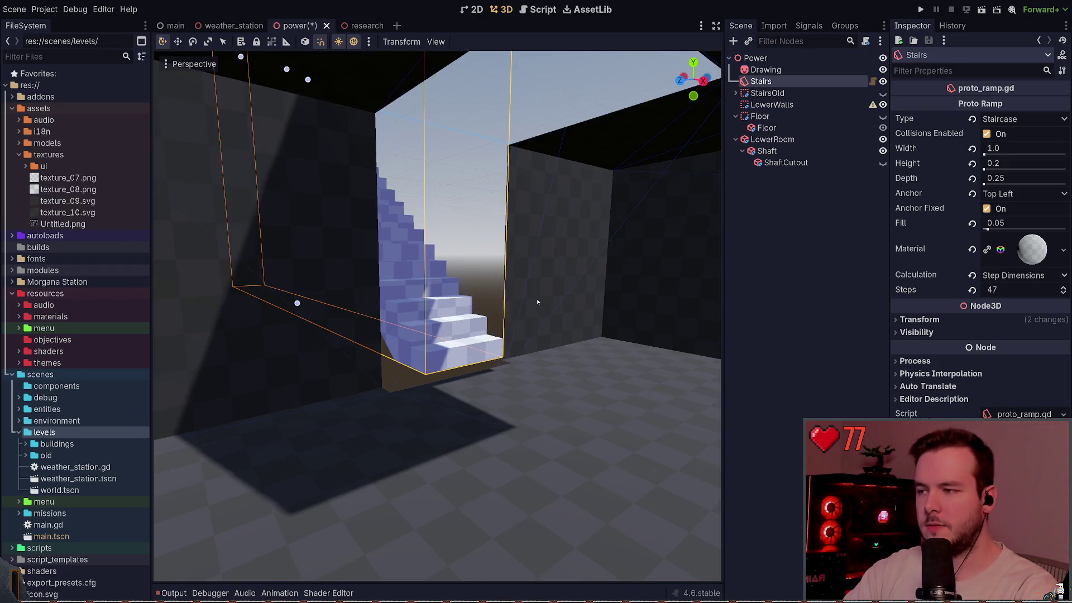
key(ctrl+s)
drag(538, 302, 529, 293)
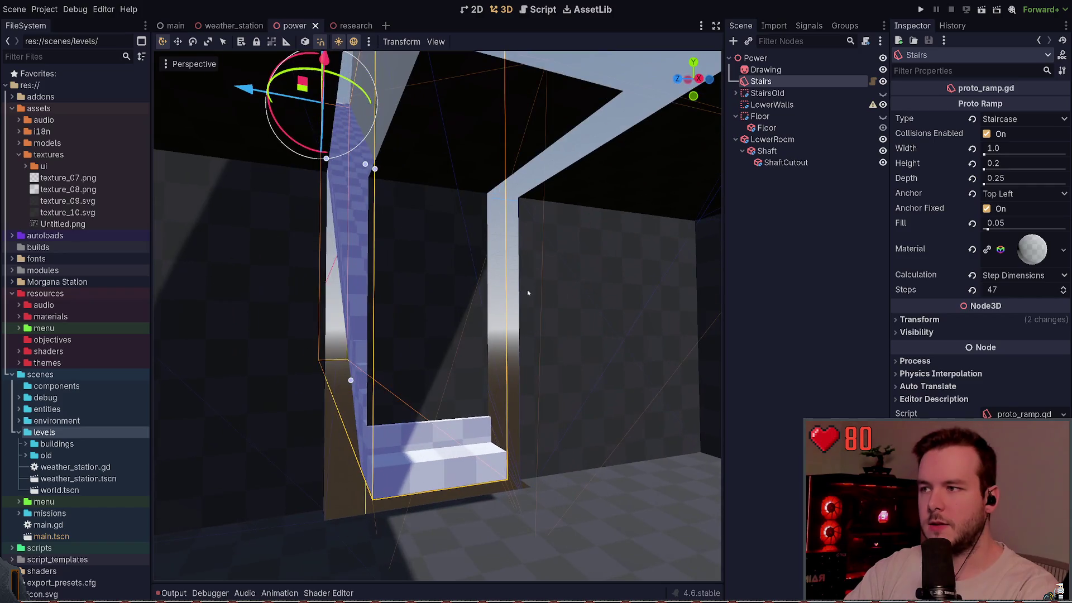
click(770, 139)
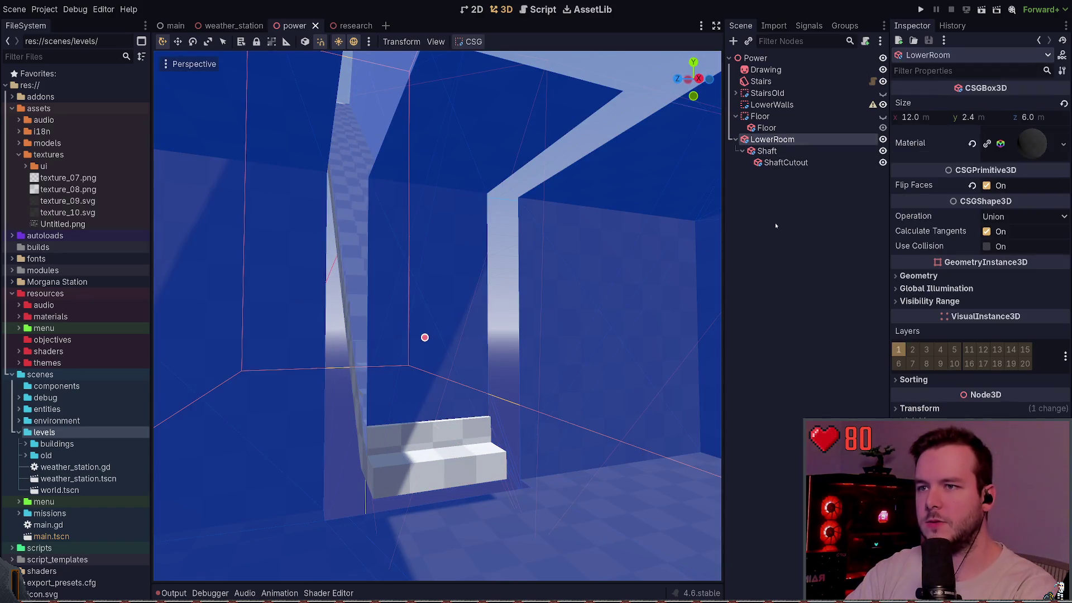
Step: Move Shaft out from under LowerRoom to sit above it, and save
click(767, 151)
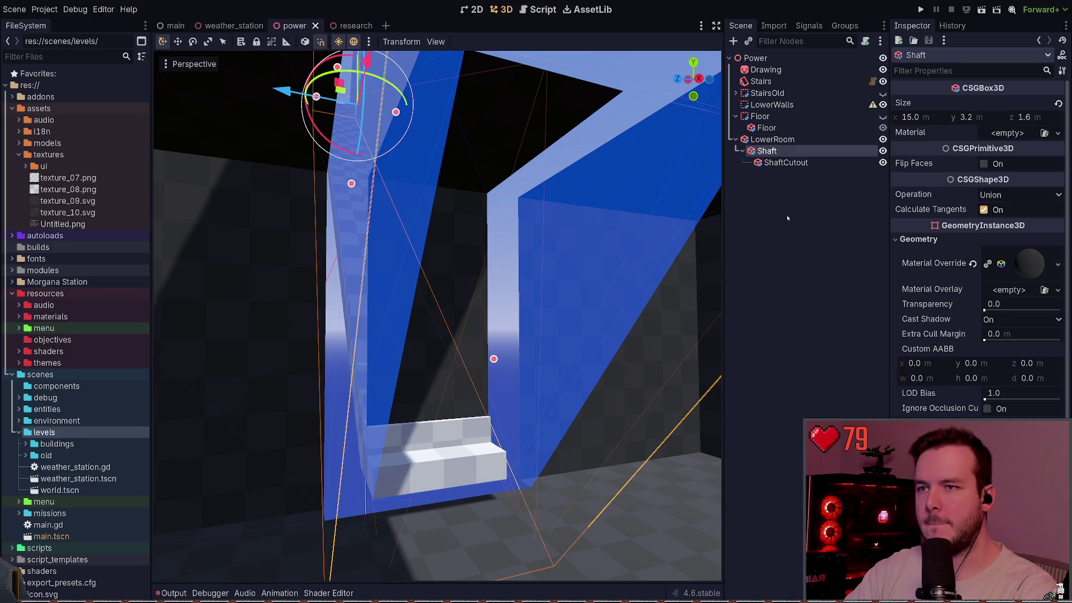
click(770, 139)
click(760, 151)
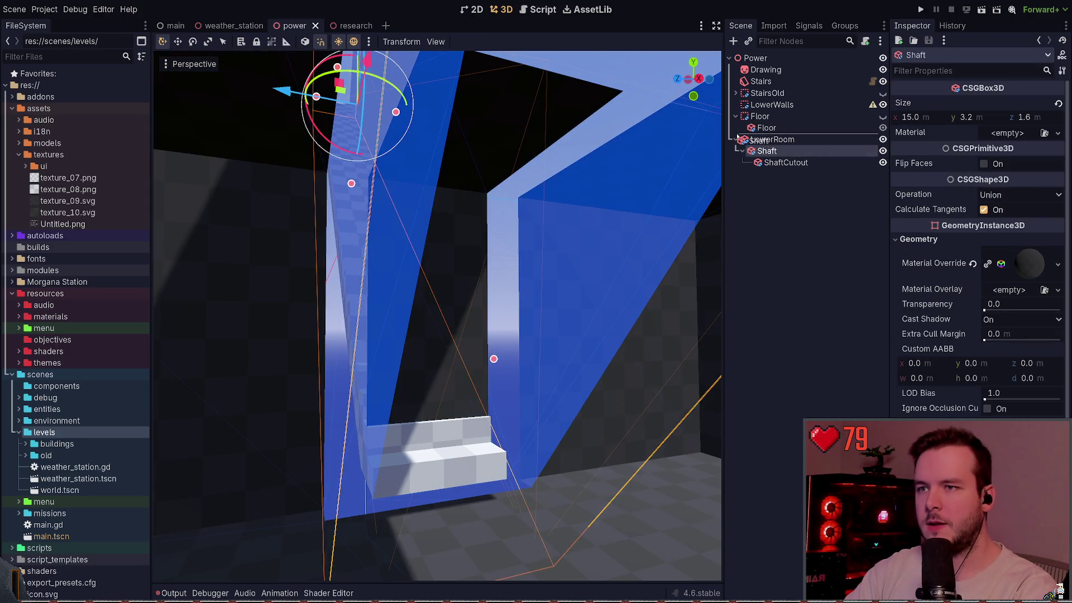
drag(739, 137, 739, 136)
click(773, 162)
click(768, 317)
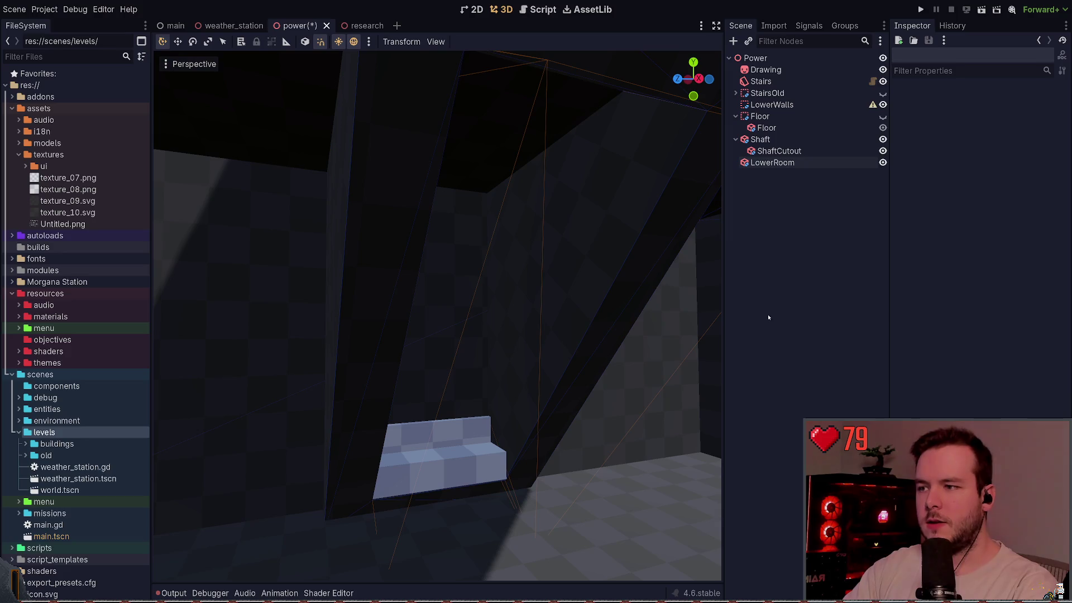
mouse_move(505, 280)
mouse_down()
mouse_move(425, 262)
mouse_move(505, 280)
mouse_up()
key(ctrl+s)
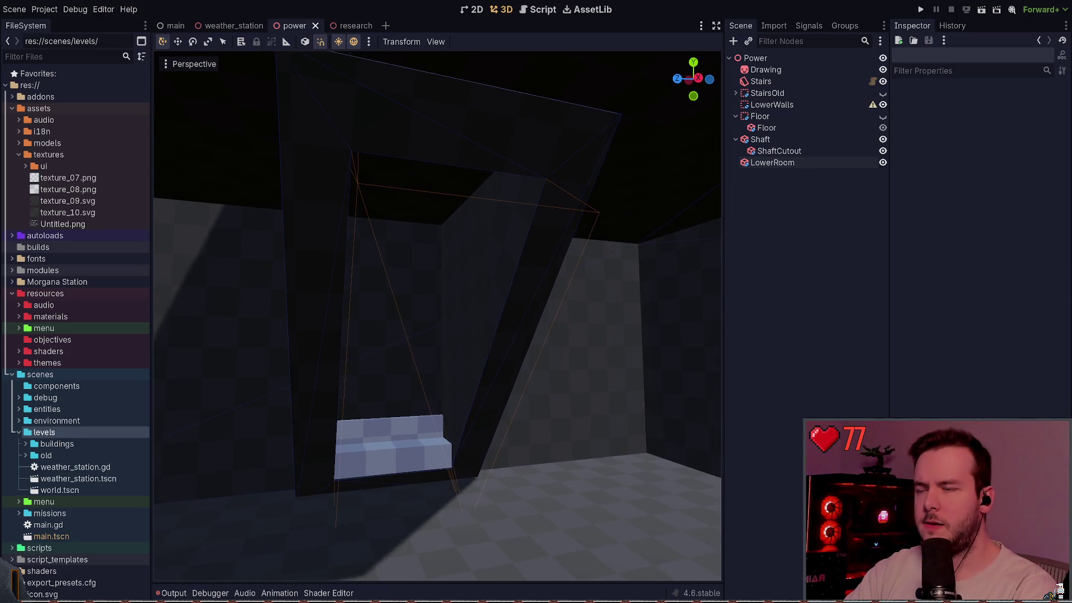
Step: Try LowerRoom's operation as Intersection, then revert it to Union
click(769, 163)
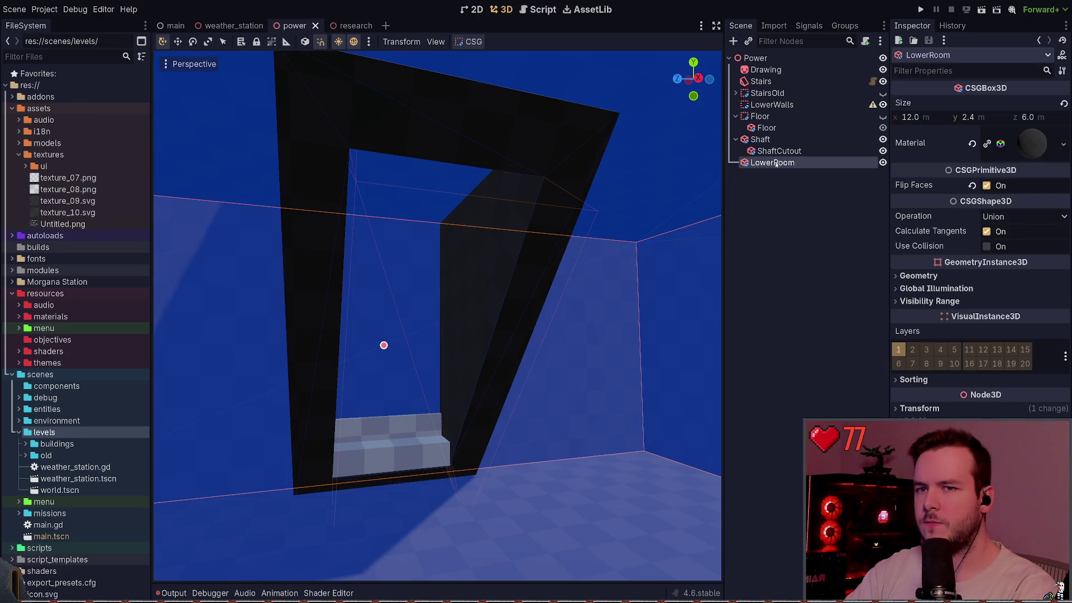
click(1016, 217)
click(1021, 246)
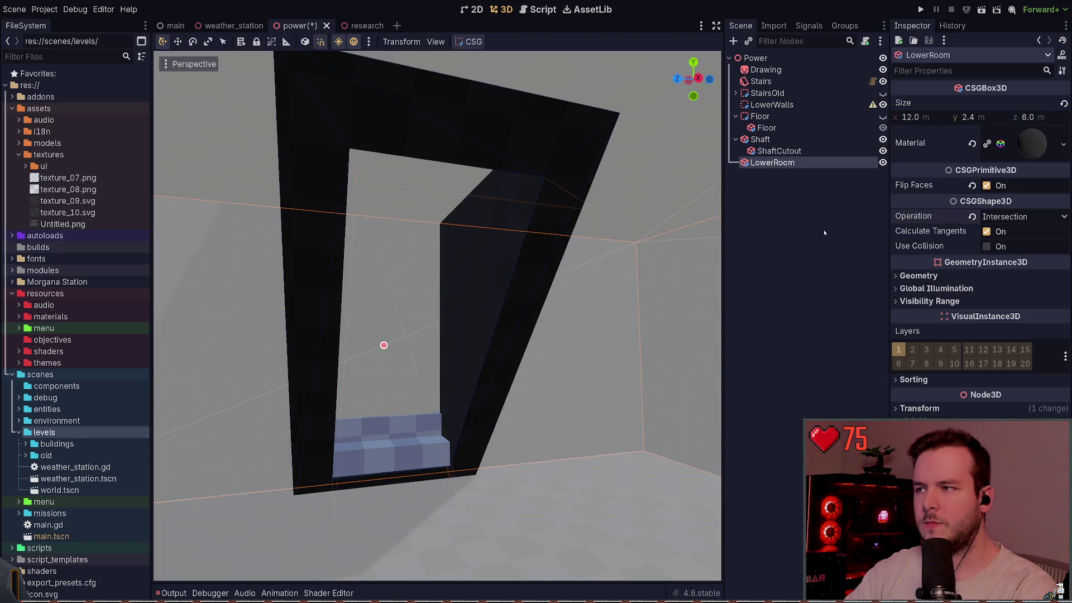
key(ctrl+z)
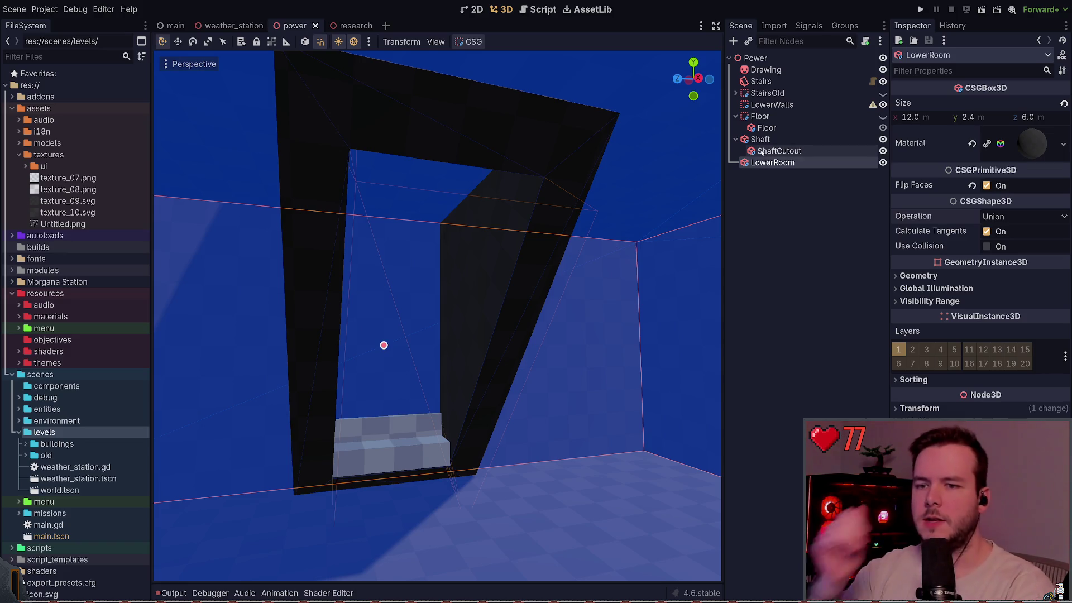
click(916, 381)
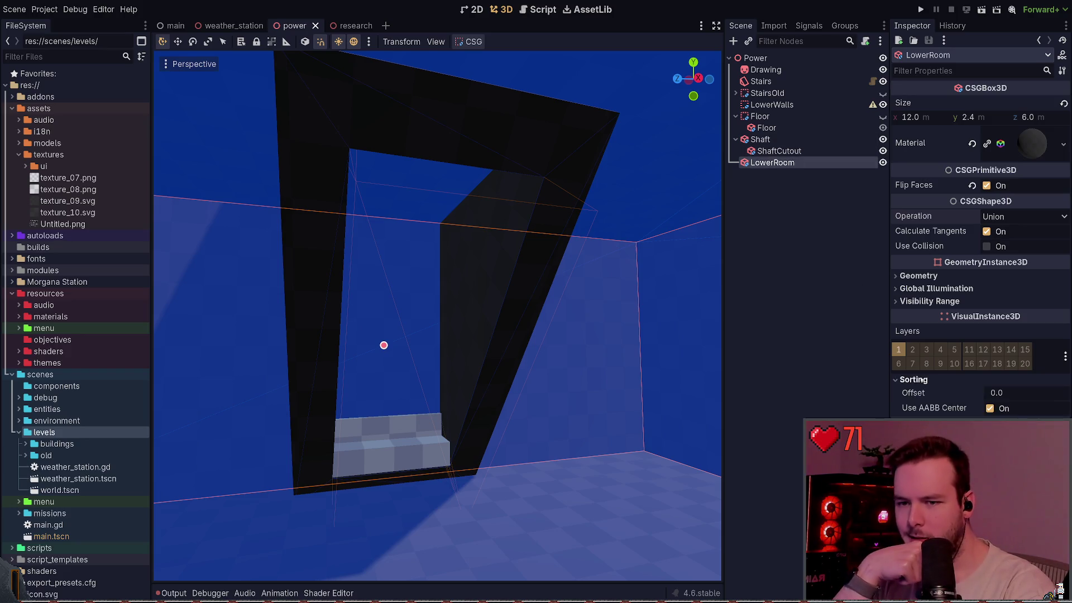
click(916, 381)
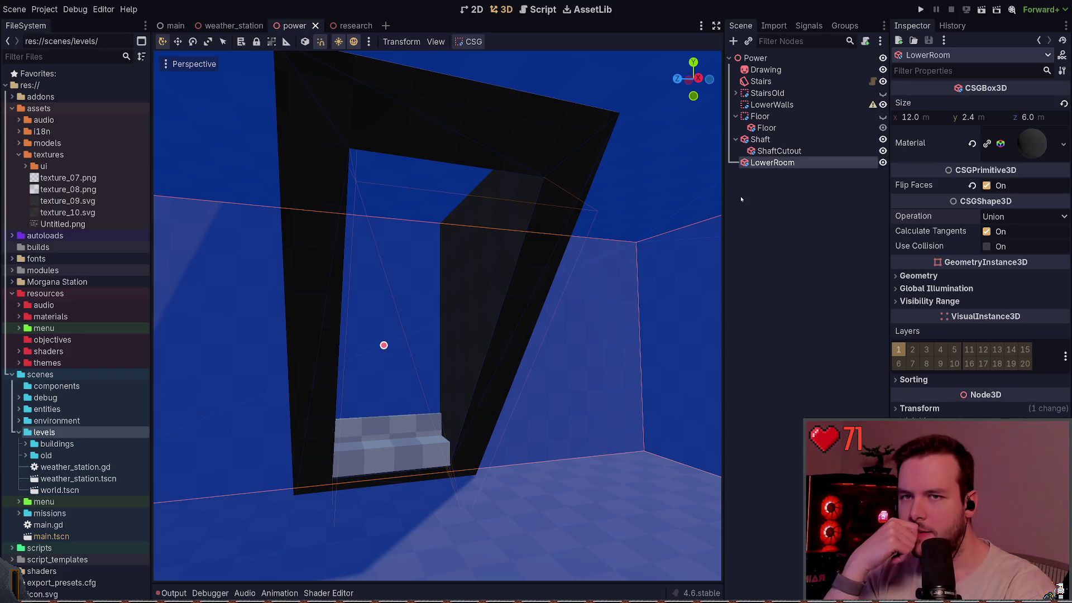
Step: Inspect ShaftCutout and reselect the Shaft box
click(779, 150)
click(782, 181)
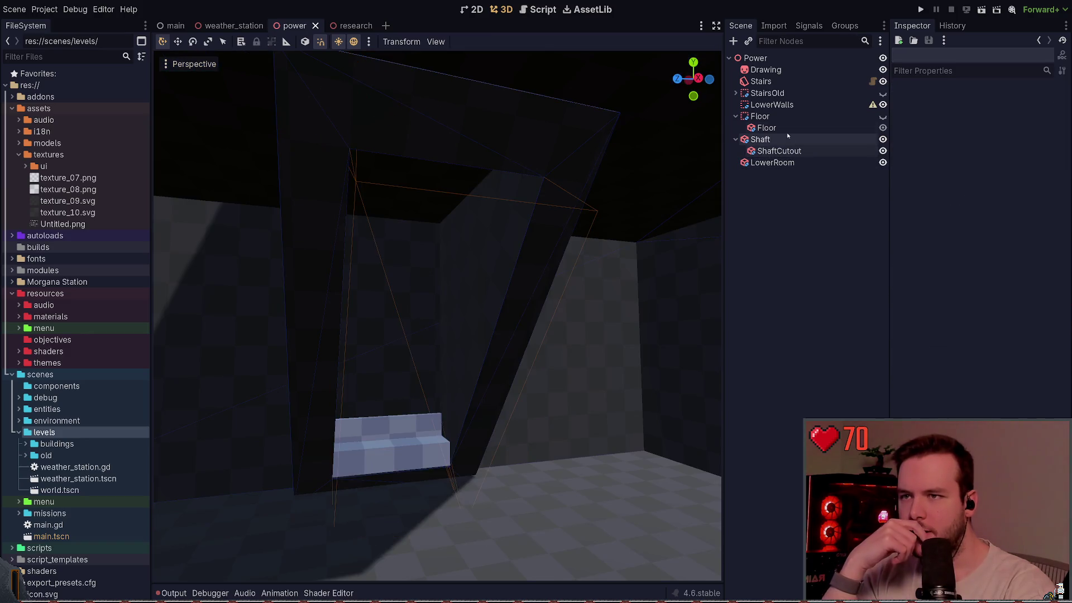
click(787, 139)
click(760, 217)
click(761, 139)
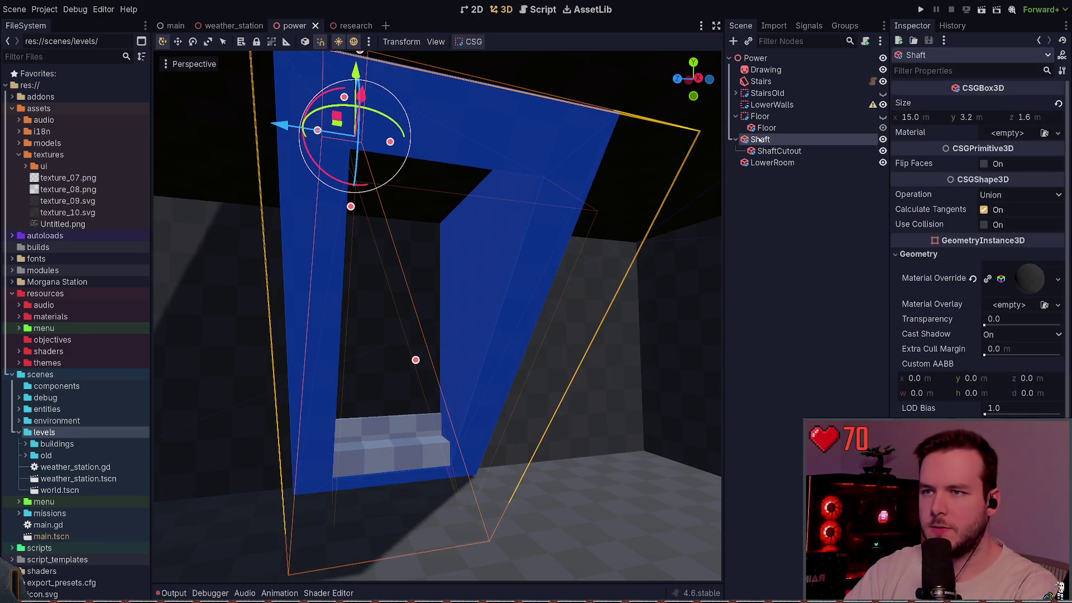
Step: Put Shaft back under LowerRoom, clear Shaft's material override, and save
drag(761, 139, 770, 163)
key(ctrl+s)
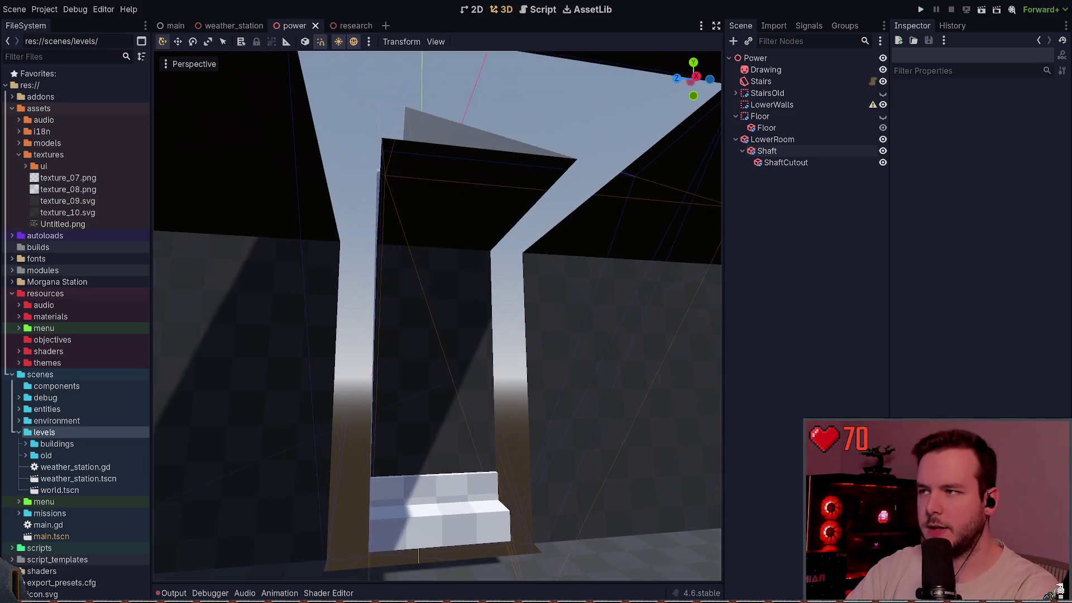
scroll(438, 316, down, 5)
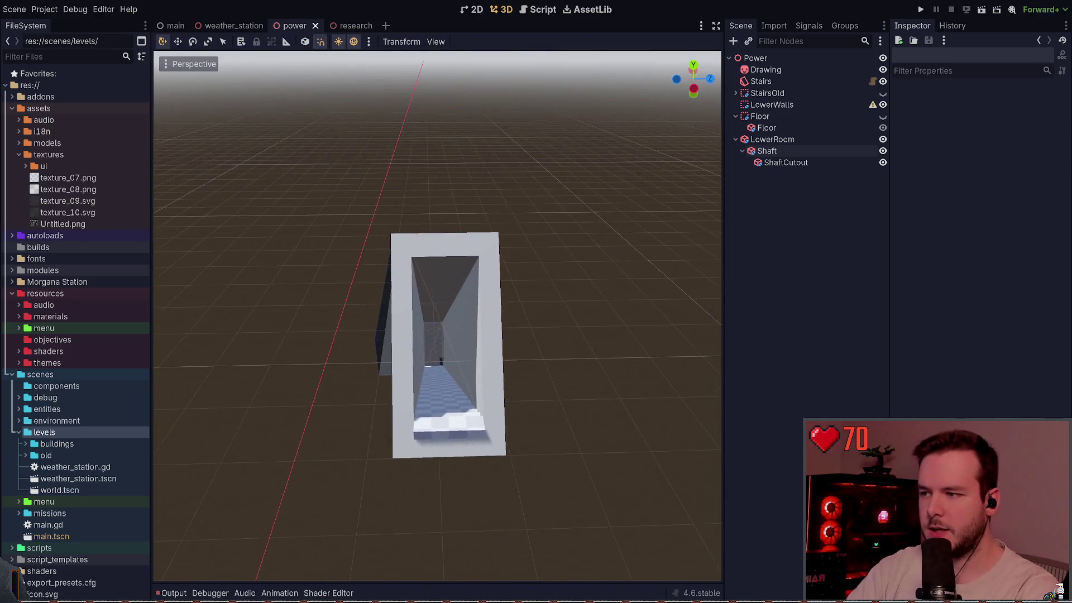
click(771, 140)
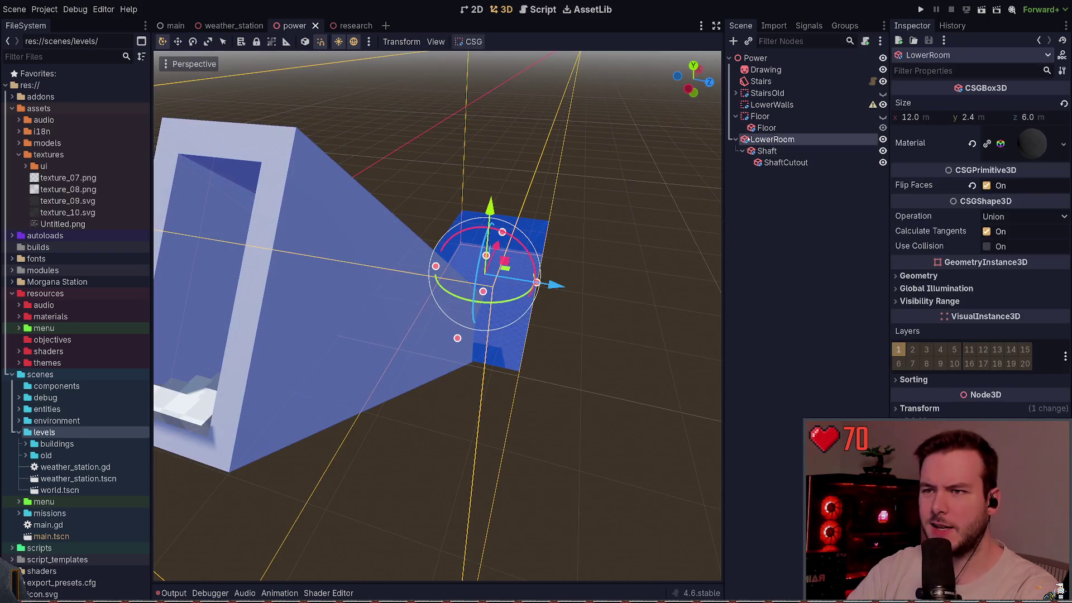
click(801, 153)
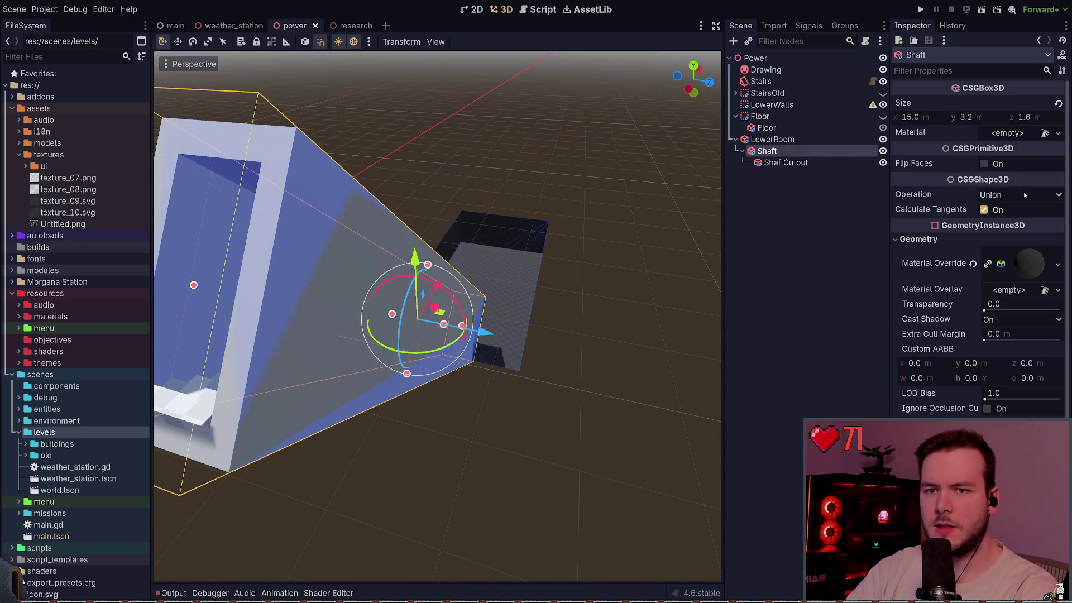
click(974, 263)
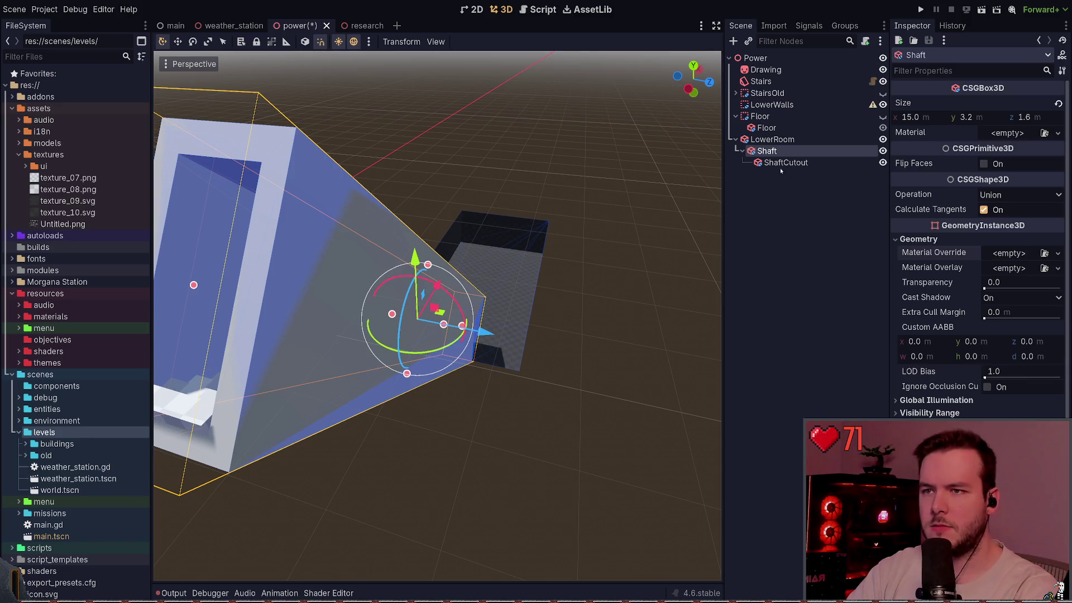
key(ctrl+s)
Step: Move LowerRoom's material into its Geometry Material Override slot and save
click(776, 141)
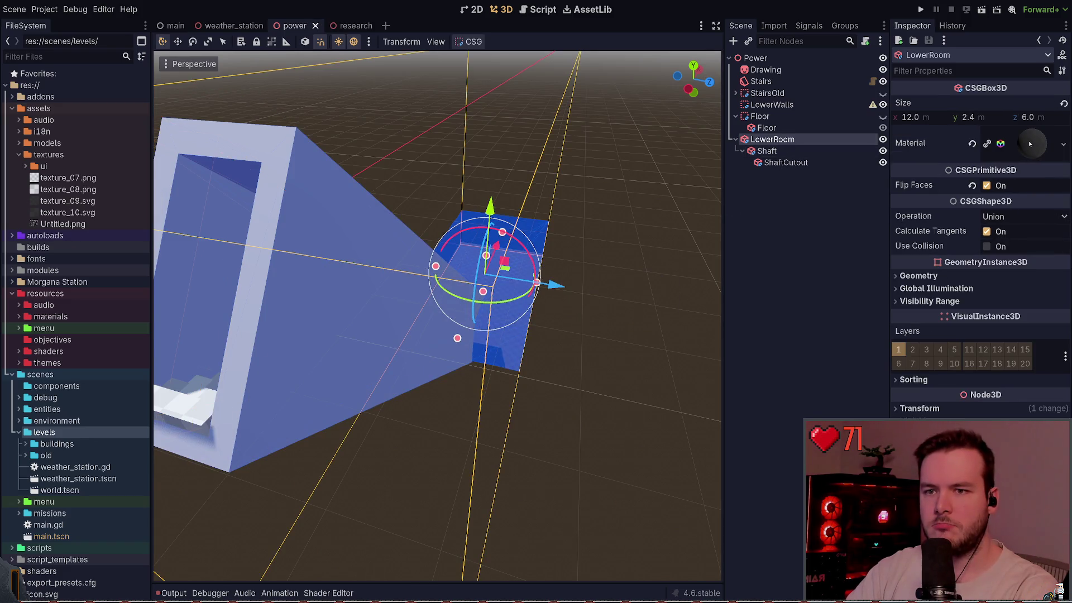
click(958, 273)
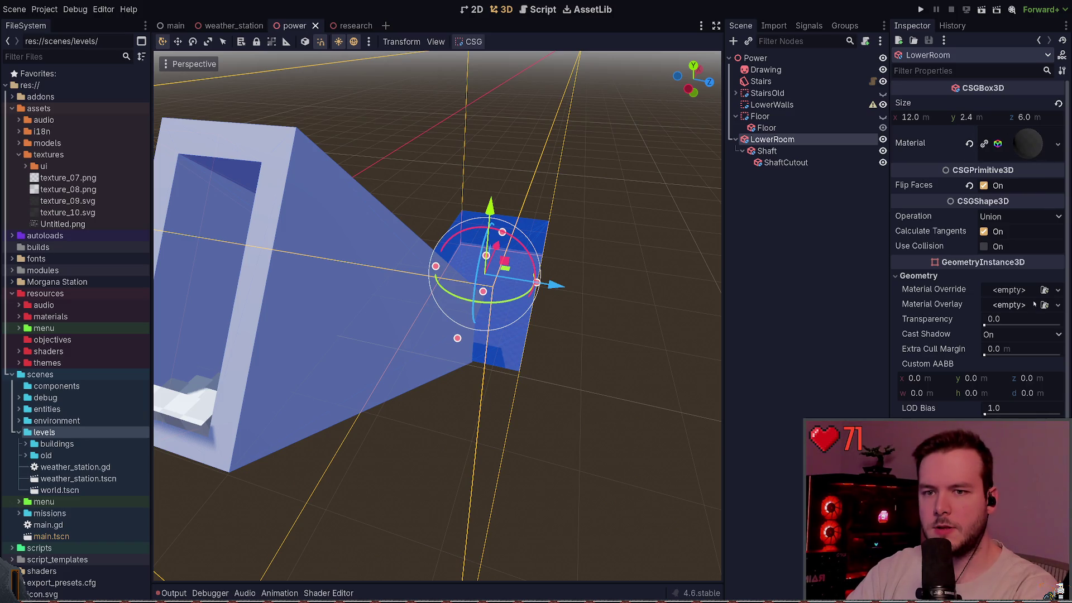
key(ctrl+z)
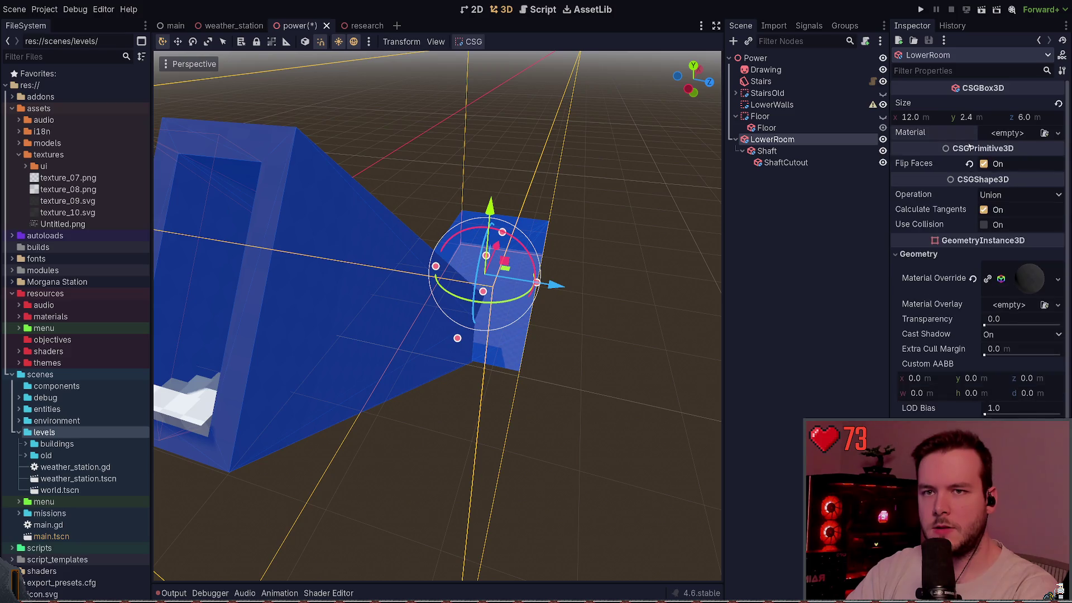
click(529, 156)
key(ctrl+s)
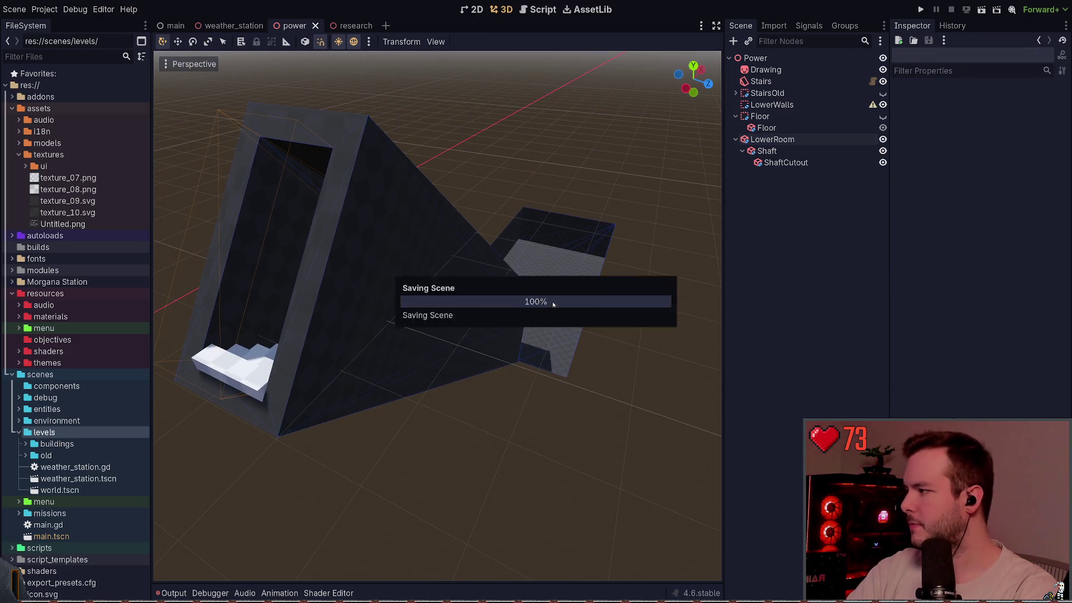
scroll(438, 316, up, 5)
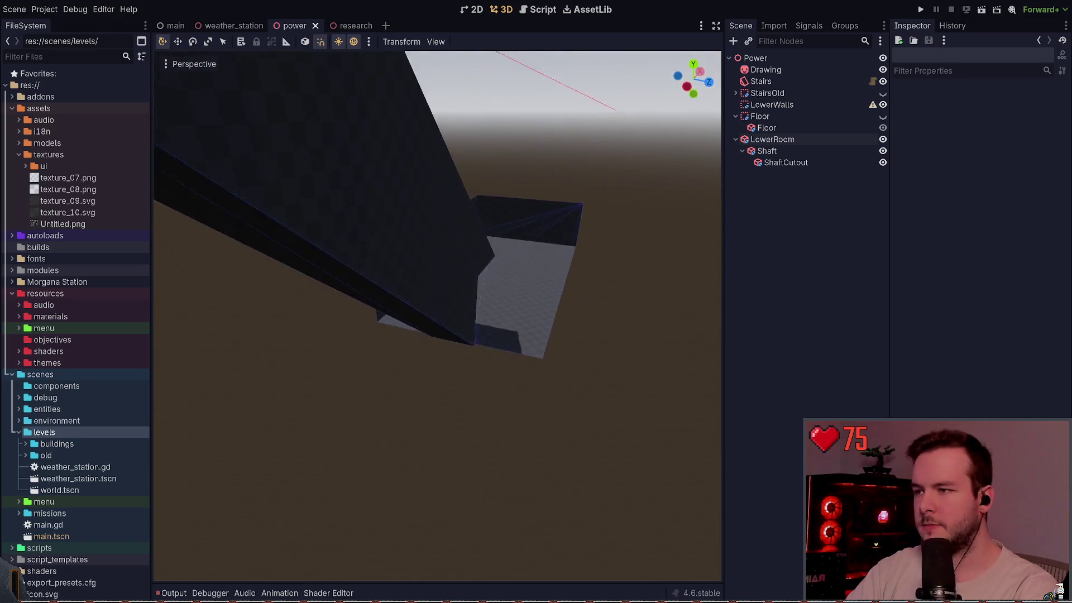
scroll(438, 316, up, 5)
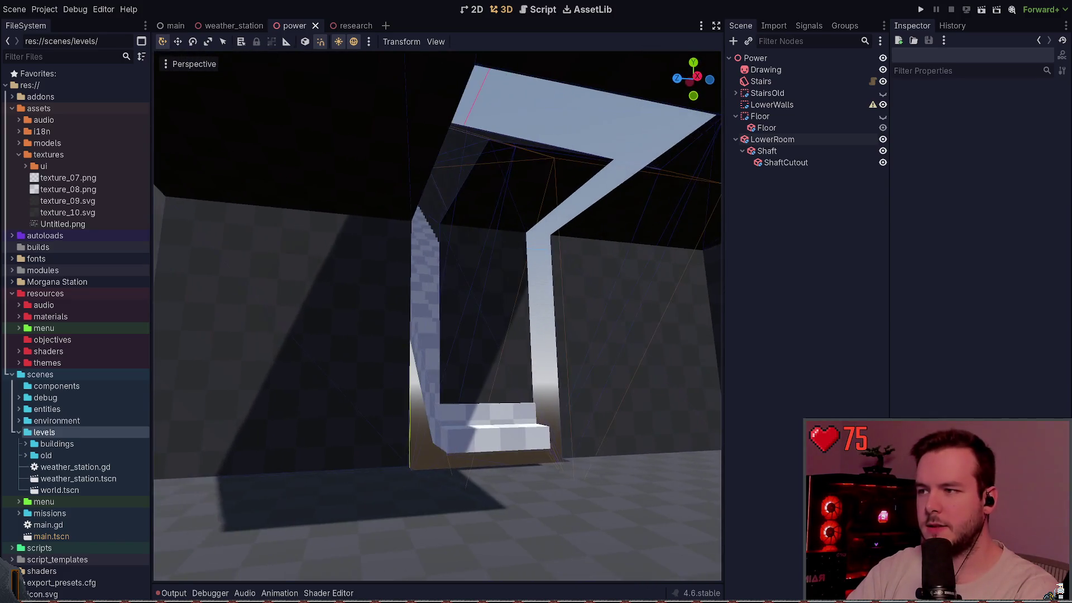
key(w)
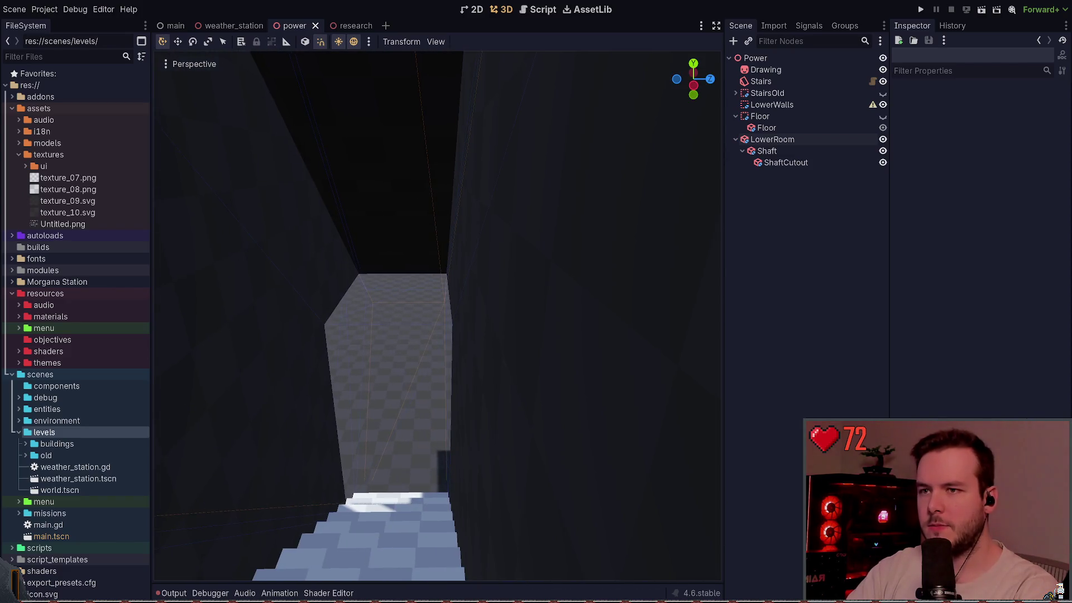
click(786, 162)
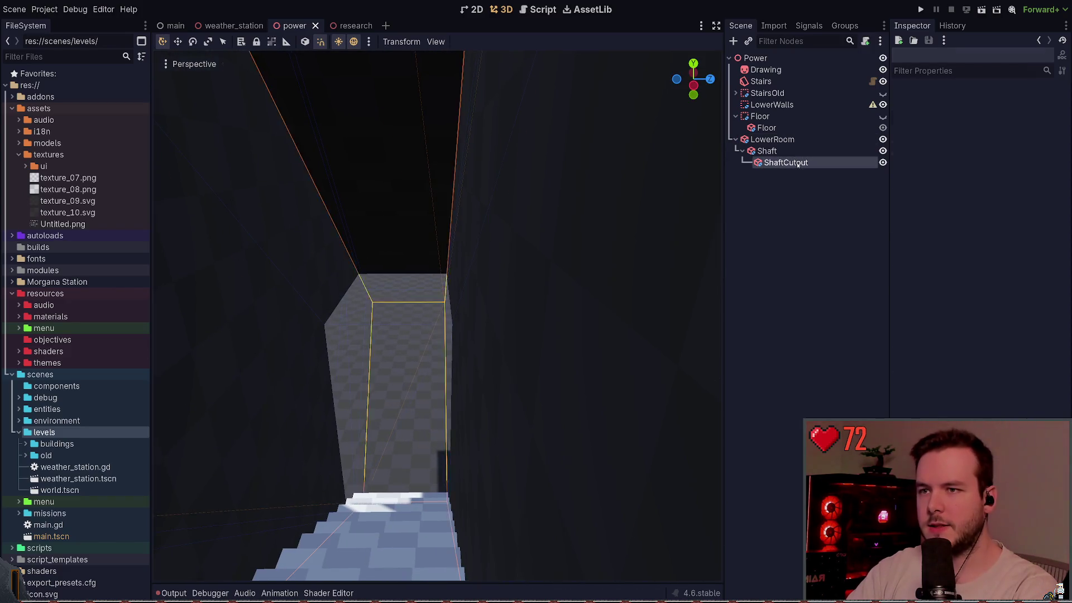
click(800, 232)
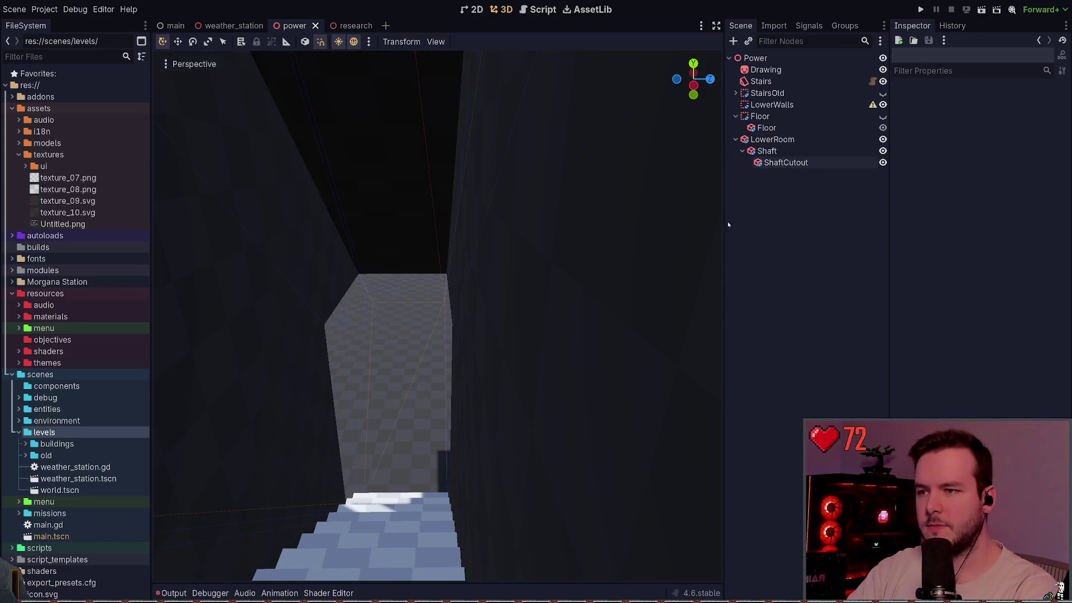
key(s)
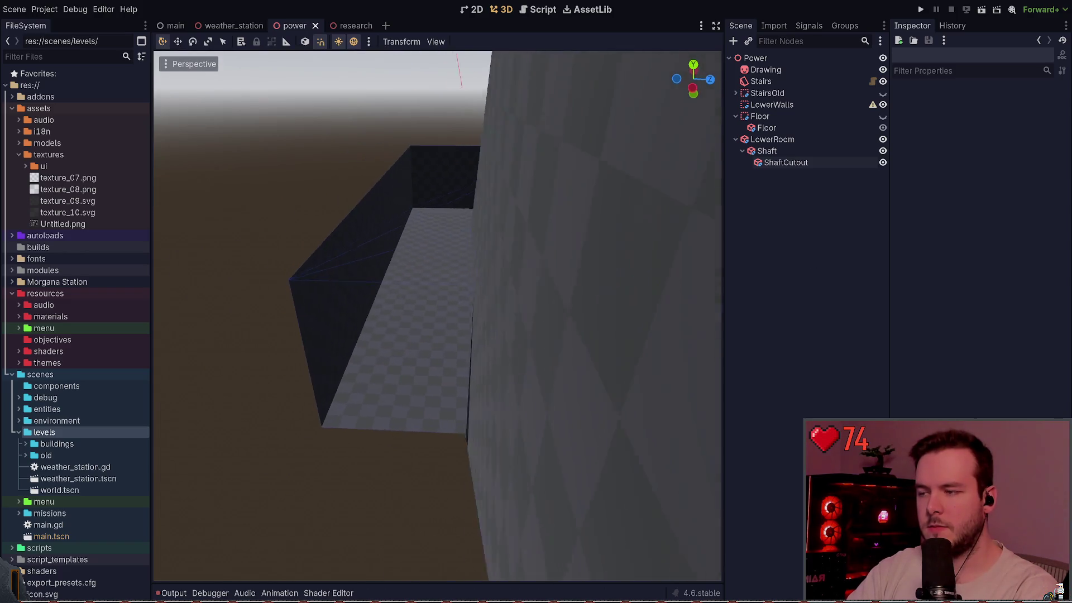
key(w)
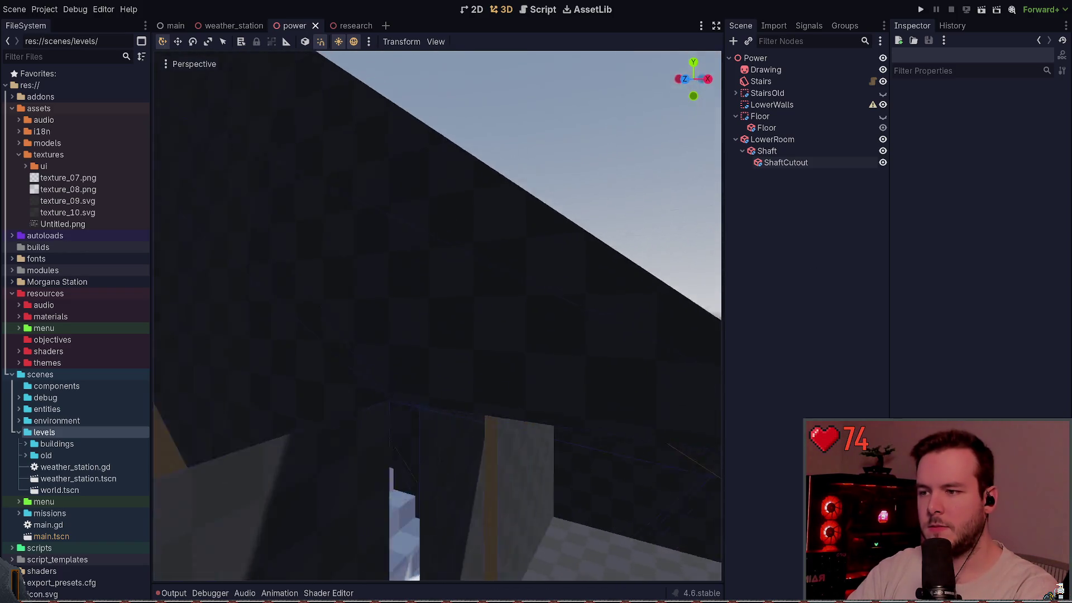
key(s)
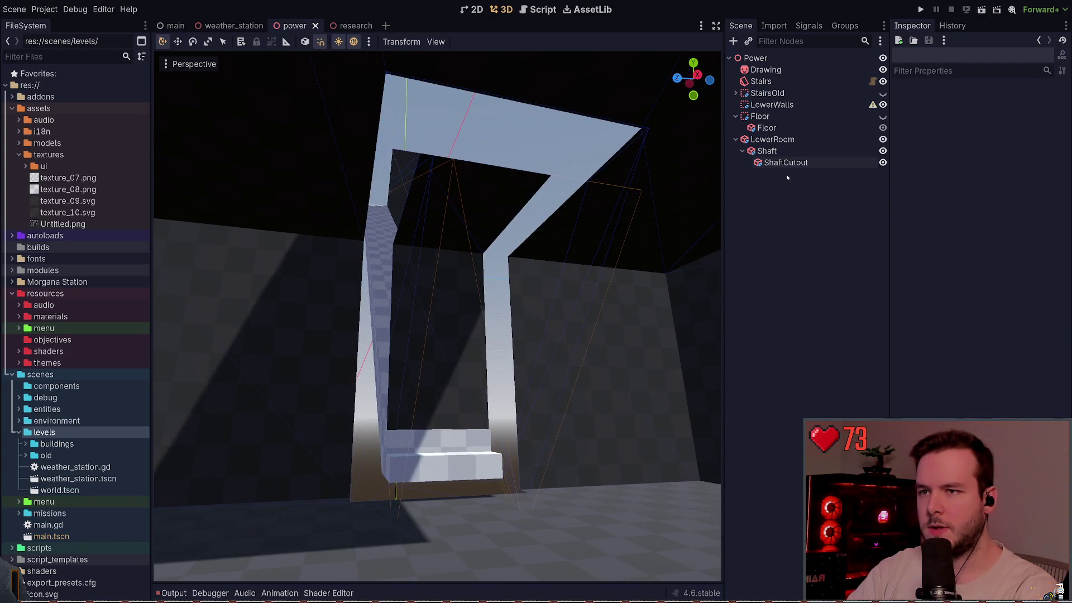
click(787, 163)
click(970, 194)
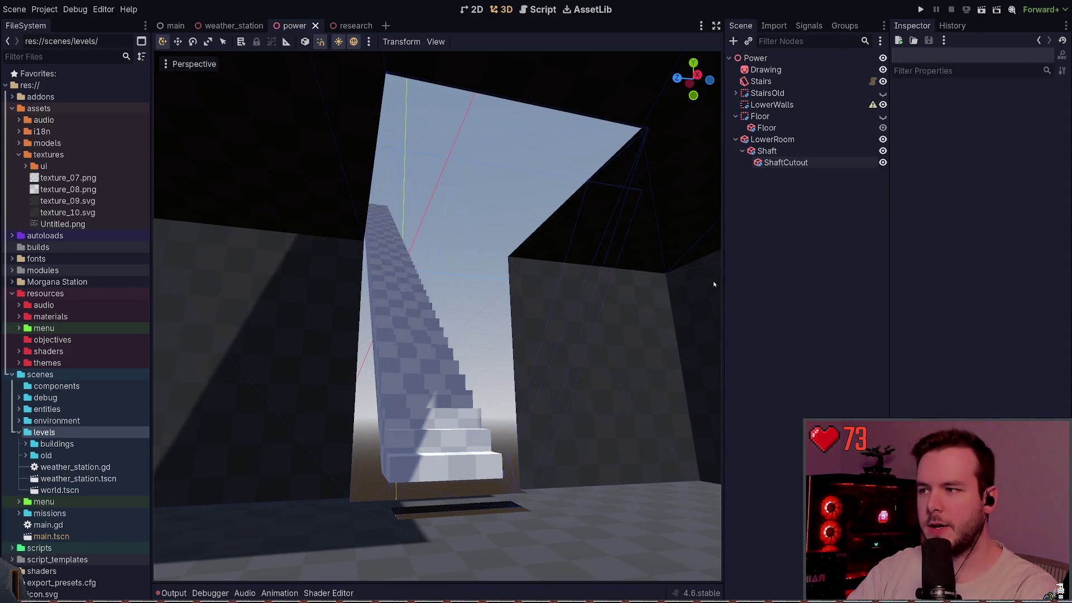
key(w)
key(s)
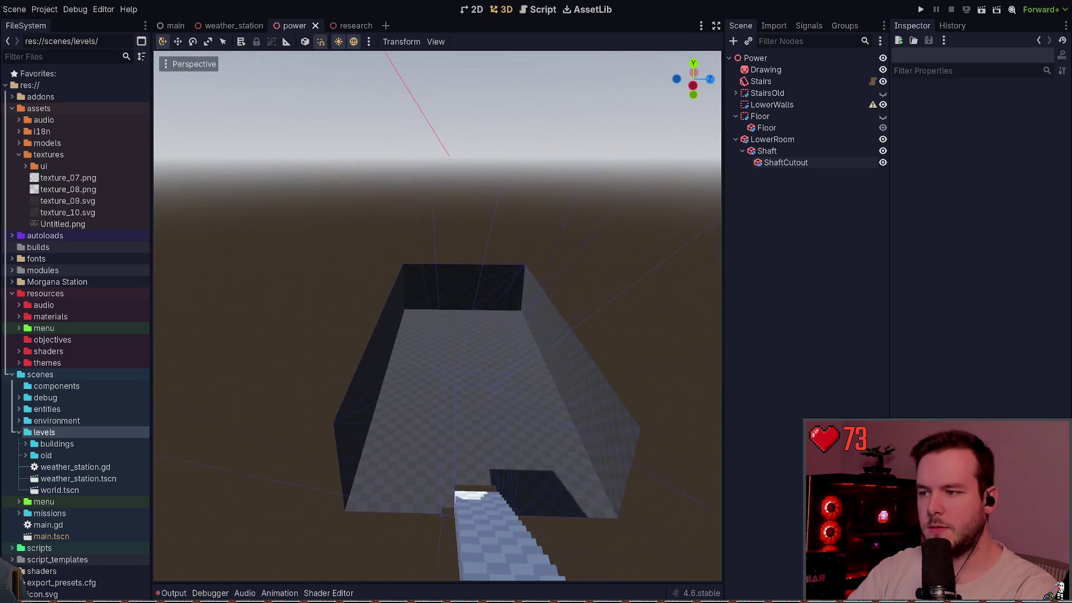
key(w)
key(s)
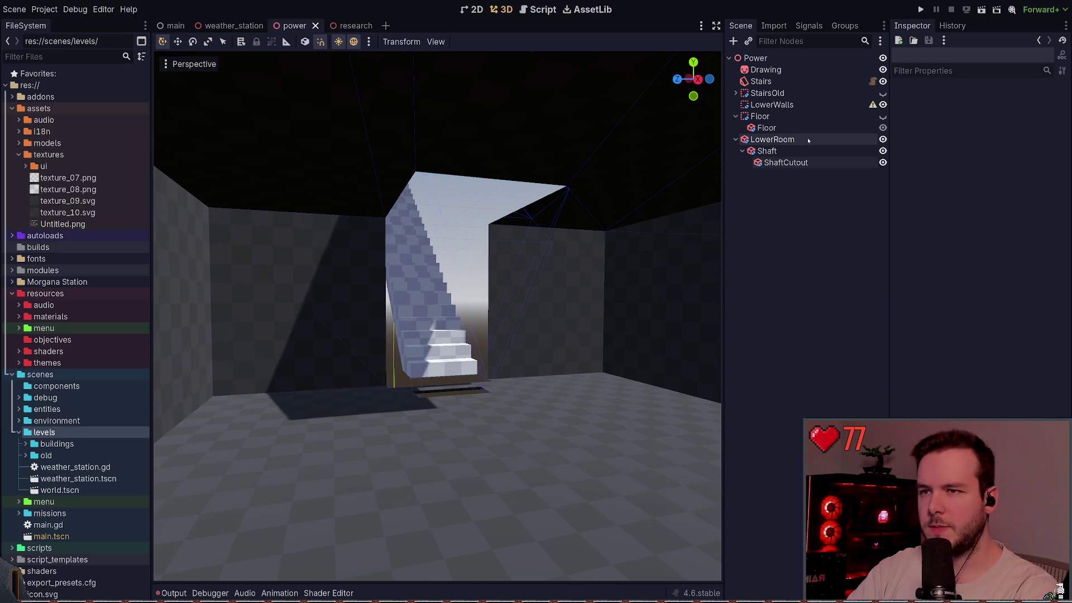
click(791, 163)
click(767, 151)
click(772, 140)
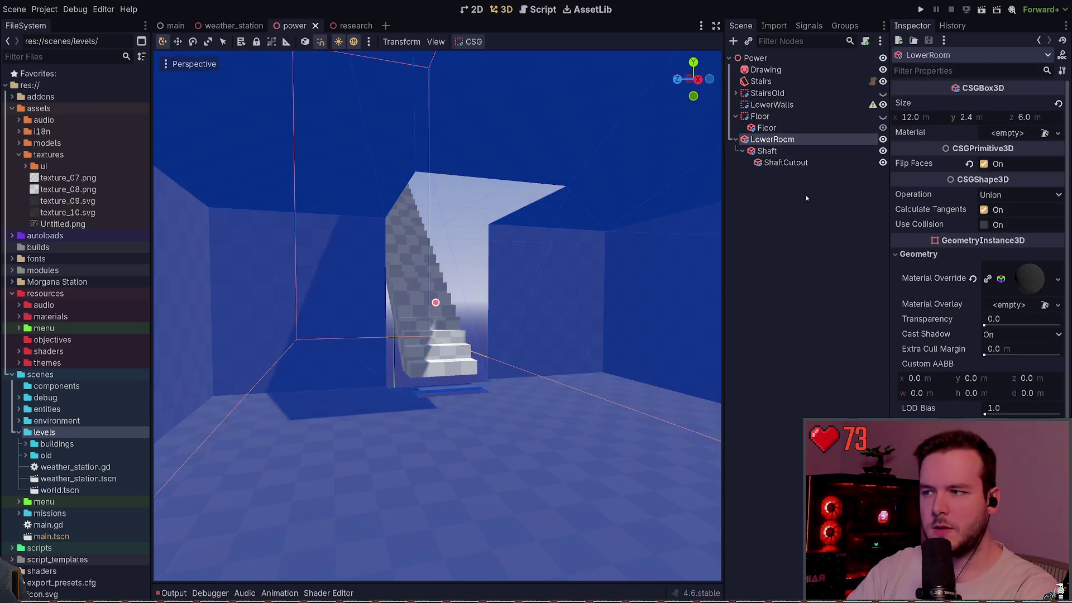
Step: Orbit the view around the shaft while checking the Shaft, LowerRoom and cutout nodes
click(805, 168)
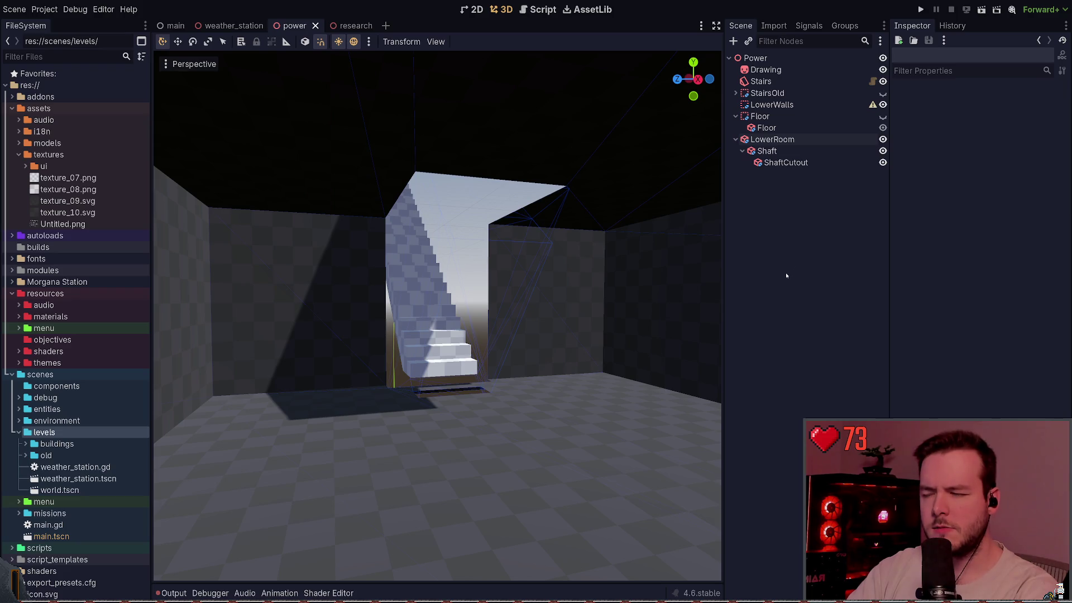
click(819, 163)
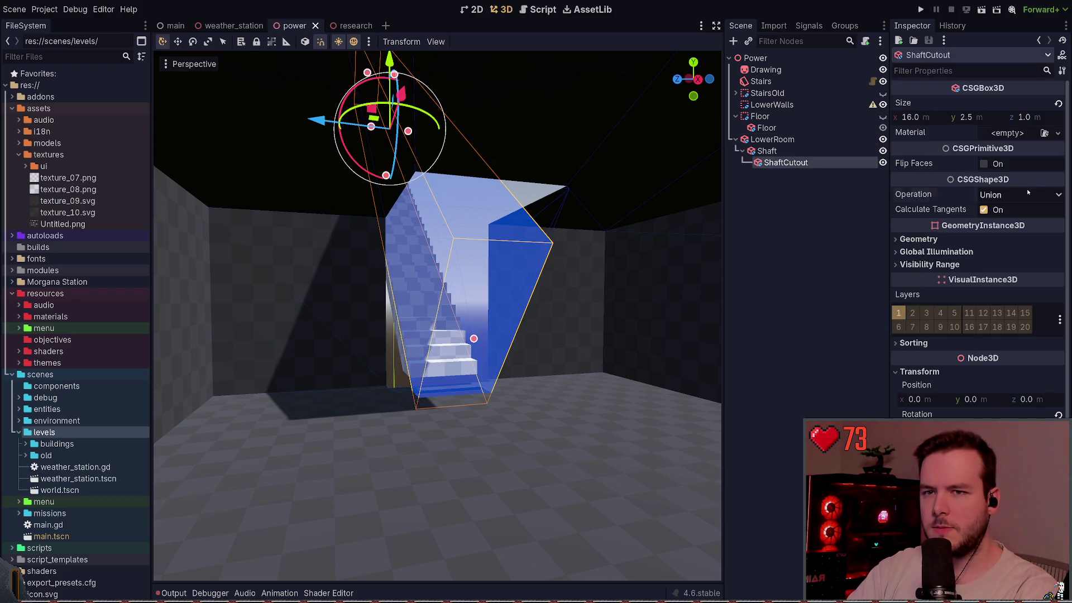
click(832, 241)
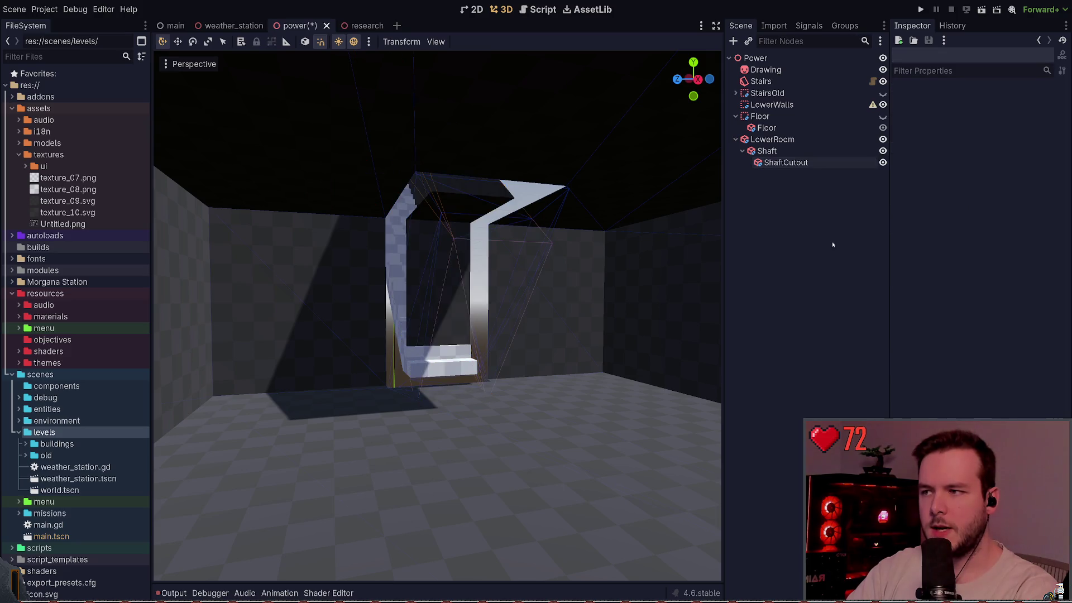
key(a)
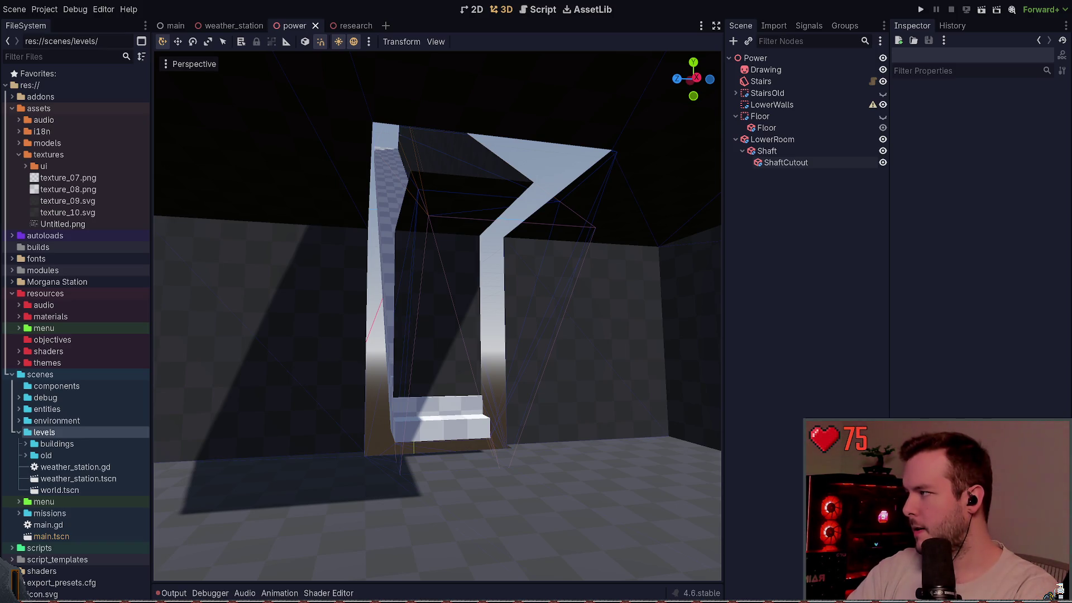
click(799, 151)
click(800, 140)
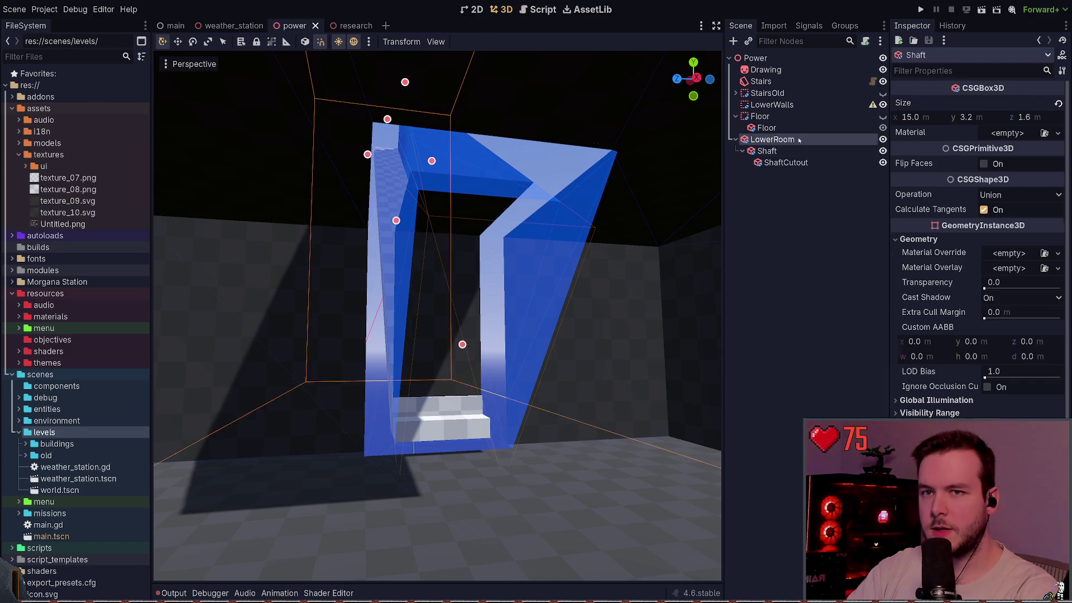
click(807, 195)
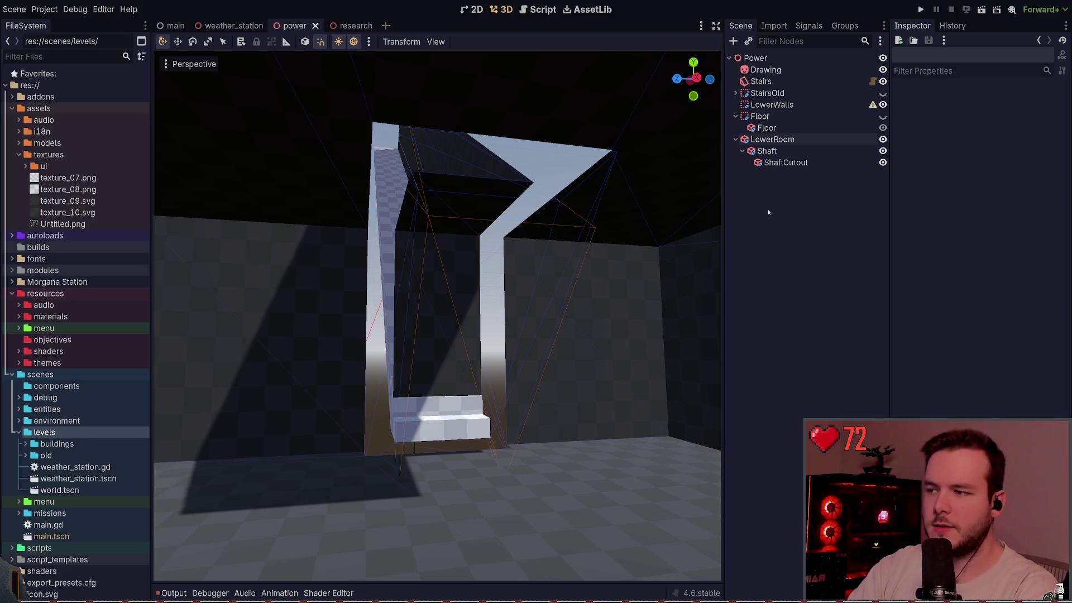
drag(653, 257, 654, 257)
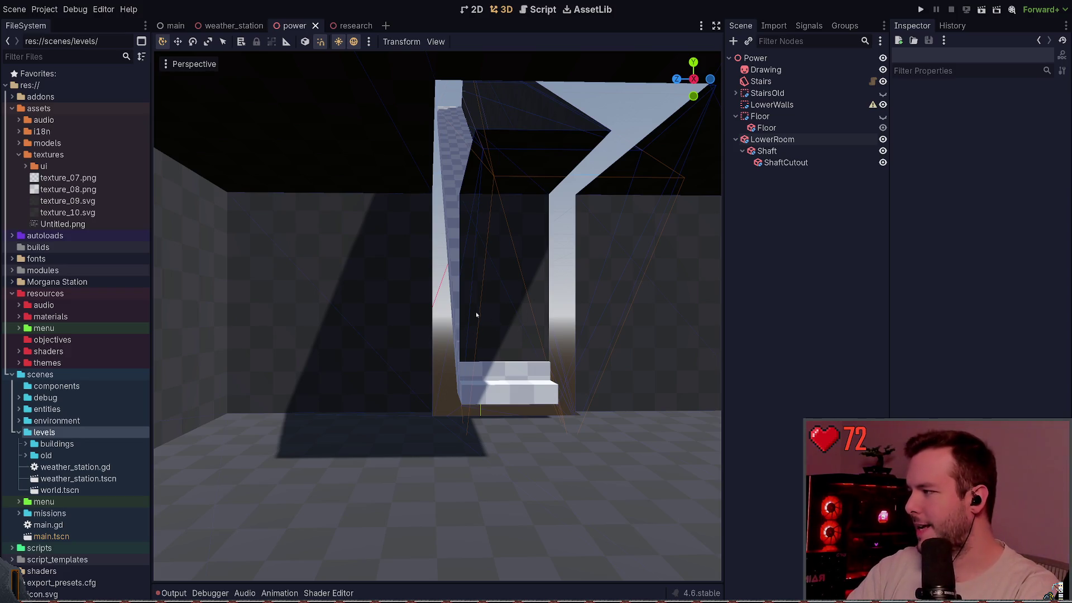
drag(558, 286, 558, 286)
Step: Duplicate the ShaftCutout box so a copy sits under LowerRoom
click(785, 163)
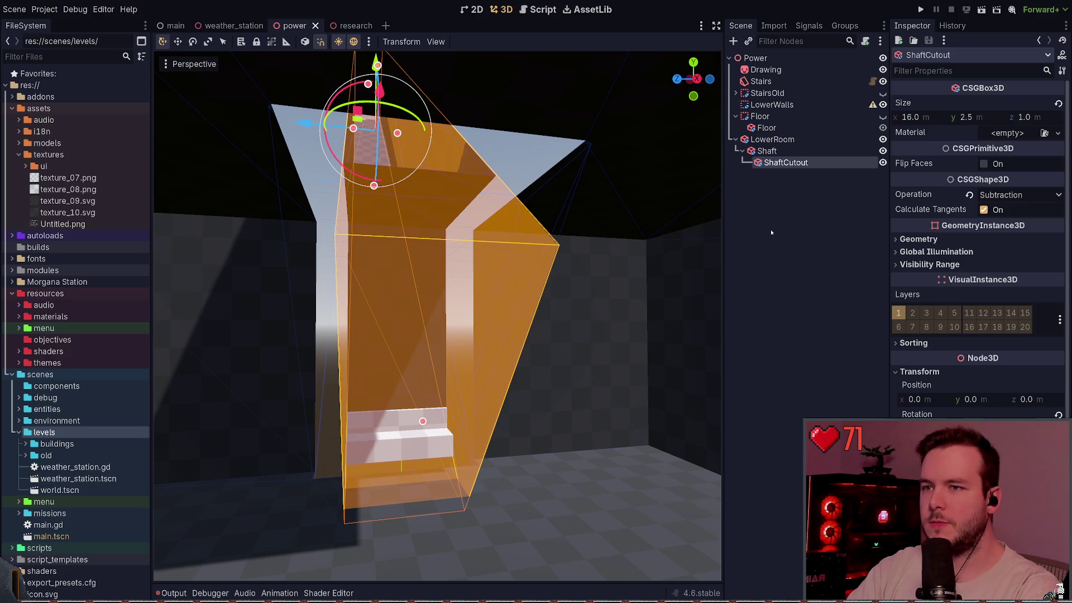
key(Up)
key(Up)
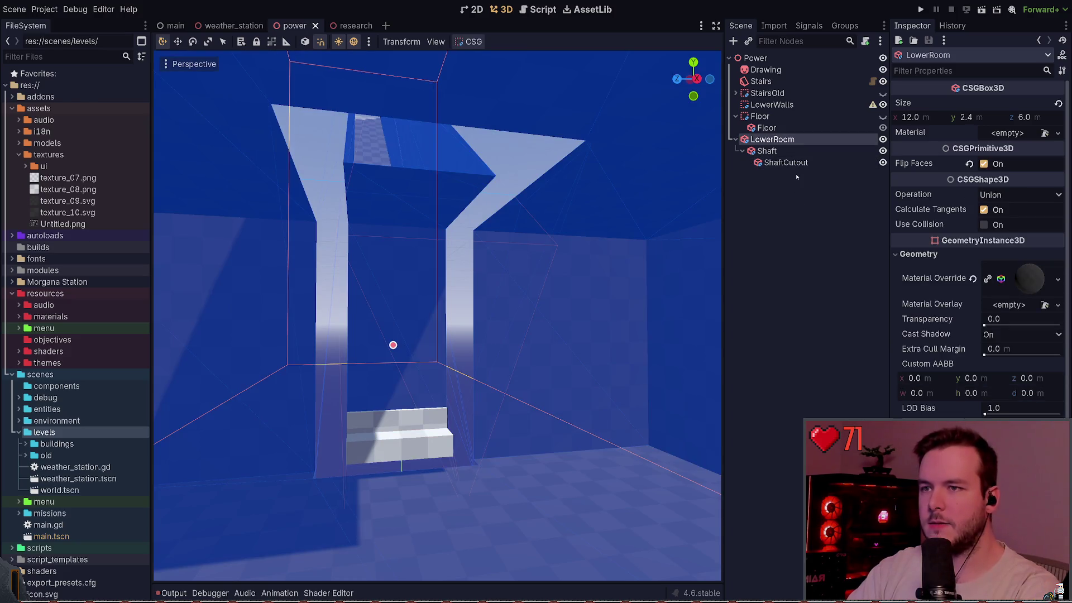
key(Down)
key(Down)
key(Up)
key(Up)
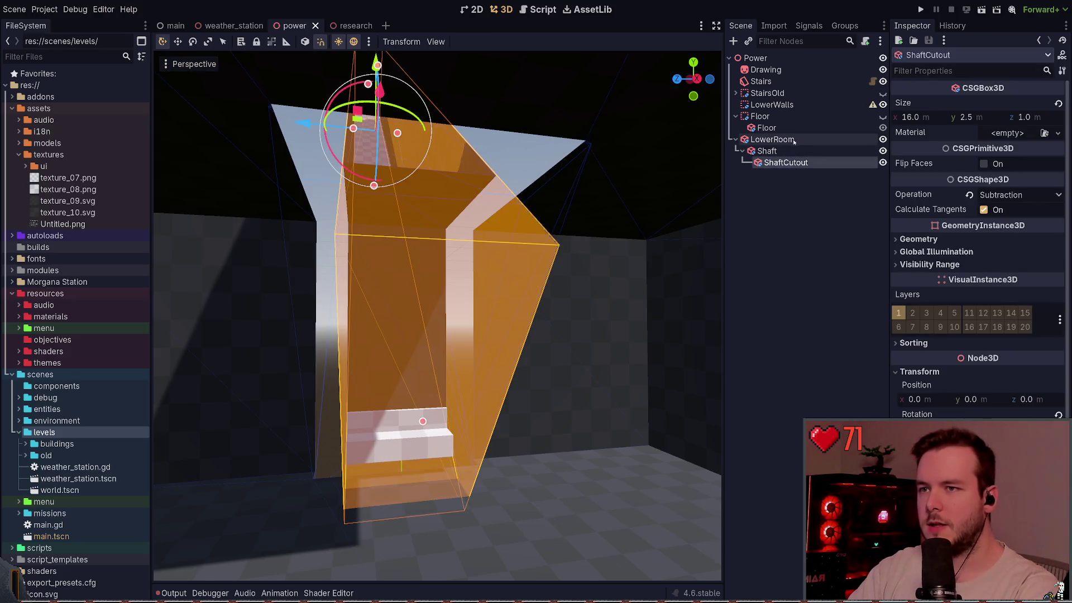
key(ctrl+v)
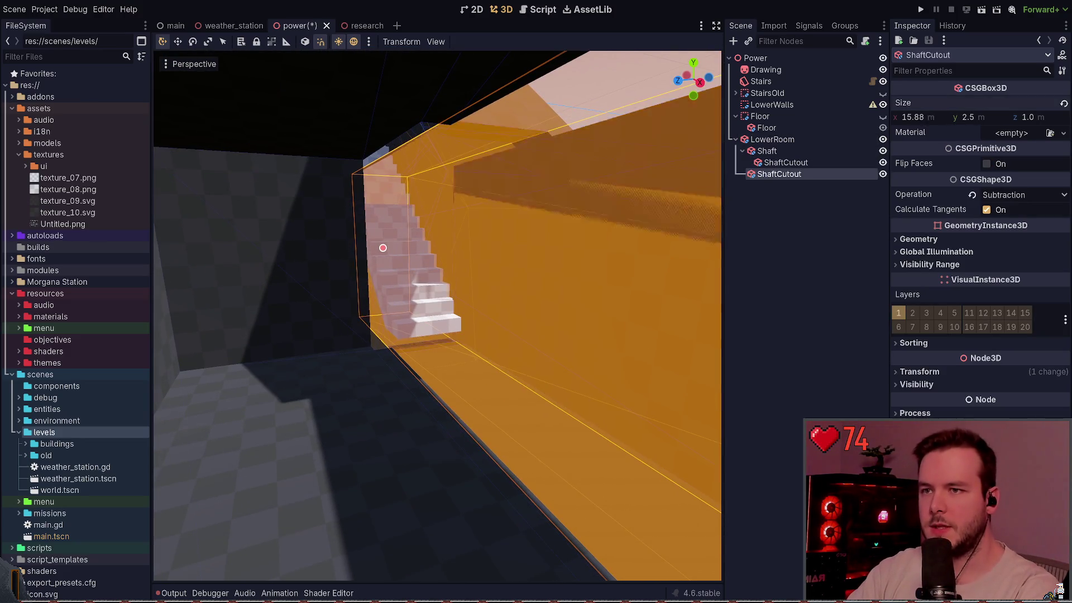
Step: Stretch the copied cutout box to a 3 m length and save
drag(378, 246, 520, 262)
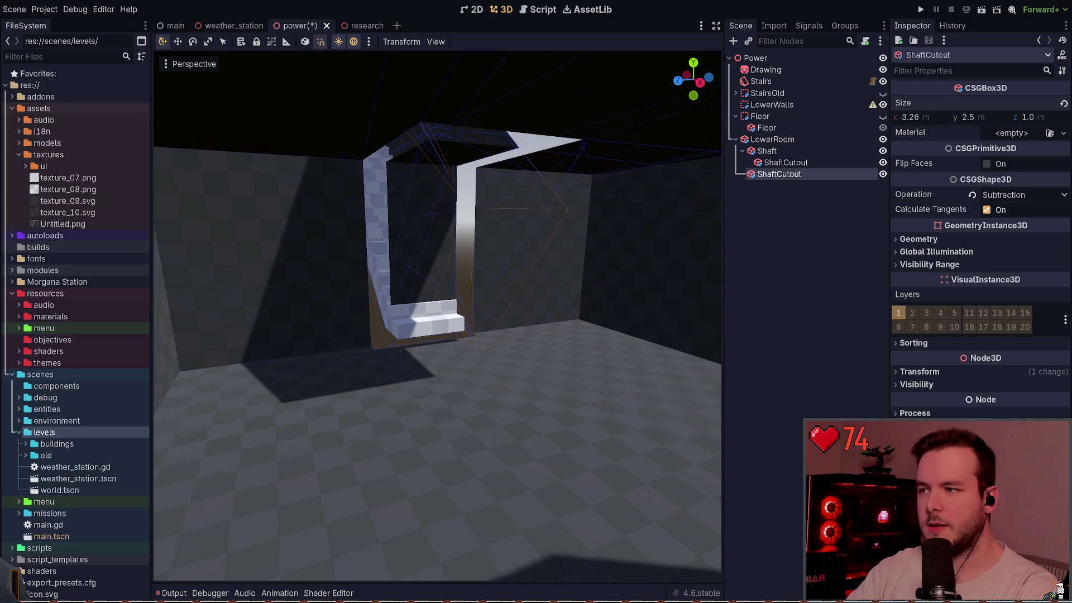
text(3)
key(Return)
key(ctrl+s)
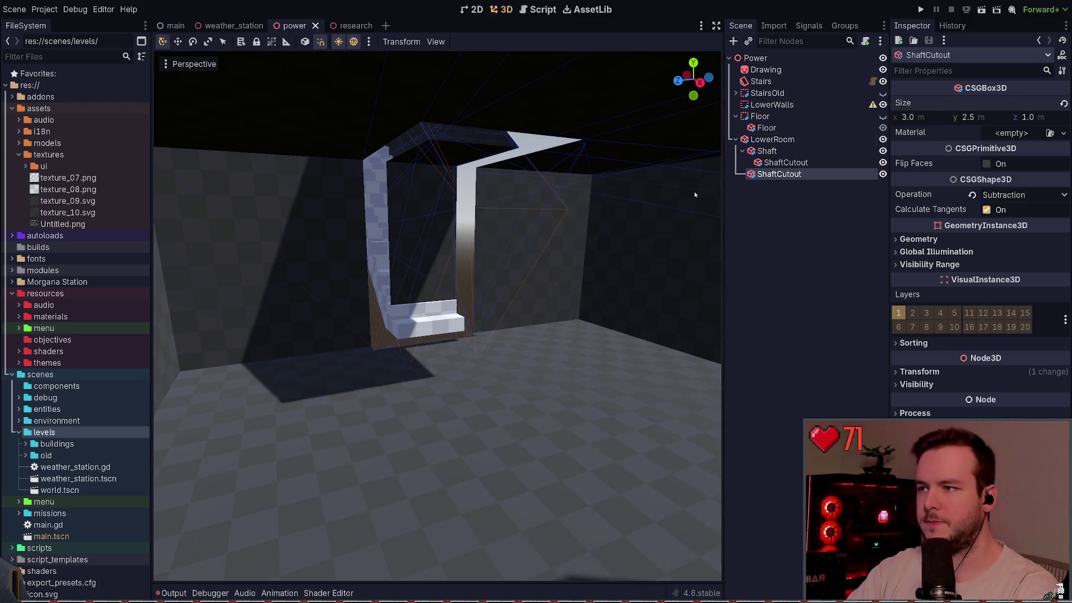
key(f)
drag(436, 313, 413, 290)
scroll(413, 290, down, 5)
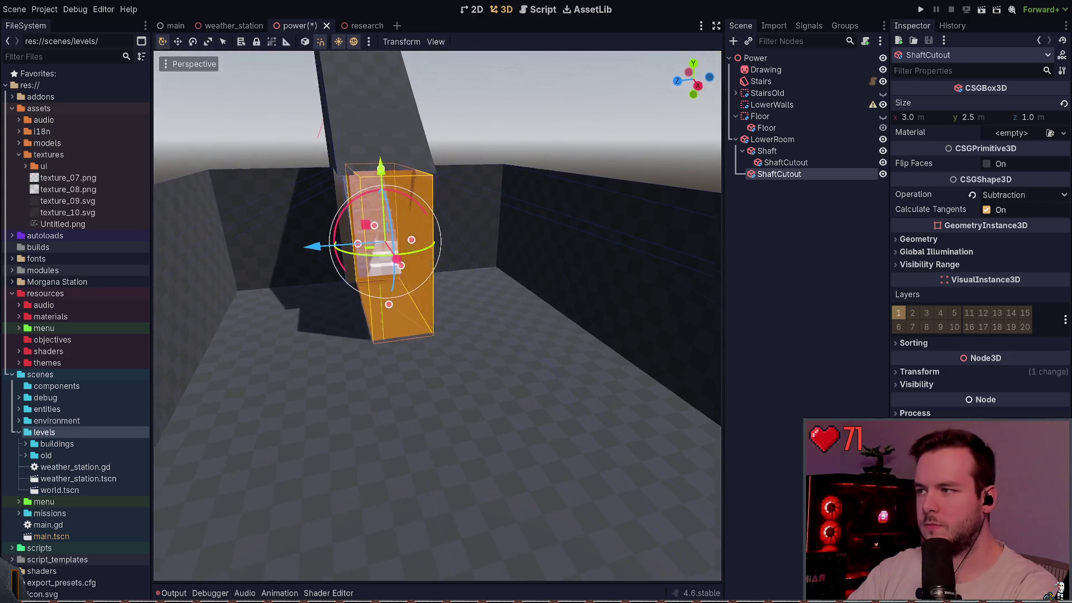
scroll(413, 291, up, 5)
scroll(437, 315, up, 3)
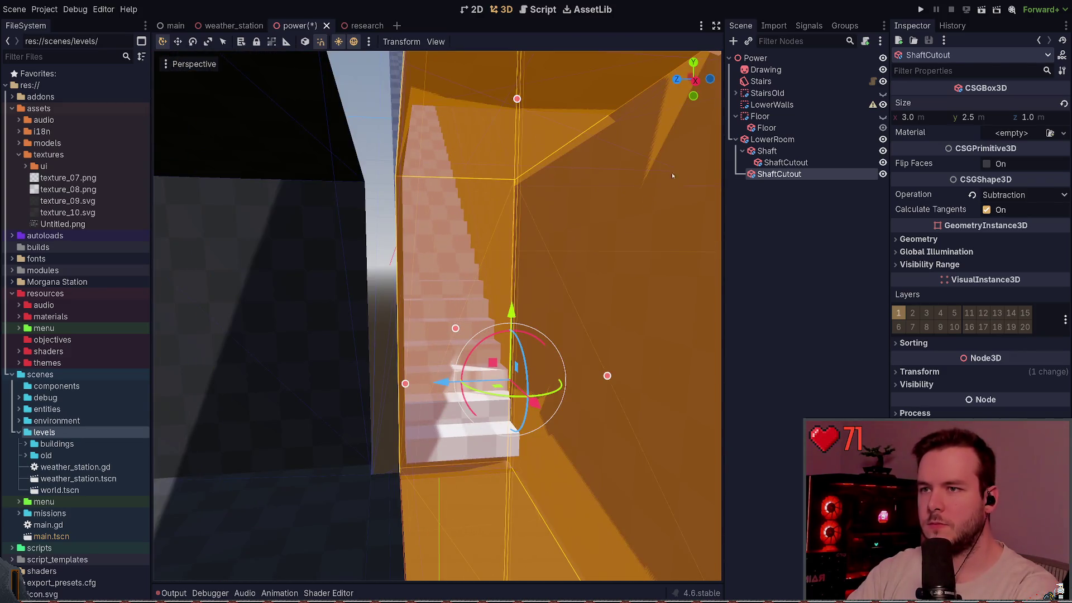
Step: Rename the copy EntranceCutout, raise it, set 2 m width, and rotate it about Z
click(743, 151)
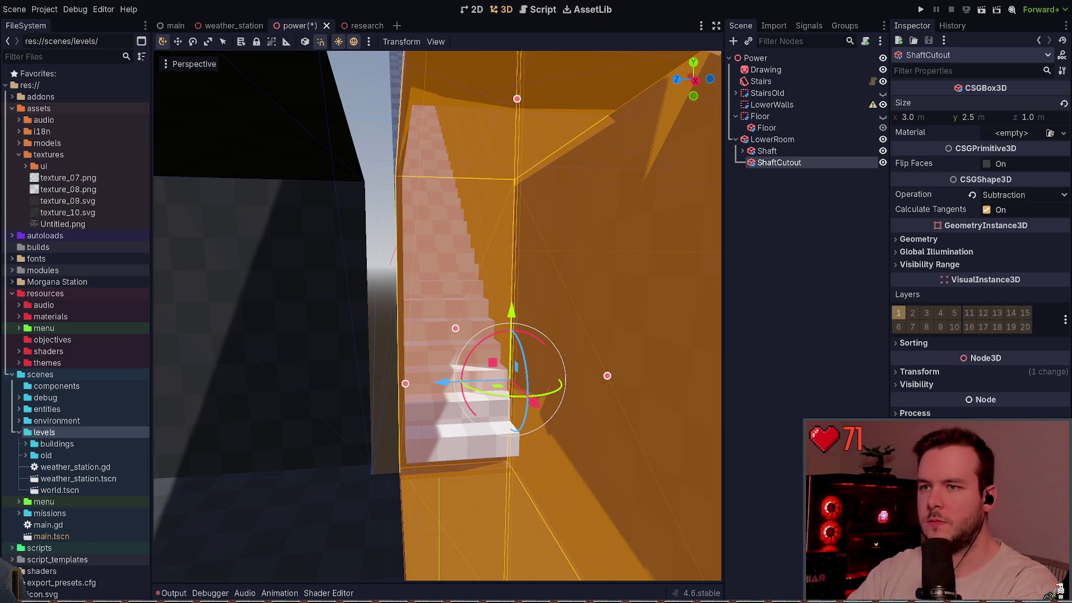
text(EntranceCutout)
key(Return)
key(ctrl+s)
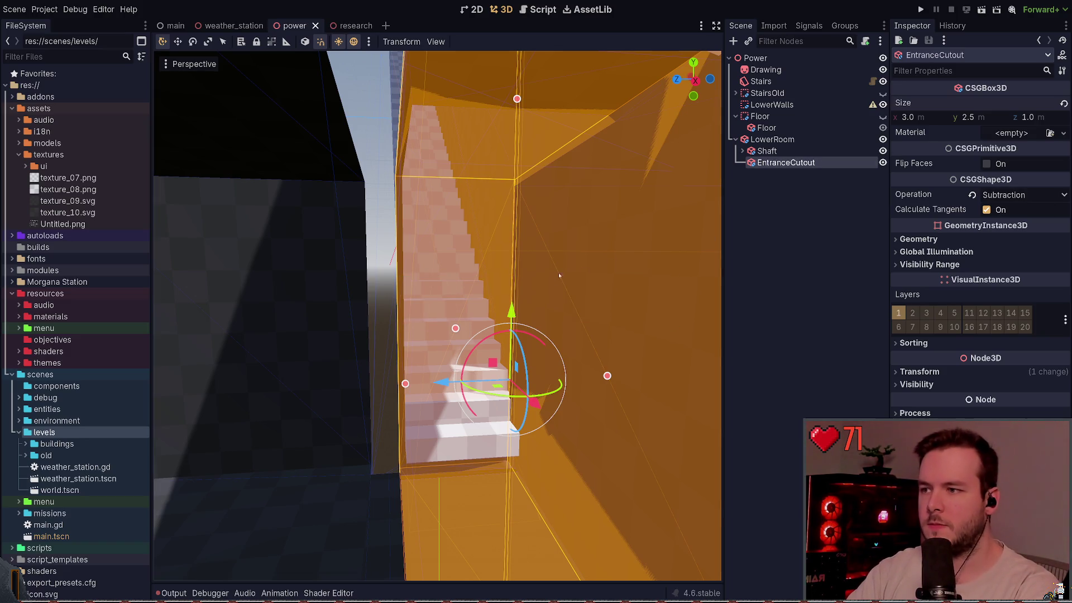
drag(512, 318, 512, 297)
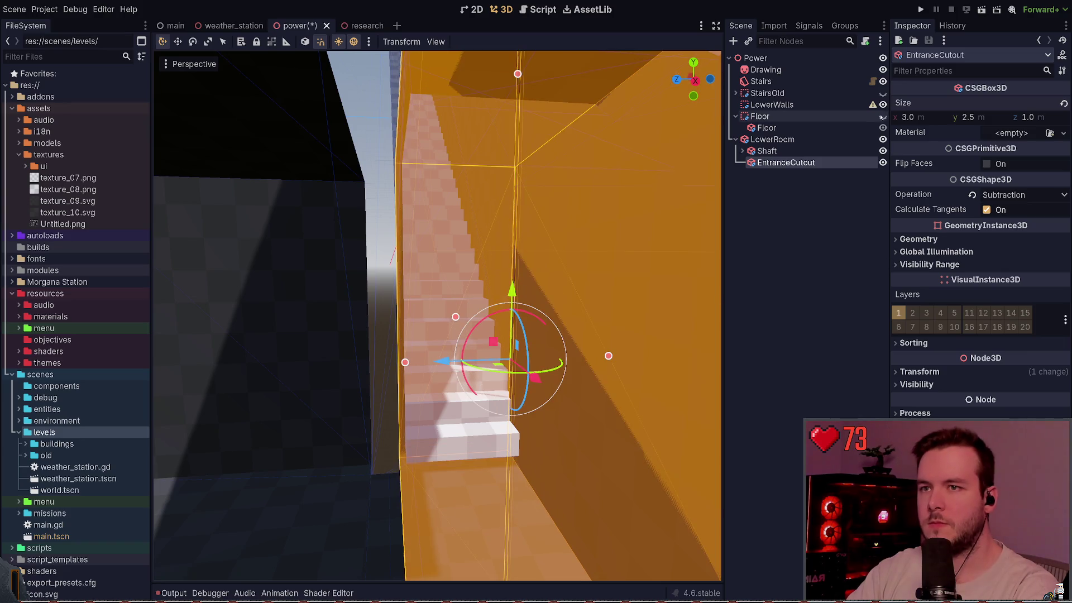
text(2)
key(Return)
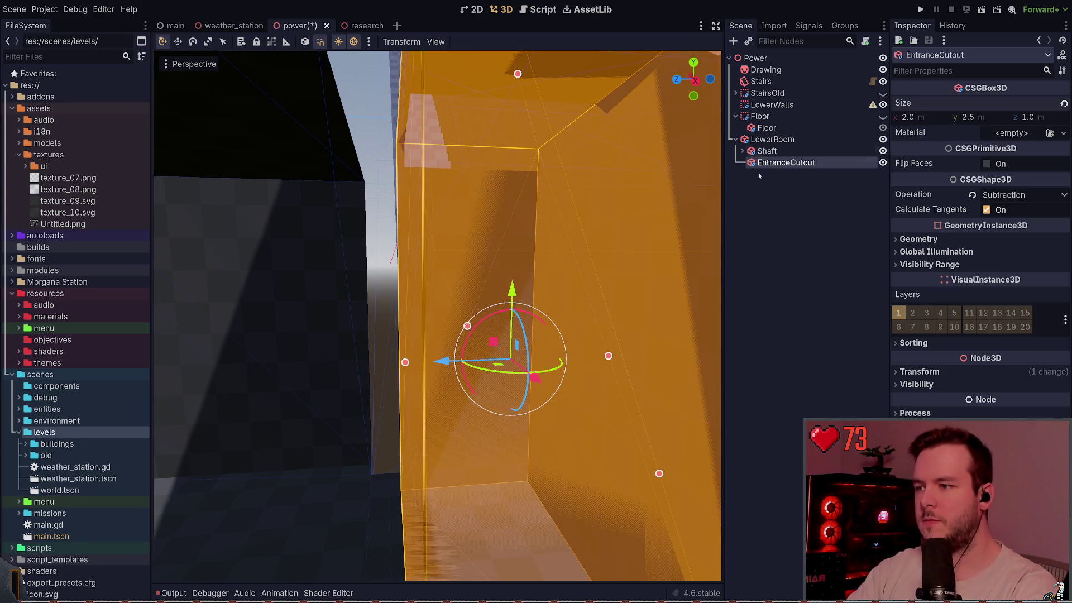
key(f)
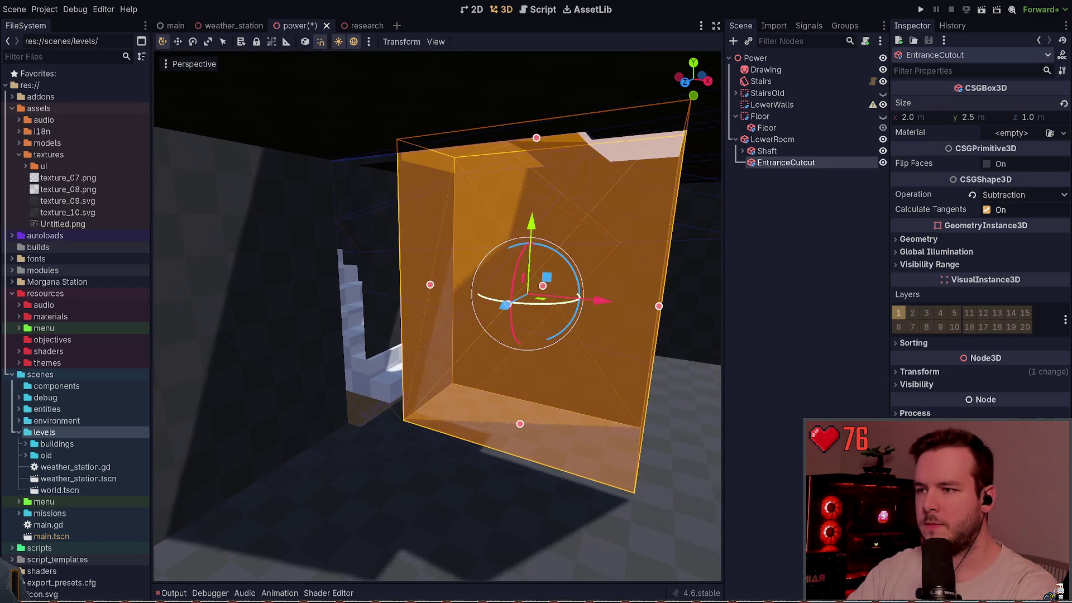
mouse_move(564, 264)
mouse_down()
mouse_move(556, 252)
mouse_move(575, 253)
mouse_move(539, 263)
mouse_move(419, 224)
mouse_move(427, 203)
mouse_up()
key(ctrl+s)
Step: Undo the EntranceCutout changes, restoring the original ShaftCutout under LowerRoom
scroll(427, 203, up, 6)
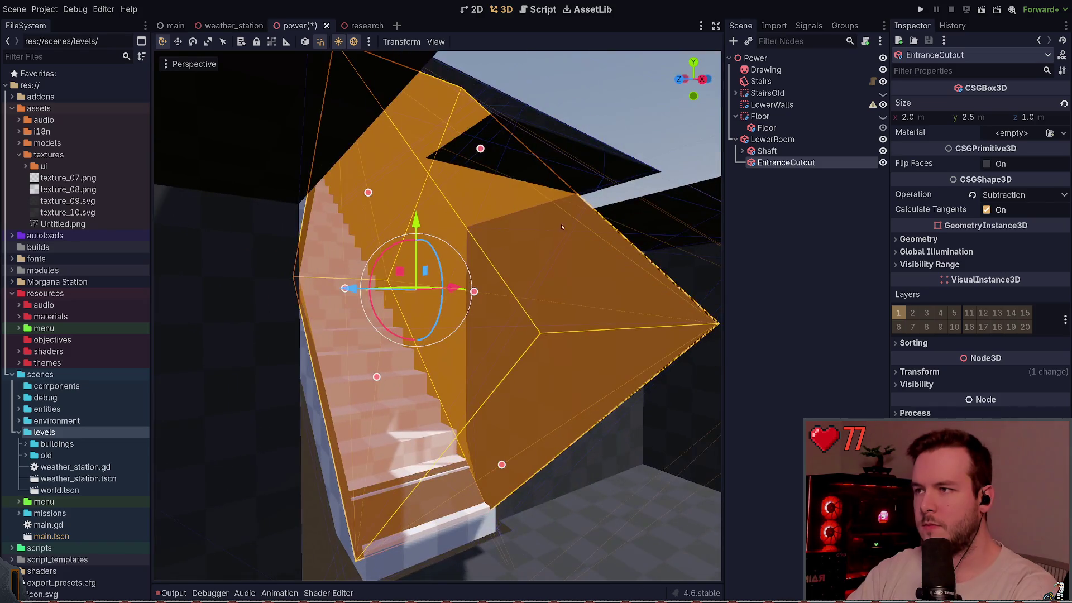
scroll(437, 315, down, 5)
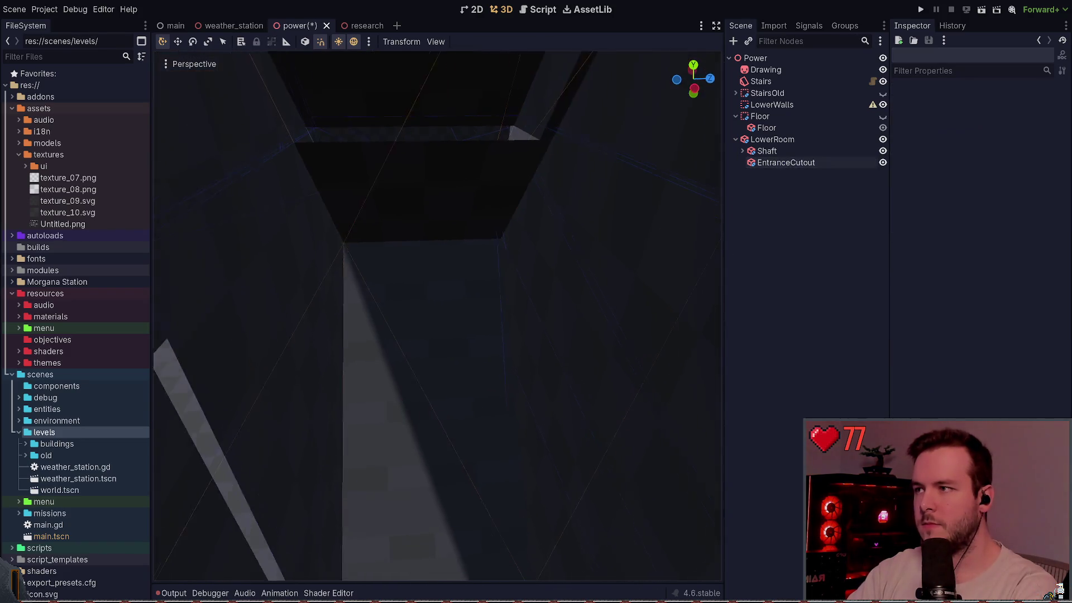
scroll(437, 316, down, 5)
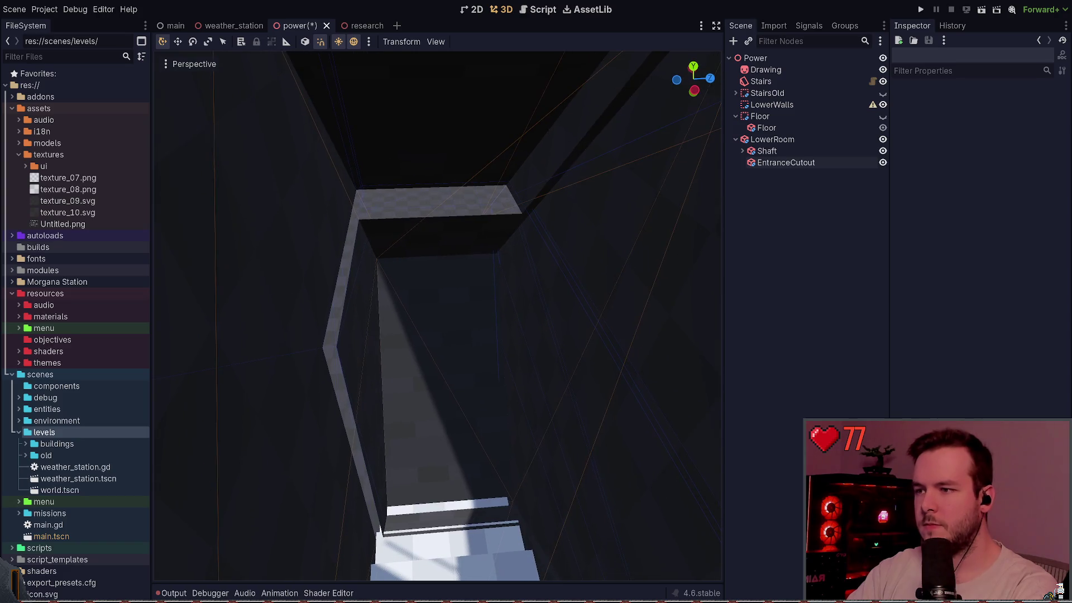
click(799, 166)
click(772, 139)
click(635, 216)
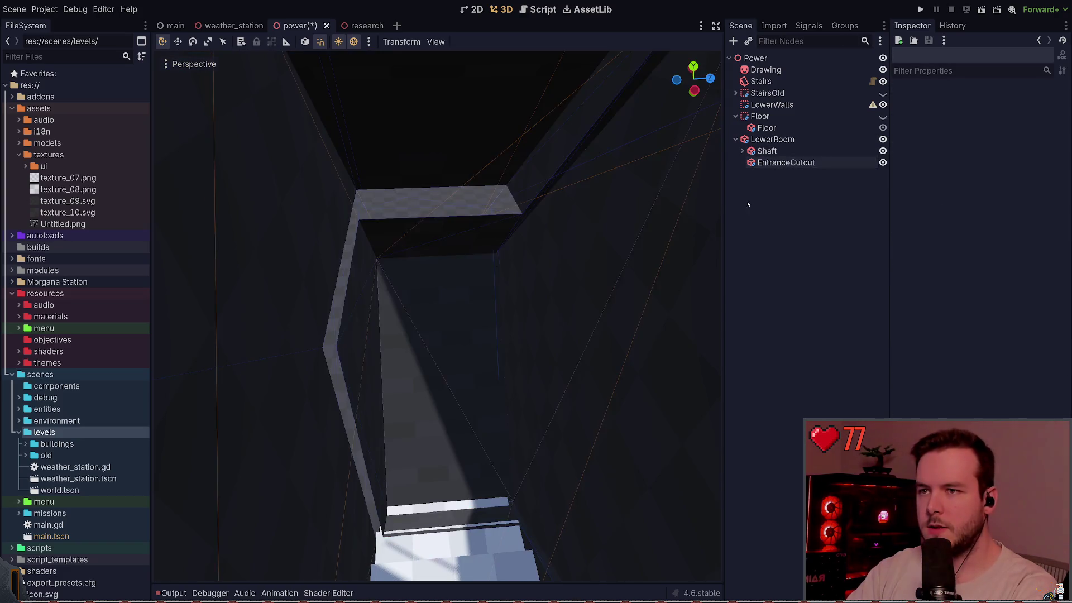
key(ctrl+z)
key(ctrl+z)
key(ctrl+z)
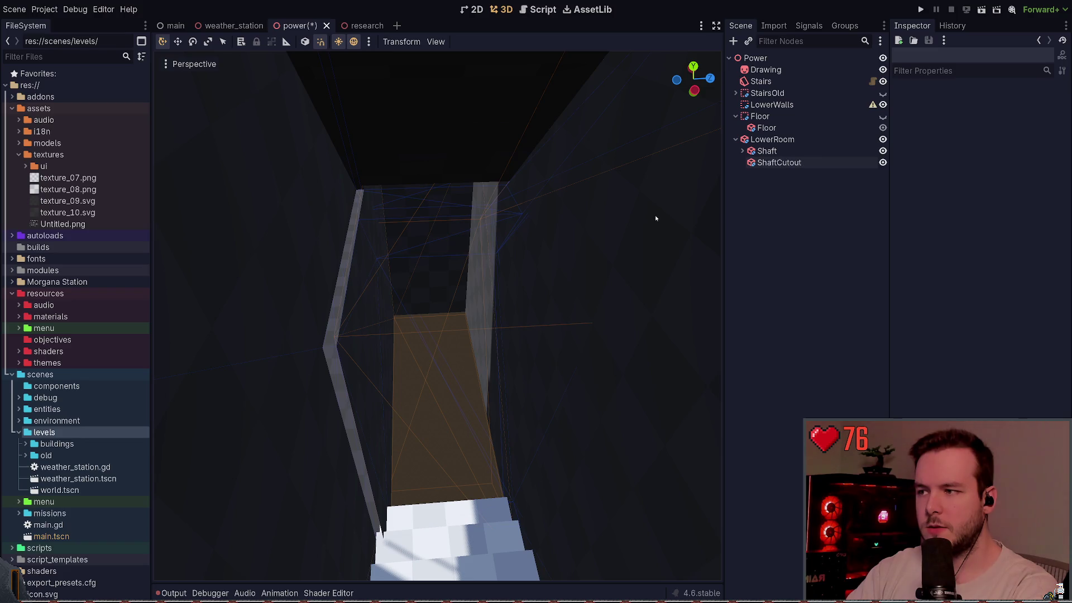
Step: Frame ShaftCutout and step its recent edits back and forward with undo and redo
click(779, 162)
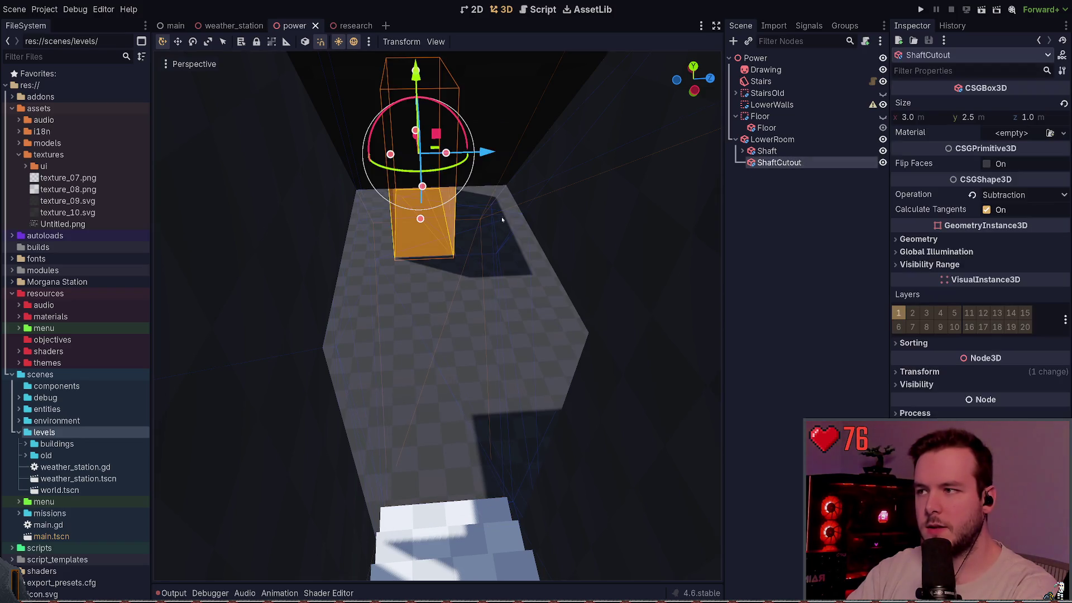
key(f)
key(ctrl+z)
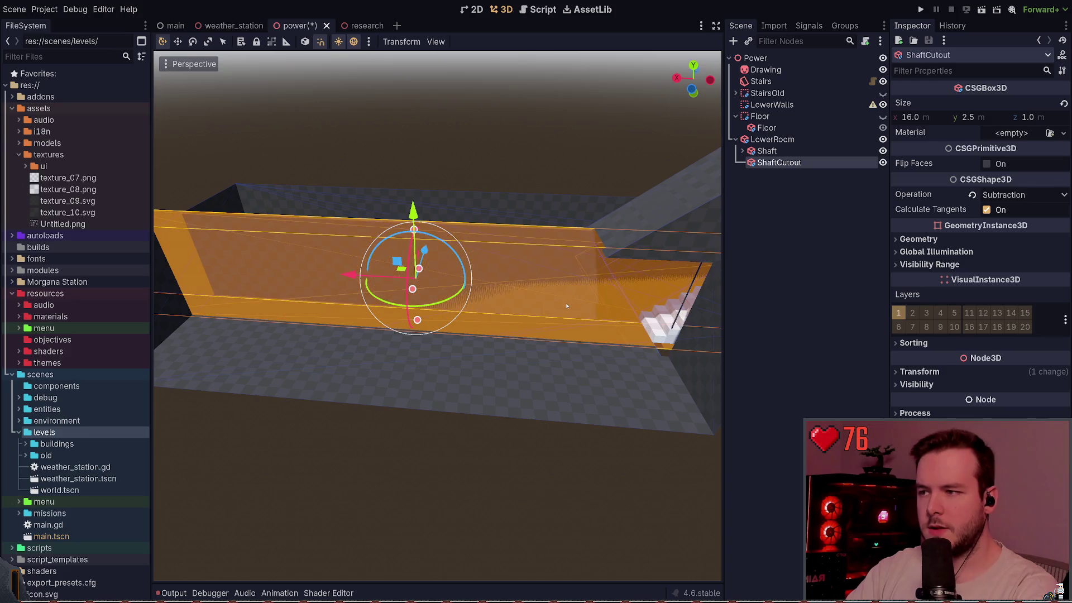
key(ctrl+z)
key(ctrl+shift+z)
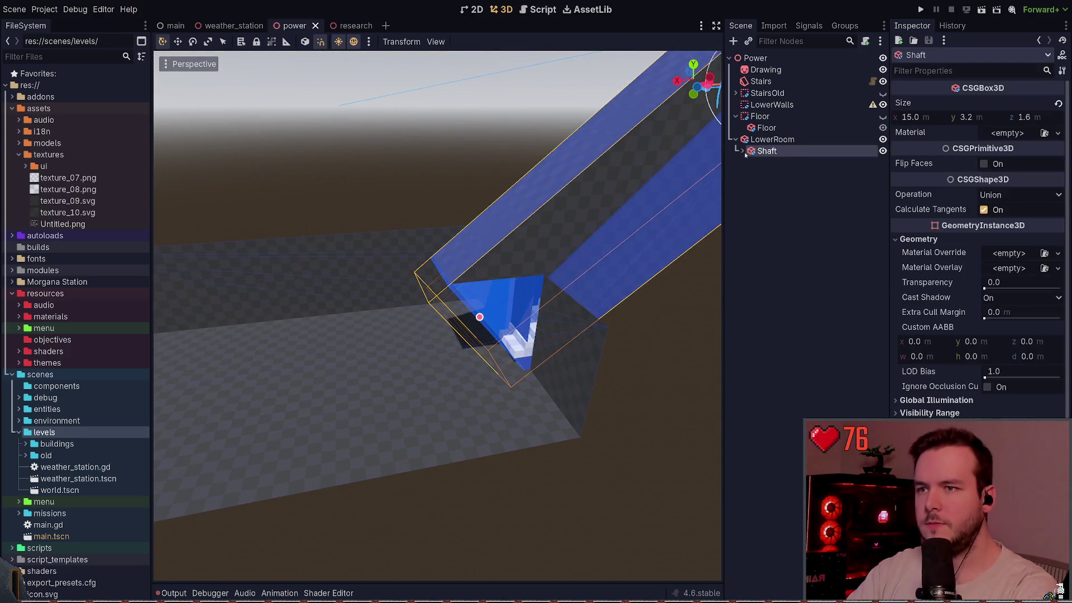
key(ctrl+shift+z)
Step: Paste a ShaftCutout copy under LowerRoom and move the original ShaftCutout under Shaft
click(772, 139)
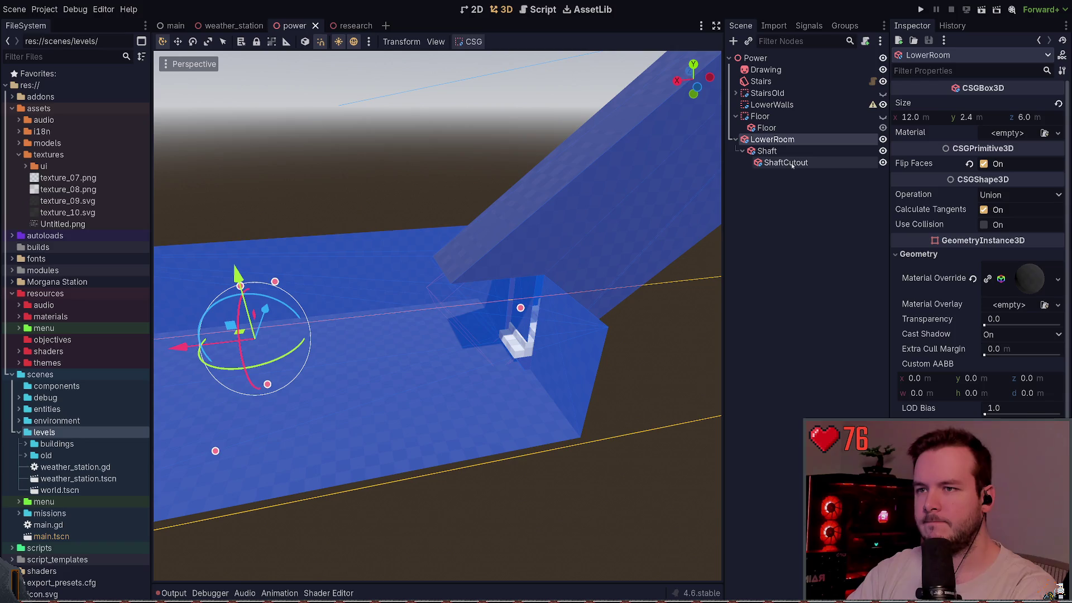
key(ctrl+v)
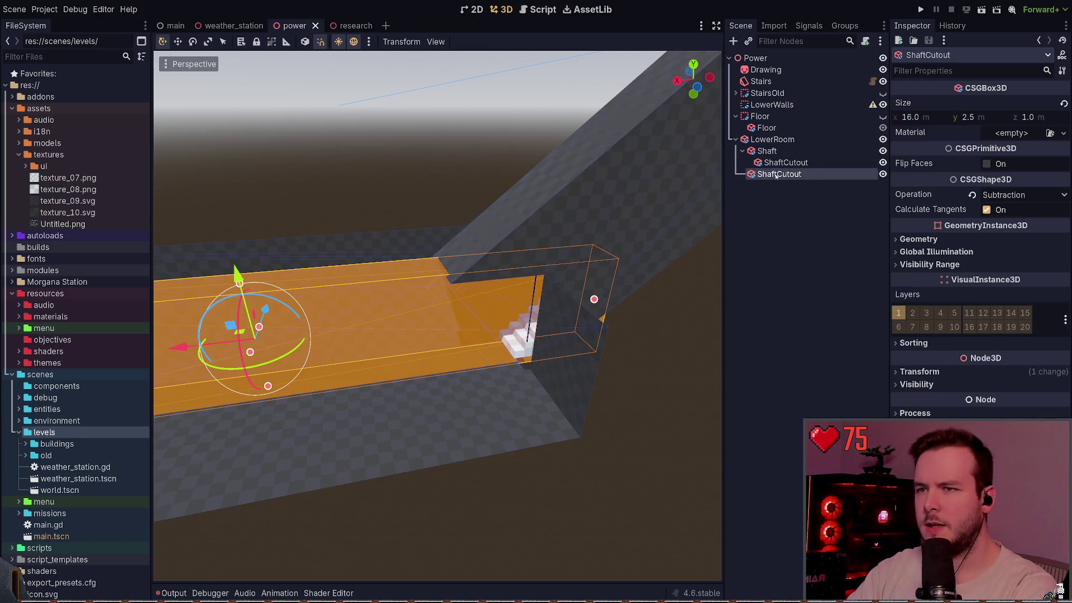
drag(776, 175, 770, 150)
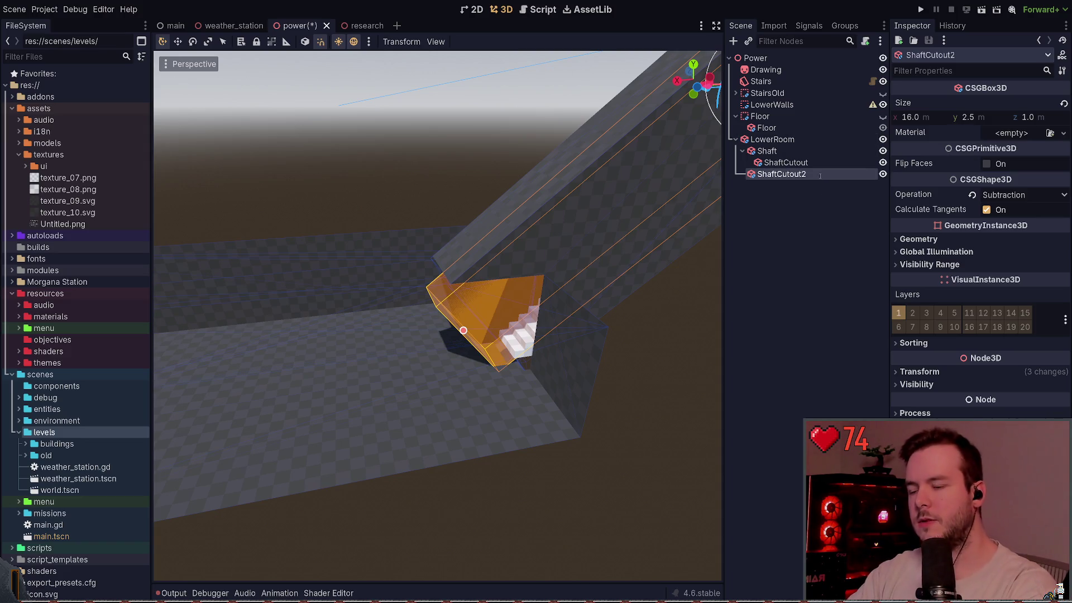
click(763, 180)
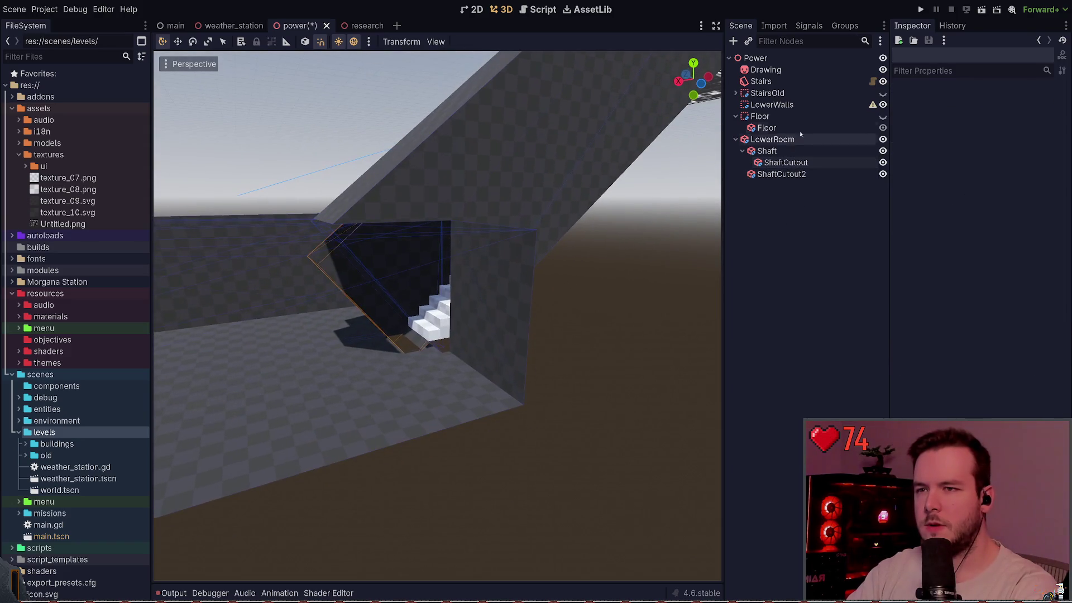
click(785, 163)
click(543, 313)
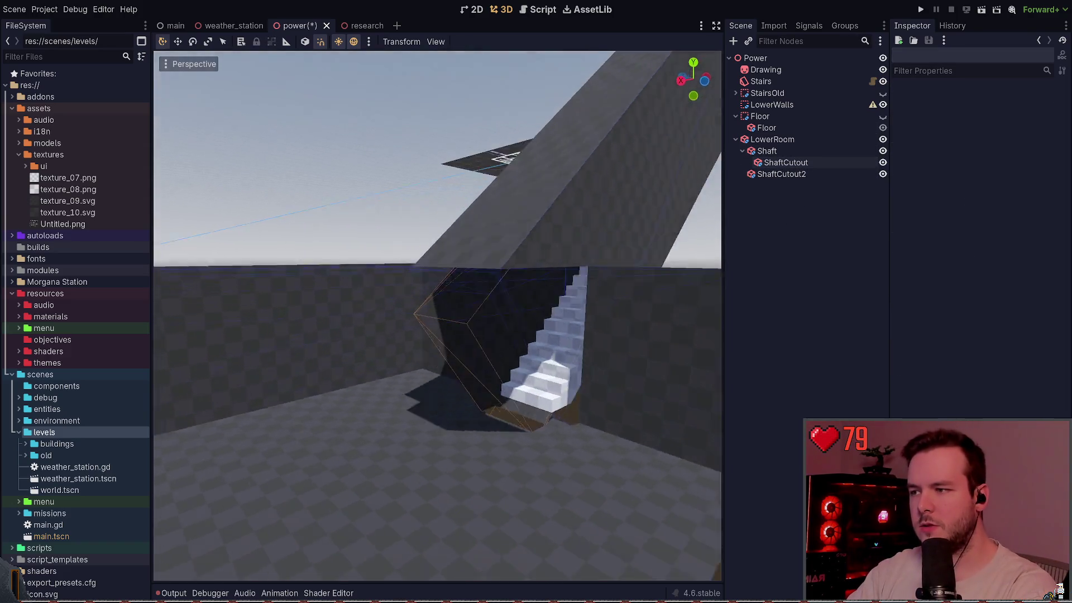
key(w)
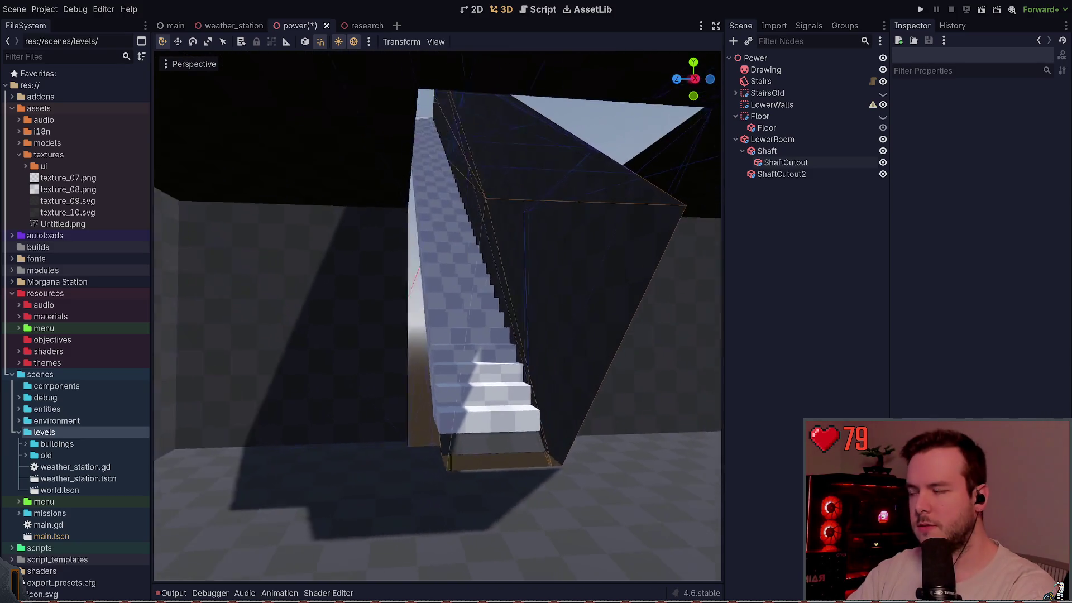
key(s)
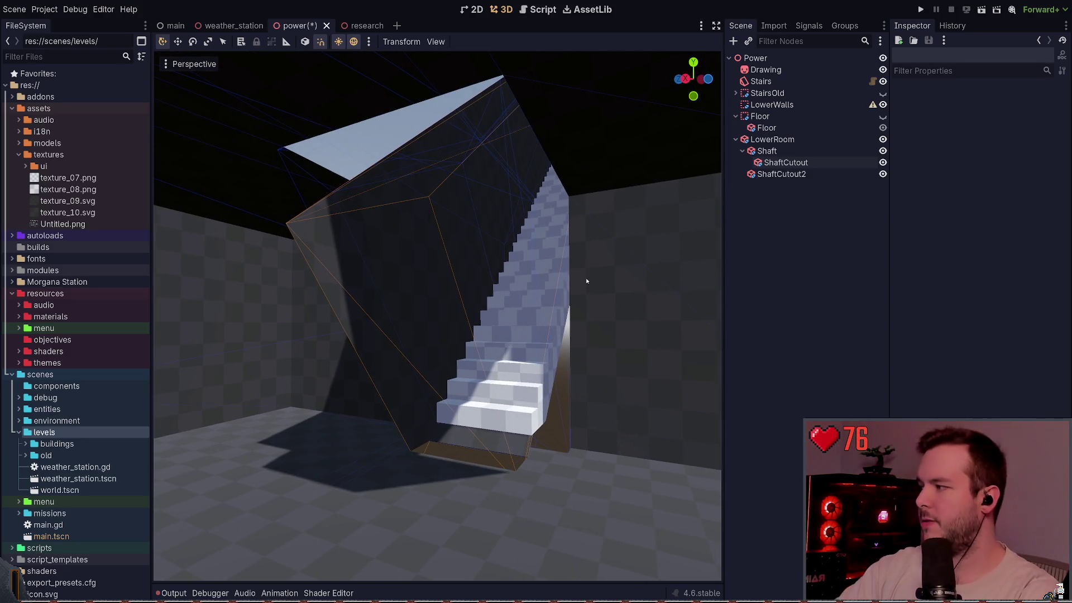
Step: Adjust ShaftCutout2's X size to 16.0 m at the stair base and save
click(786, 162)
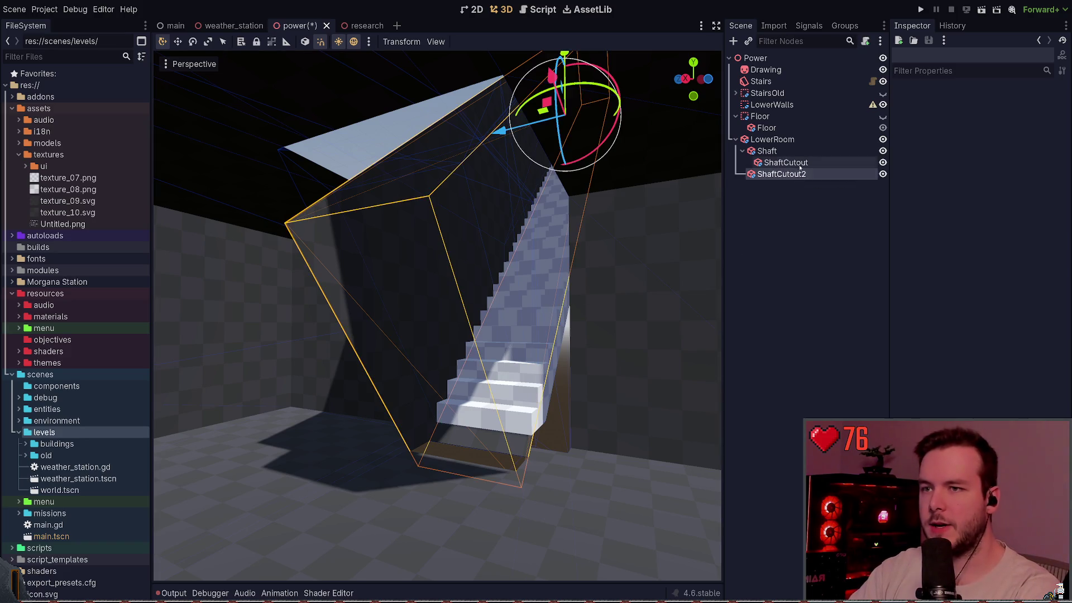
click(793, 174)
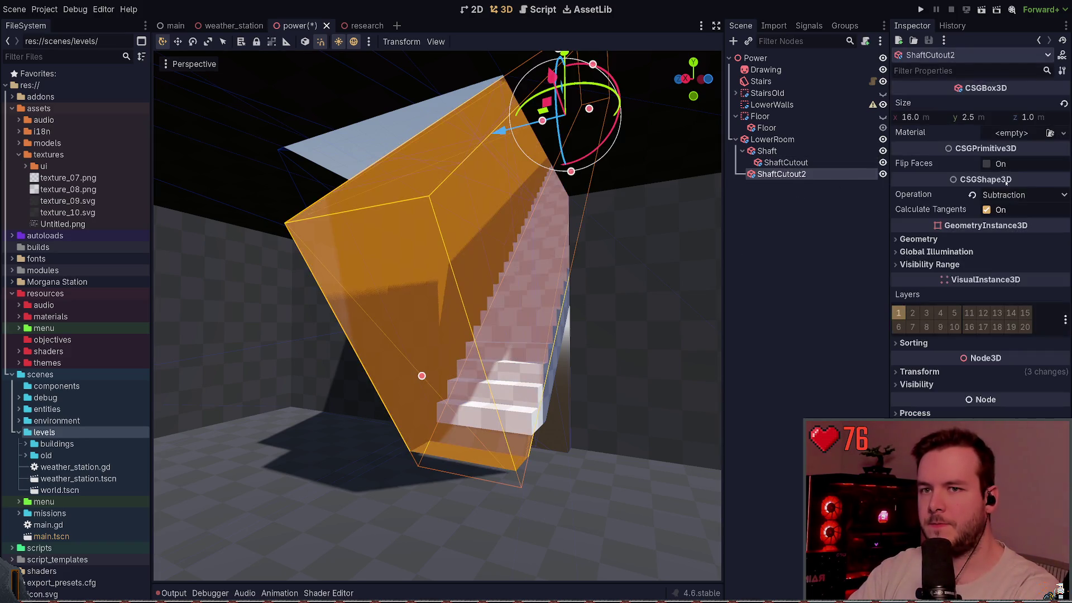
click(855, 266)
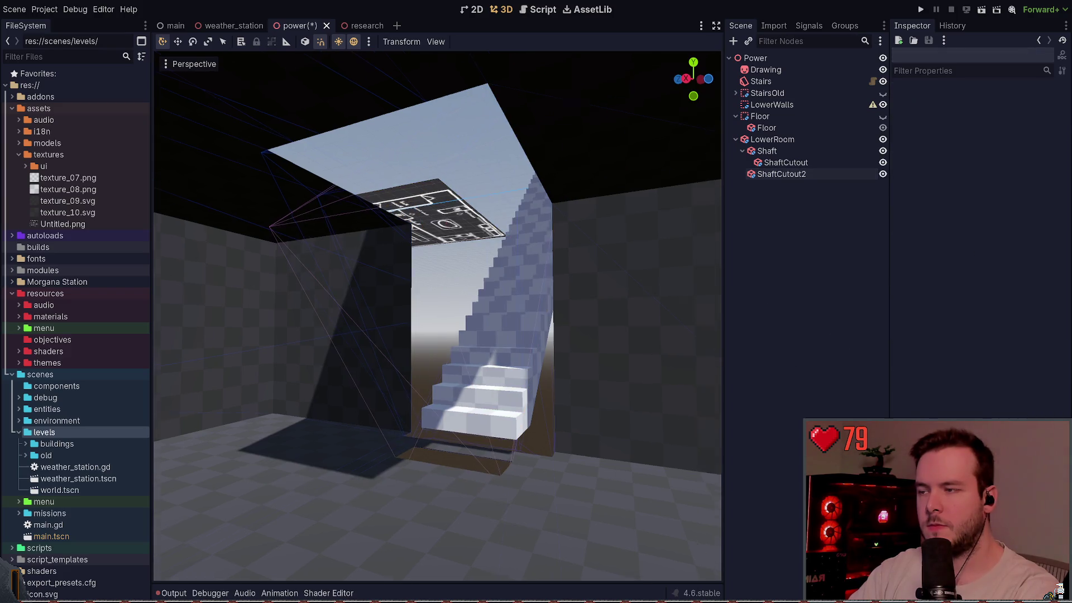
click(782, 174)
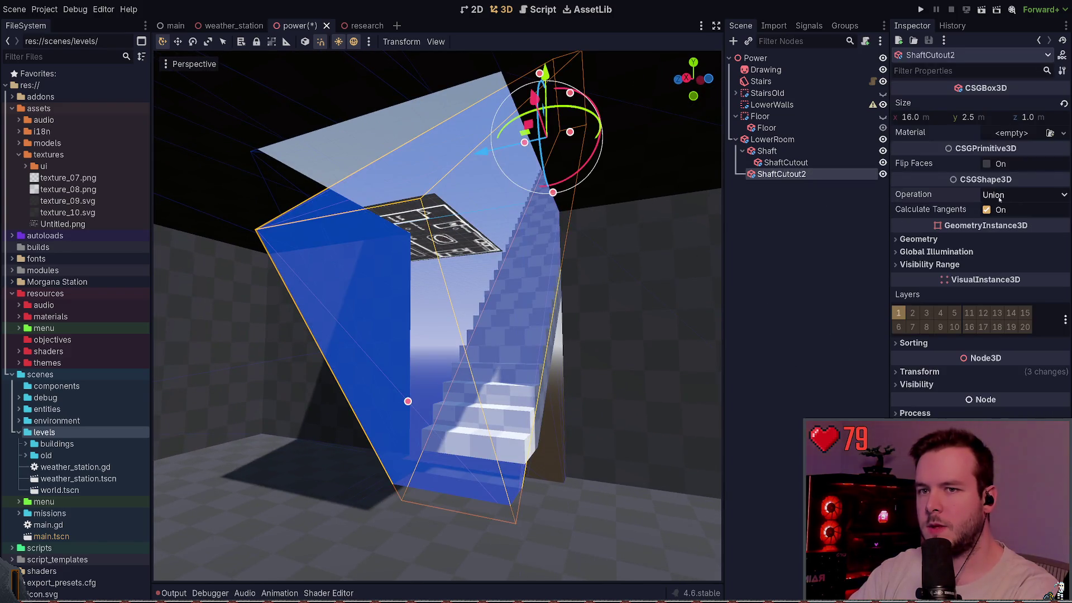
key(f)
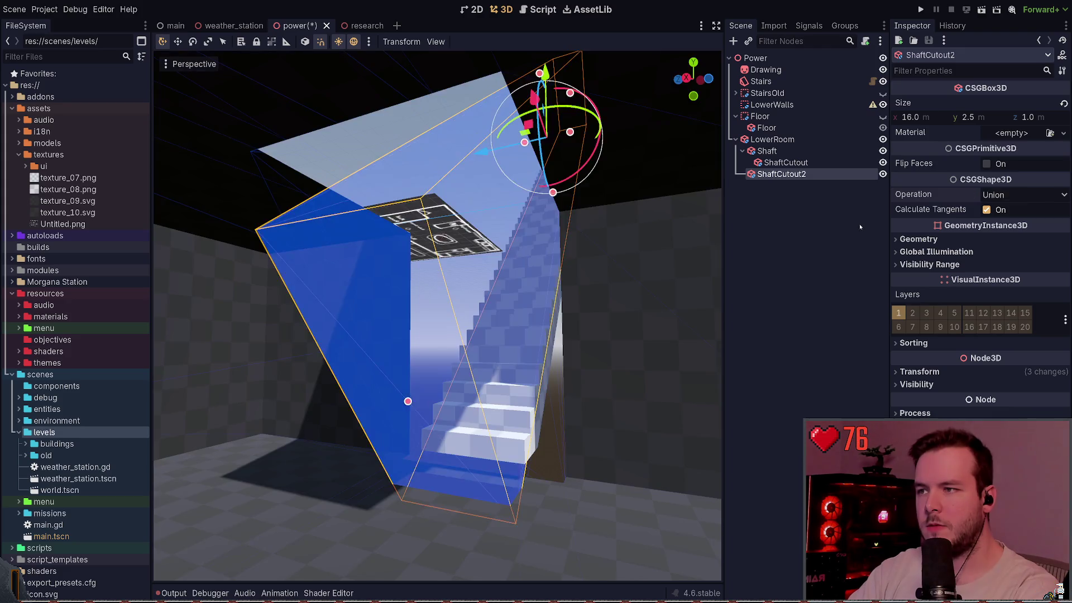
click(860, 225)
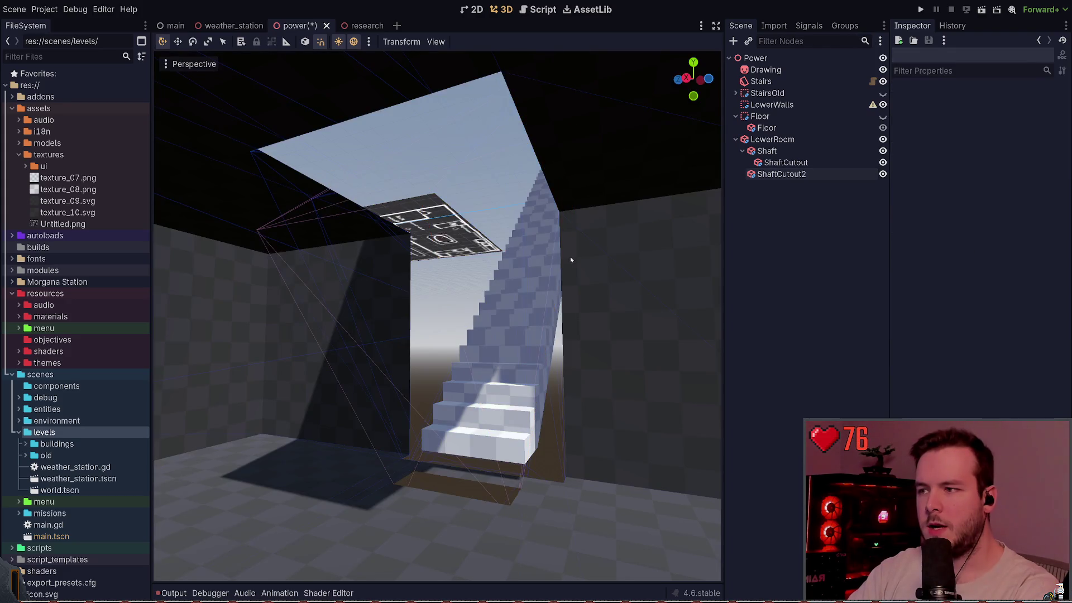
click(546, 305)
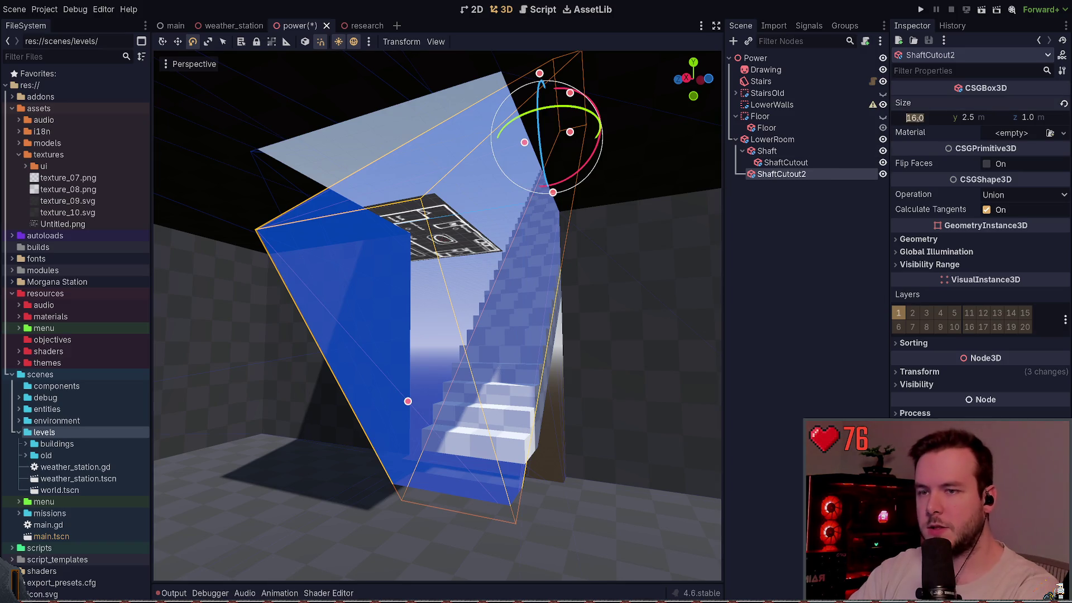
drag(910, 117, 893, 117)
key(ctrl+s)
click(669, 325)
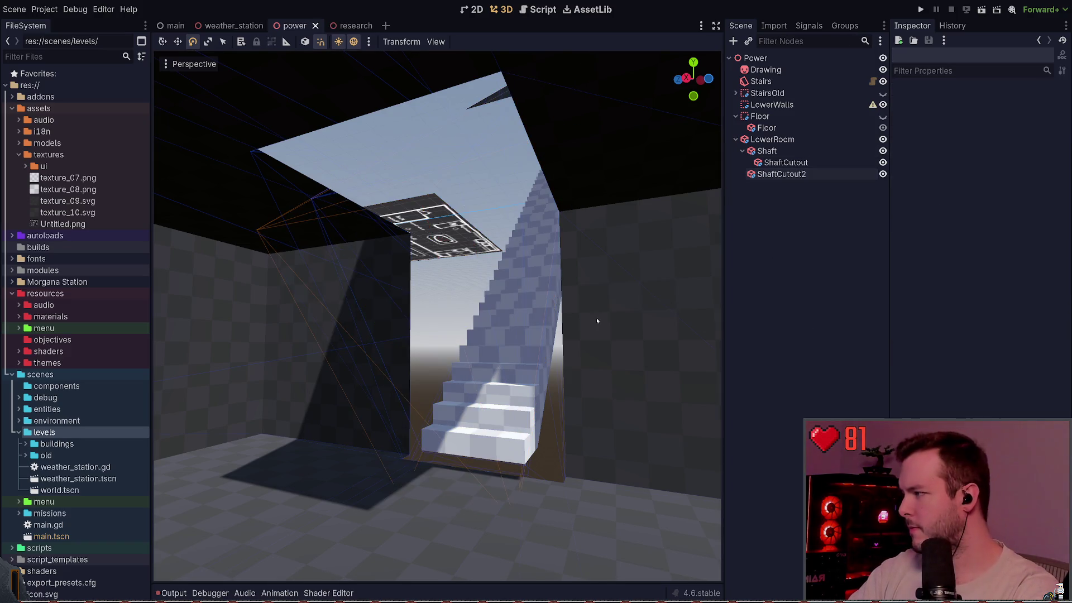
Step: Delete ShaftCutout2 from LowerRoom and save the scene
drag(596, 317, 592, 320)
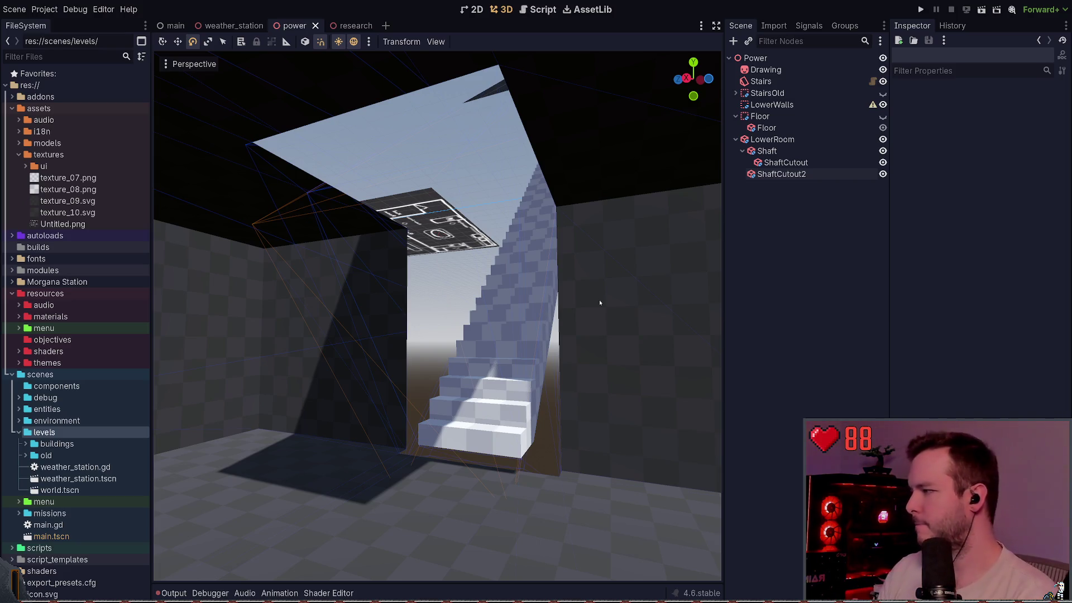
click(742, 151)
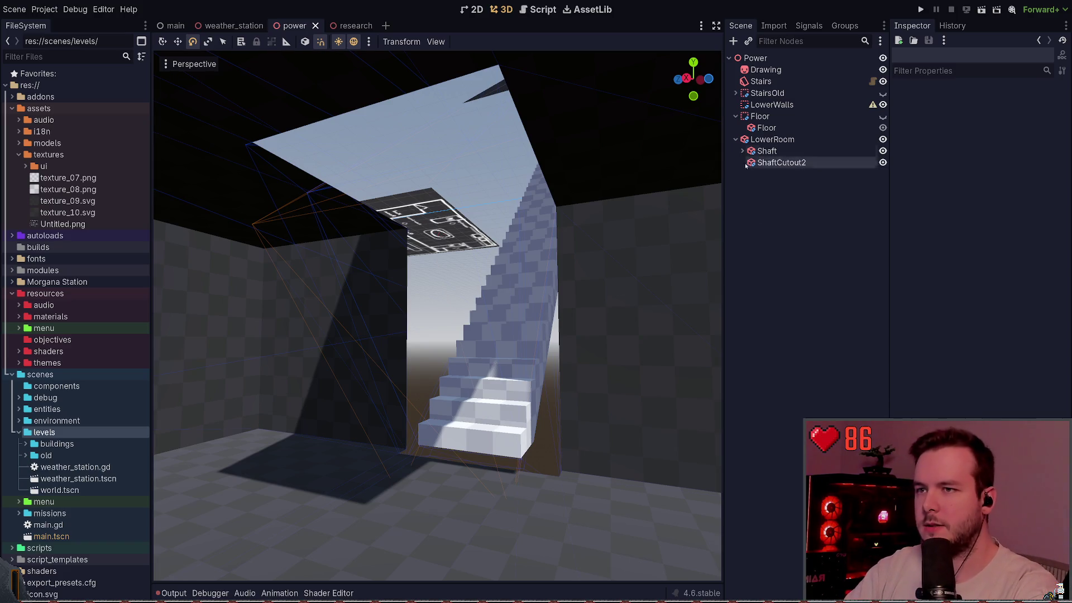
click(747, 163)
click(729, 312)
click(776, 163)
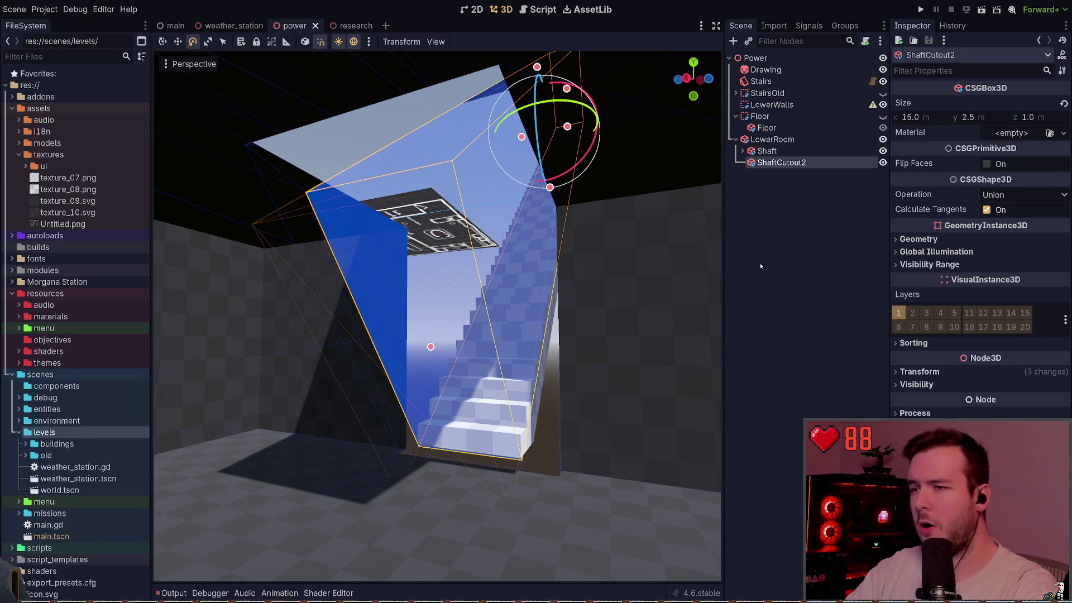
click(768, 213)
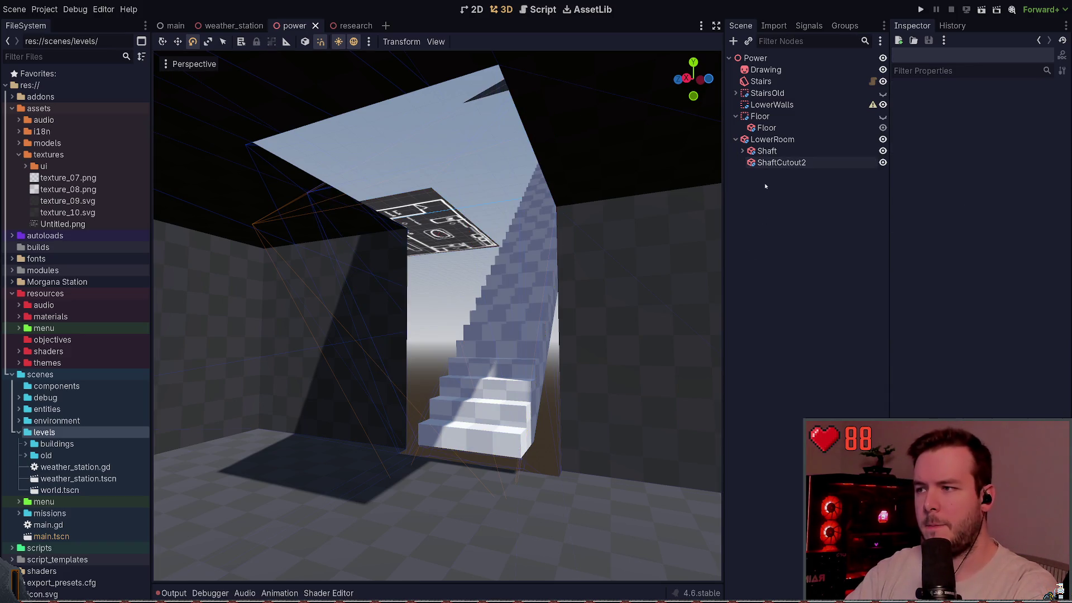
mouse_move(435, 313)
mouse_down()
mouse_move(435, 262)
mouse_move(436, 313)
mouse_up()
click(781, 162)
key(Delete)
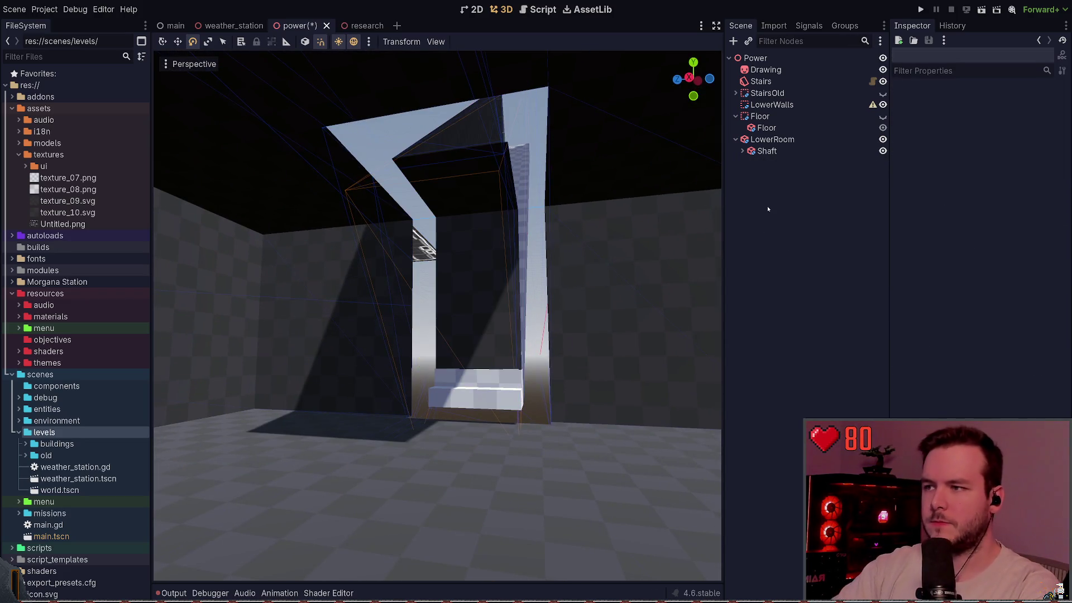
key(ctrl+s)
drag(670, 252, 601, 299)
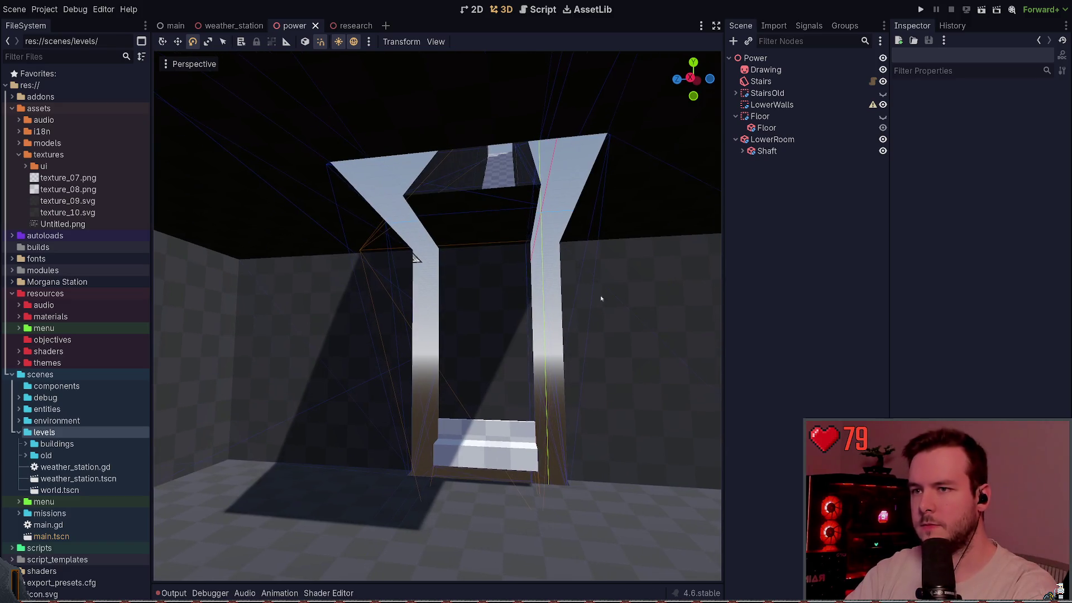
Step: Remove the old stray CSGBox3D and add a fresh CSGBox3D child to LowerRoom
key(ctrl+a)
key(Return)
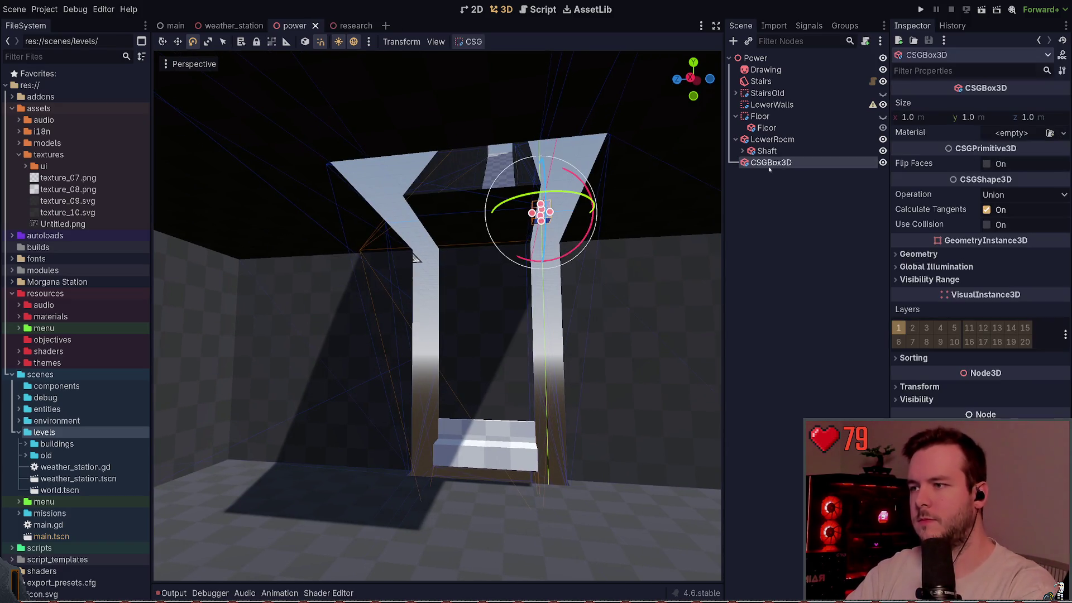
key(Delete)
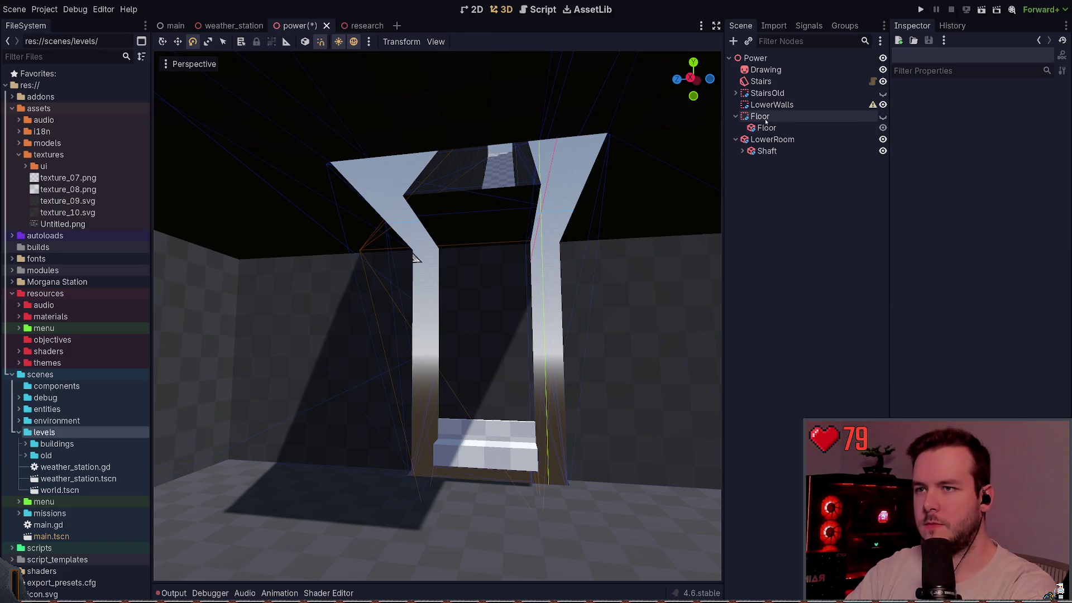
click(771, 140)
double_click(769, 140)
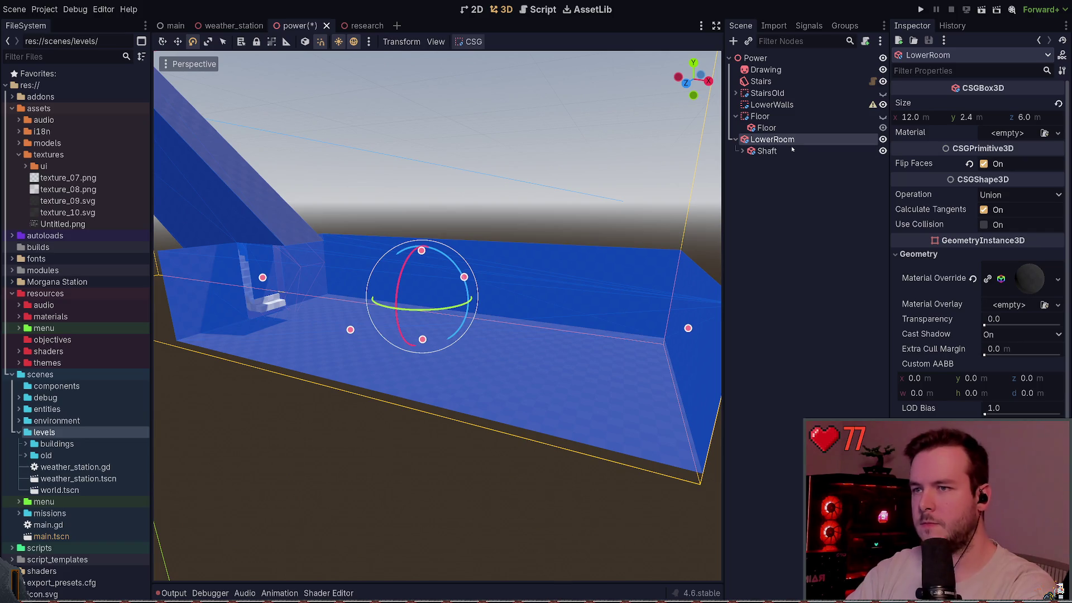
key(ctrl+a)
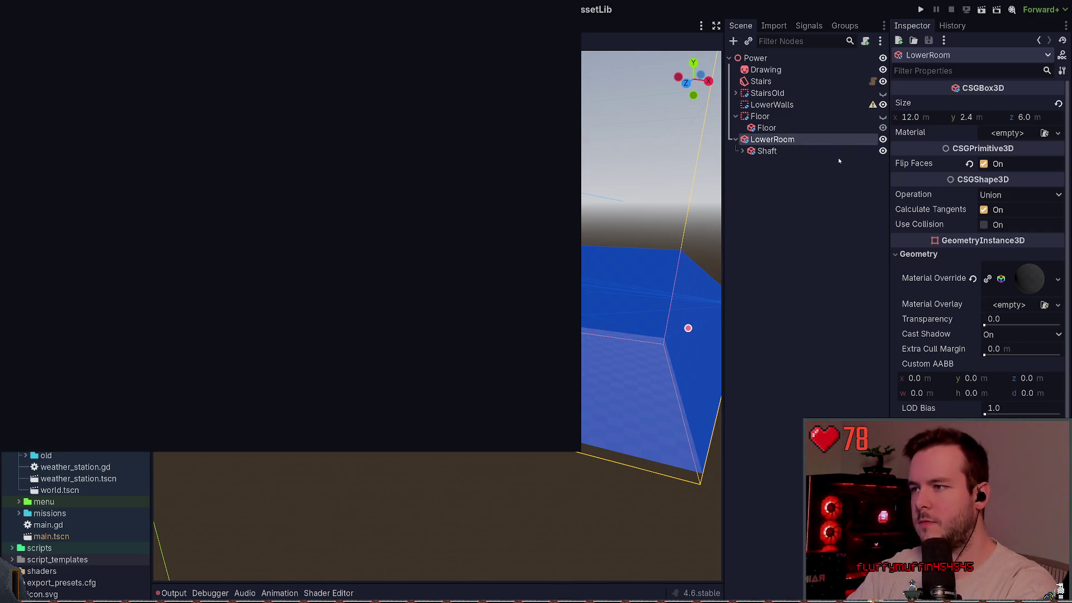
Step: Create the new CSGBox3D child under LowerRoom and save the power scene
key(Return)
key(ctrl+s)
scroll(420, 234, up, 5)
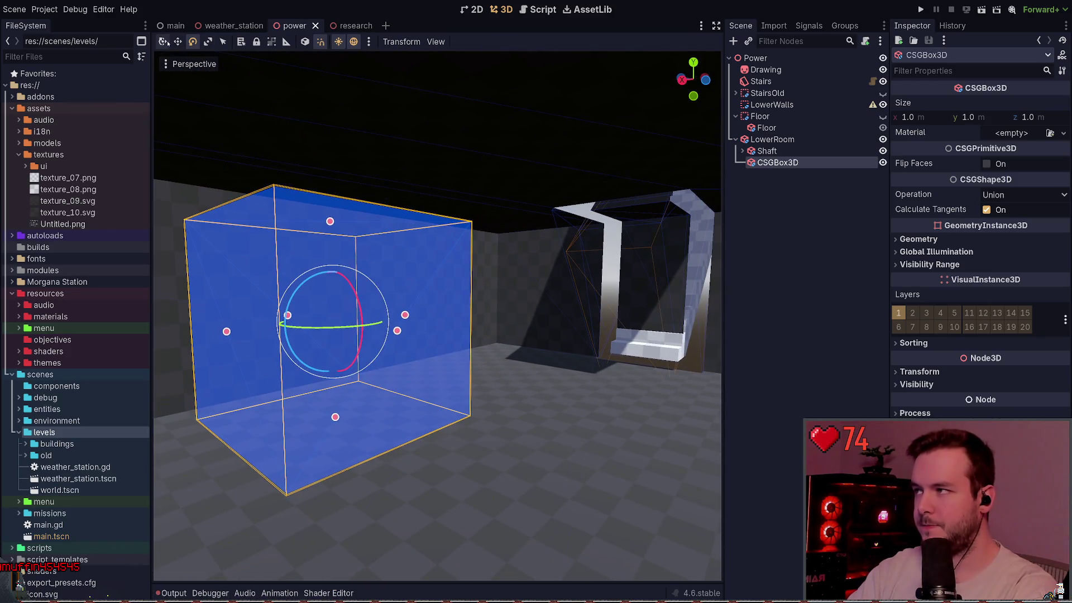
Step: Move the new CSGBox3D 6 m along X into the shaft opening above the stair base
key(q)
drag(262, 327, 646, 323)
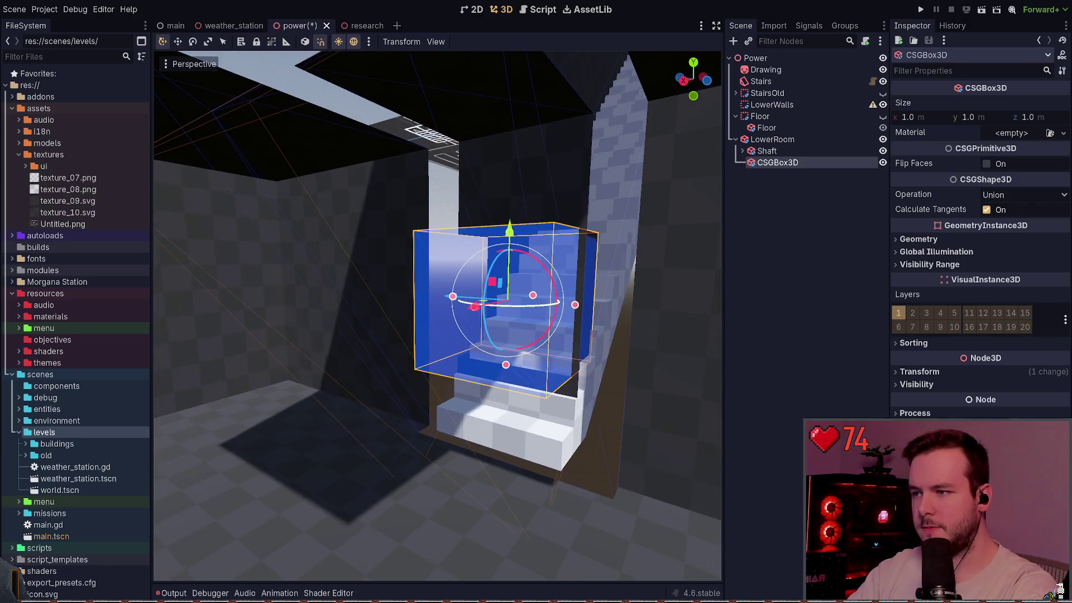
click(720, 326)
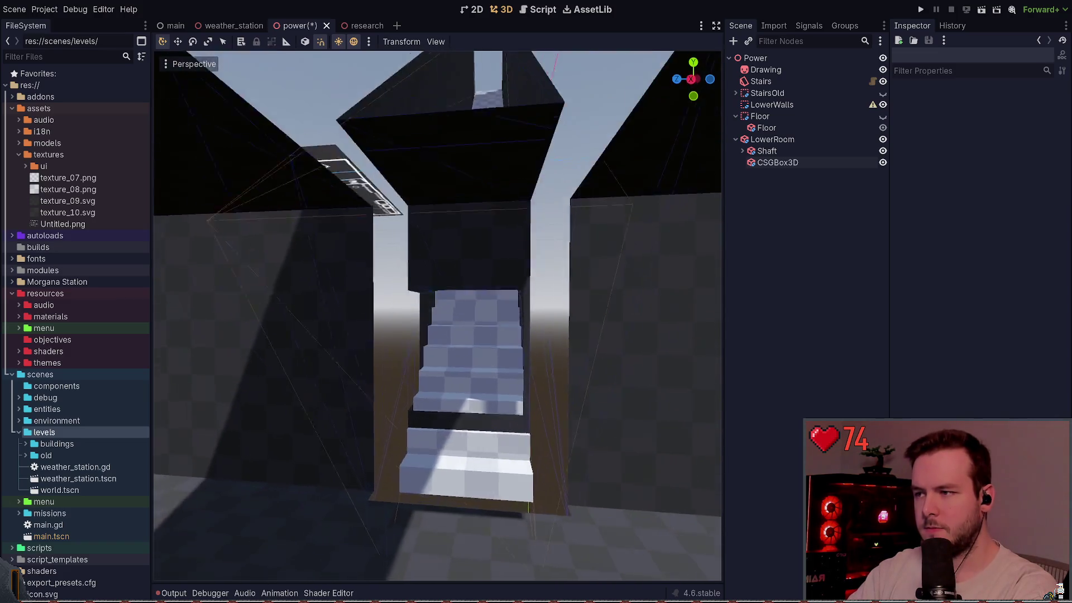
scroll(669, 241, up, 3)
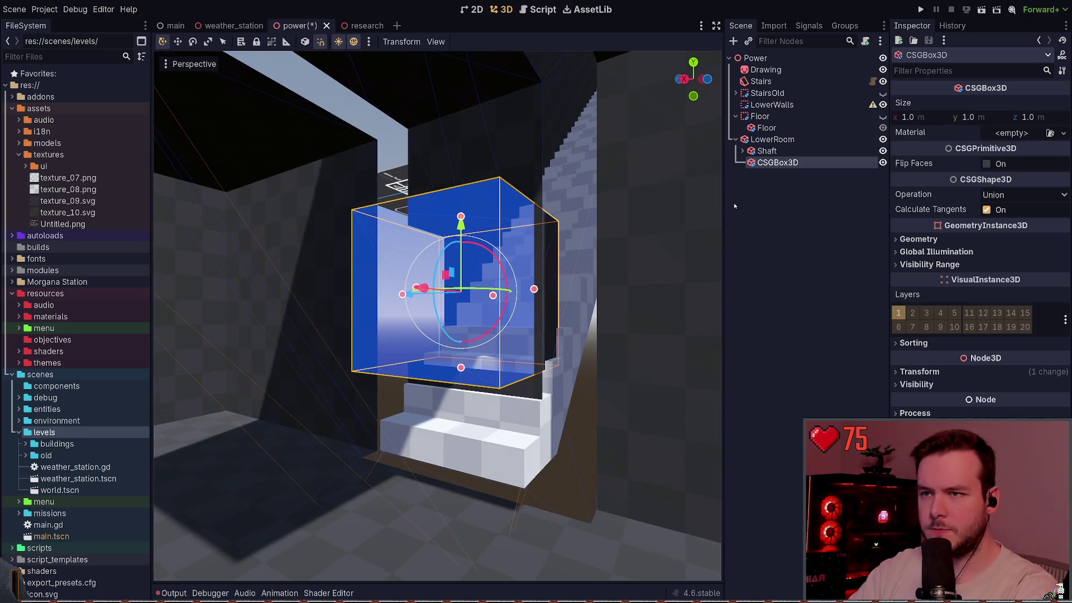
click(759, 141)
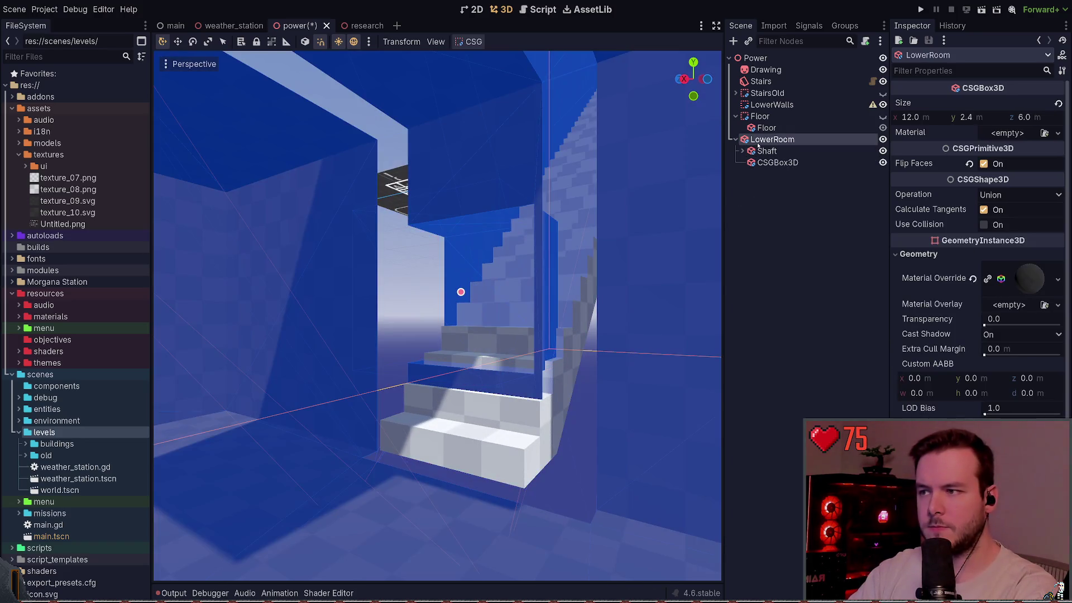
click(783, 165)
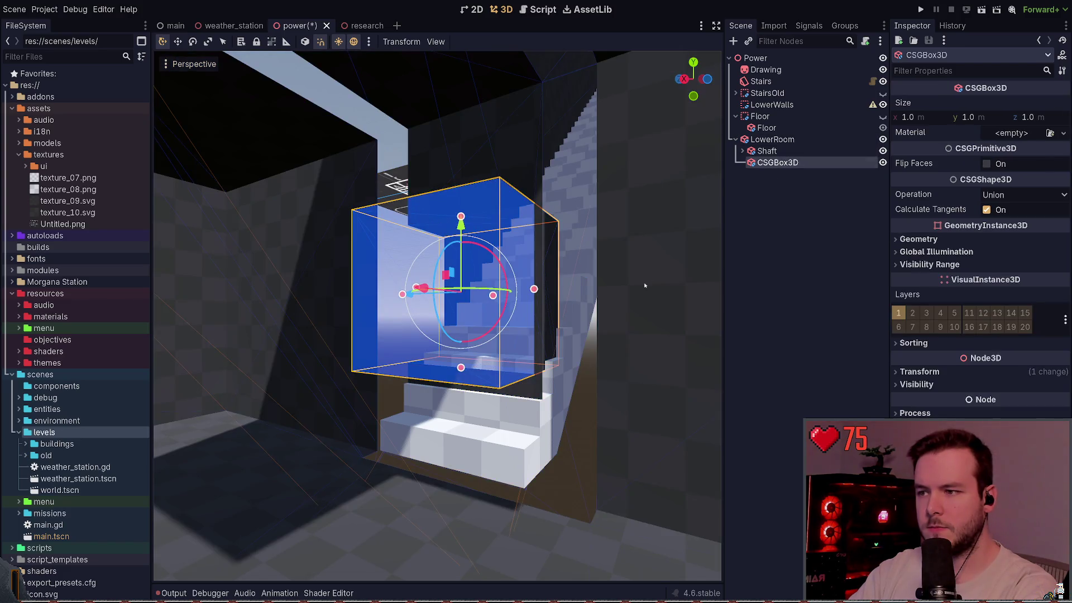
key(d)
key(s)
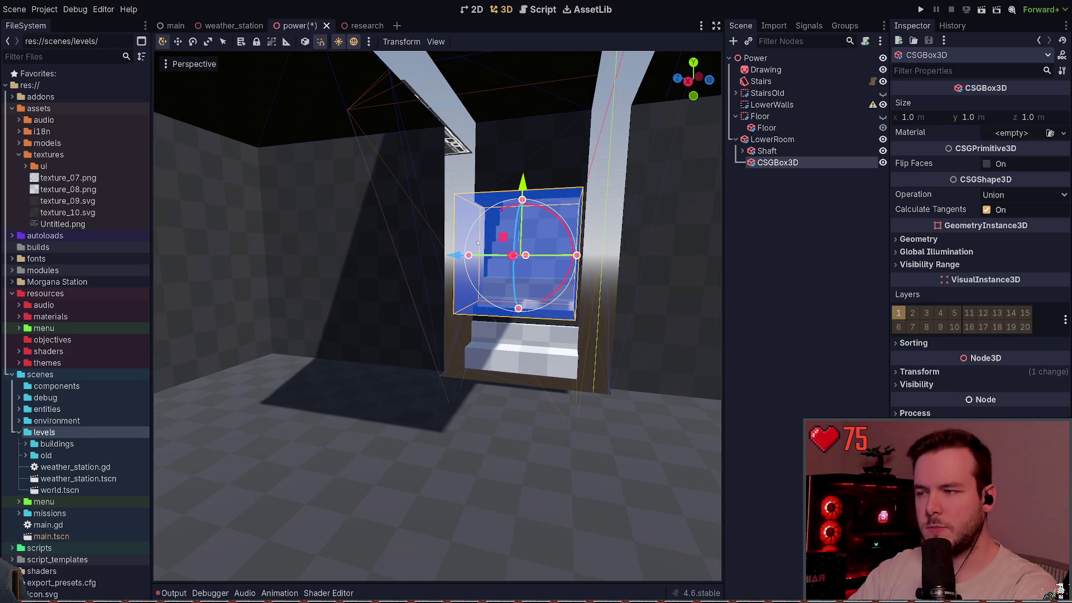
Step: Resize the CSGBox3D to 1.0 × 1.0 × 3.0 m, undoing a trial 3.2 height
click(920, 119)
key(Return)
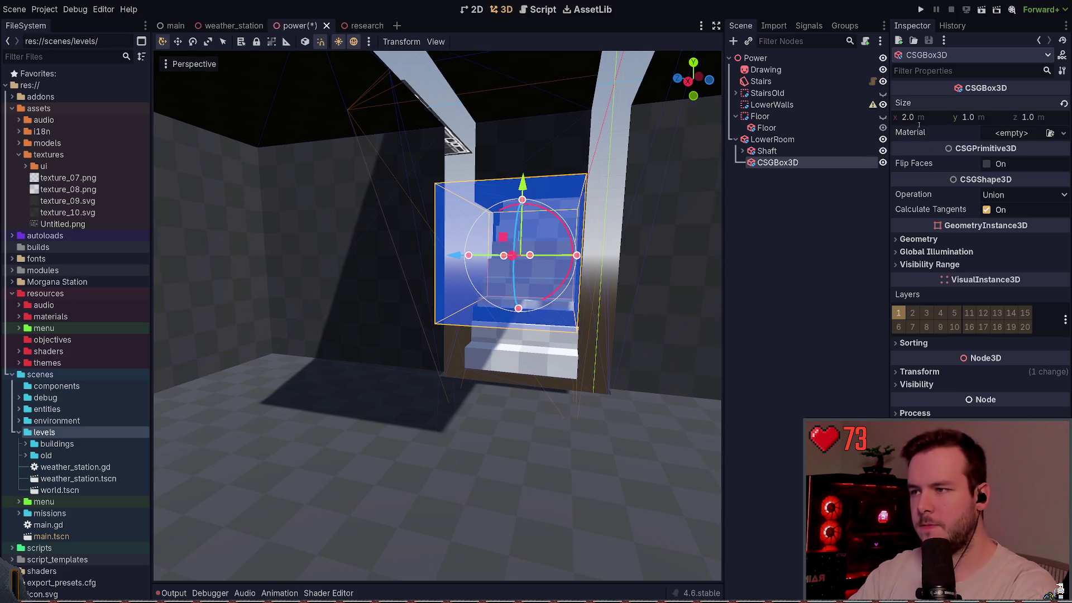
key(ctrl+s)
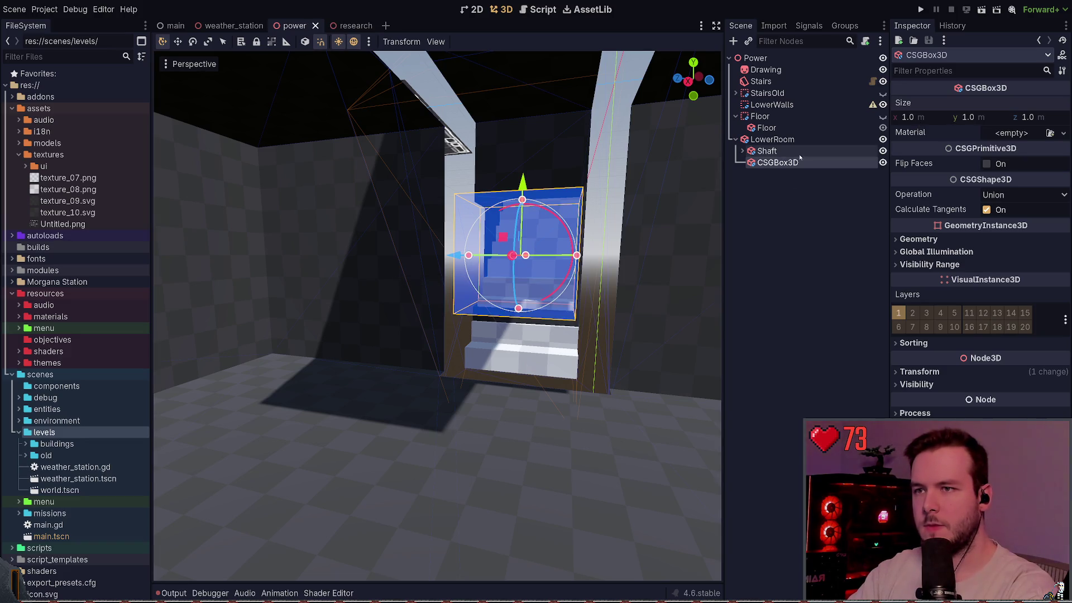
click(782, 151)
click(799, 163)
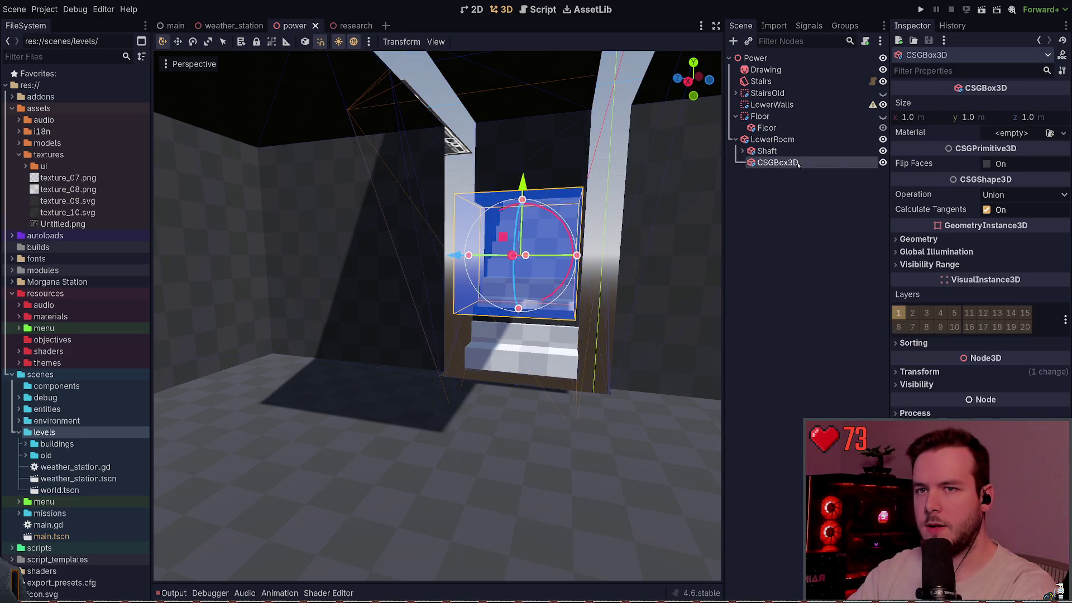
click(970, 117)
text(3.2)
key(Return)
key(ctrl+z)
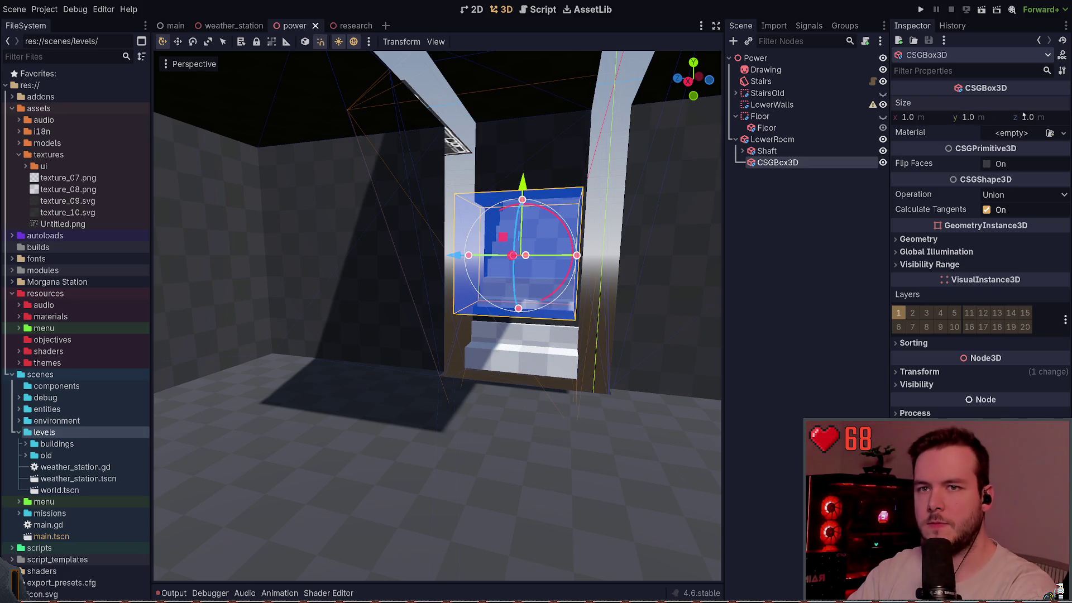
text(3)
key(Return)
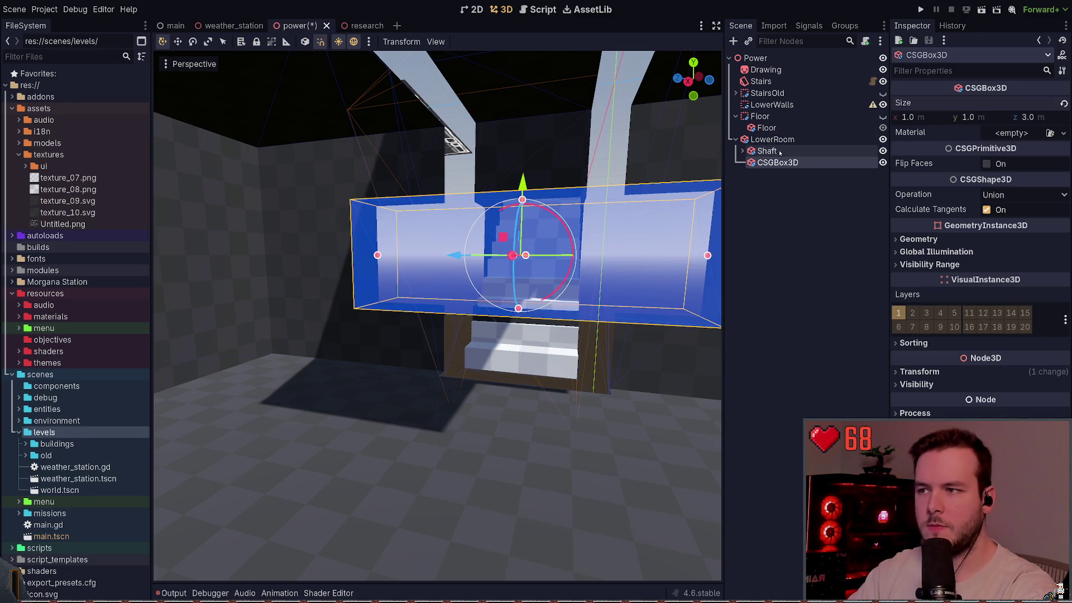
Step: Set the CSGBox3D depth to 1.6 m, save, and try a 3.2 m height
click(770, 152)
click(781, 163)
click(1050, 117)
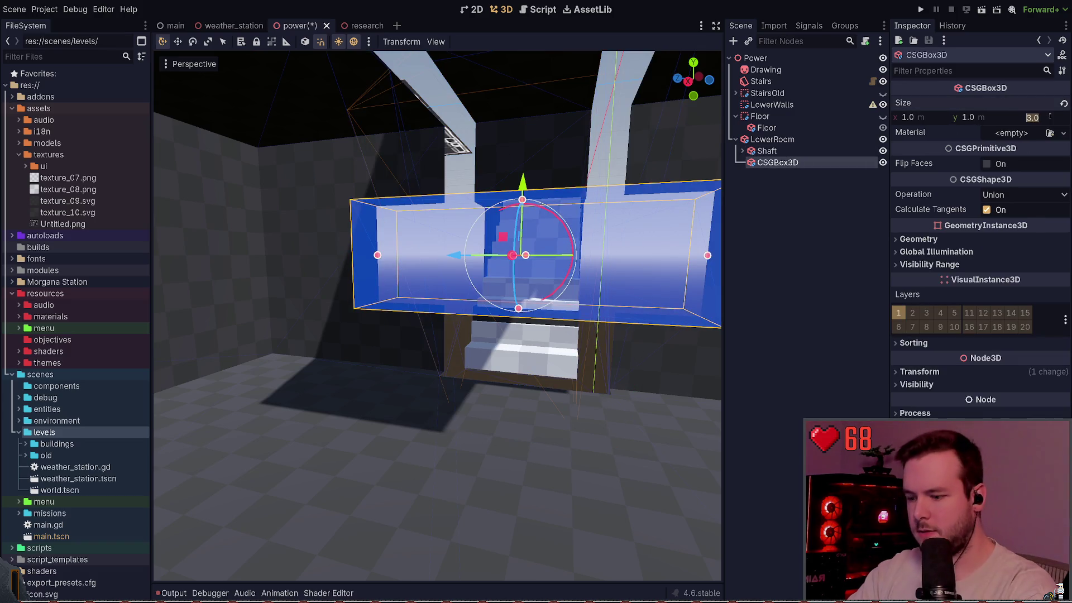
text(1.6)
key(Return)
key(ctrl+s)
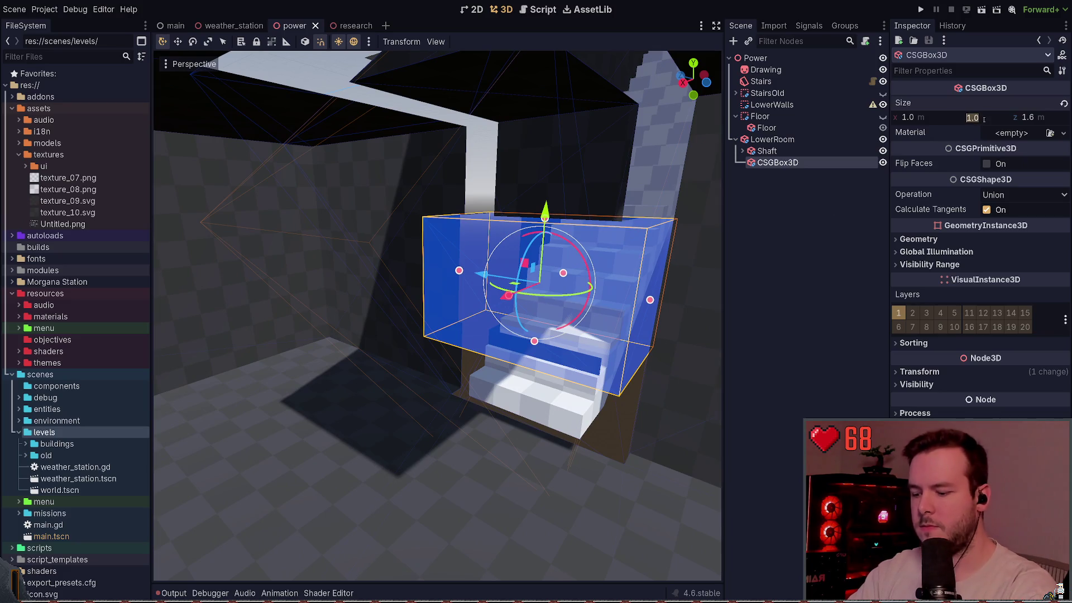
text(3.2)
key(Return)
click(808, 358)
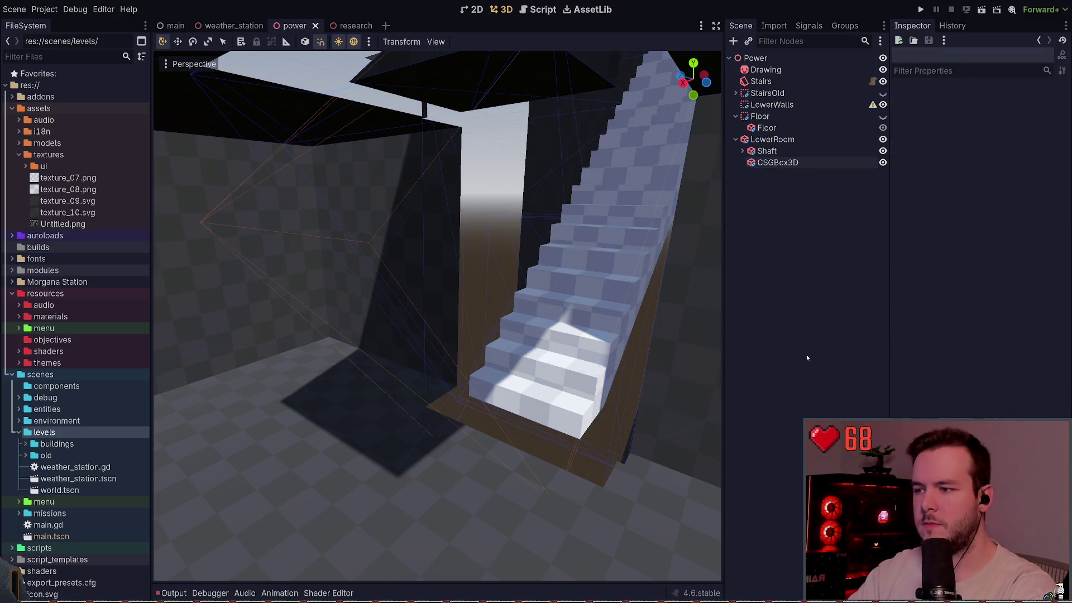
Step: Lower the box height to 2.6 m and back the view away to check the staircase
click(809, 166)
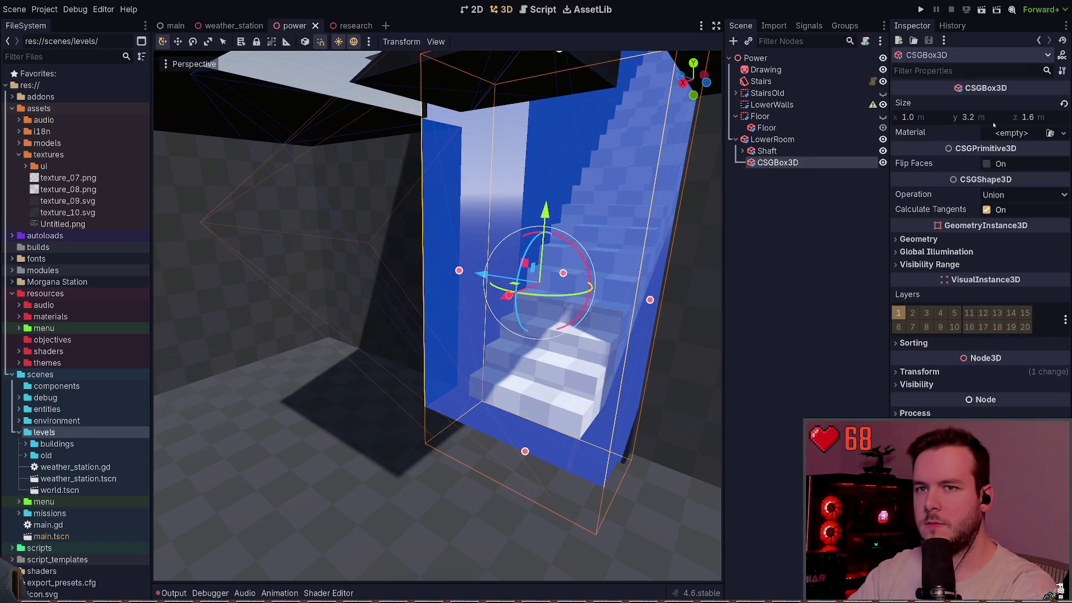
click(994, 117)
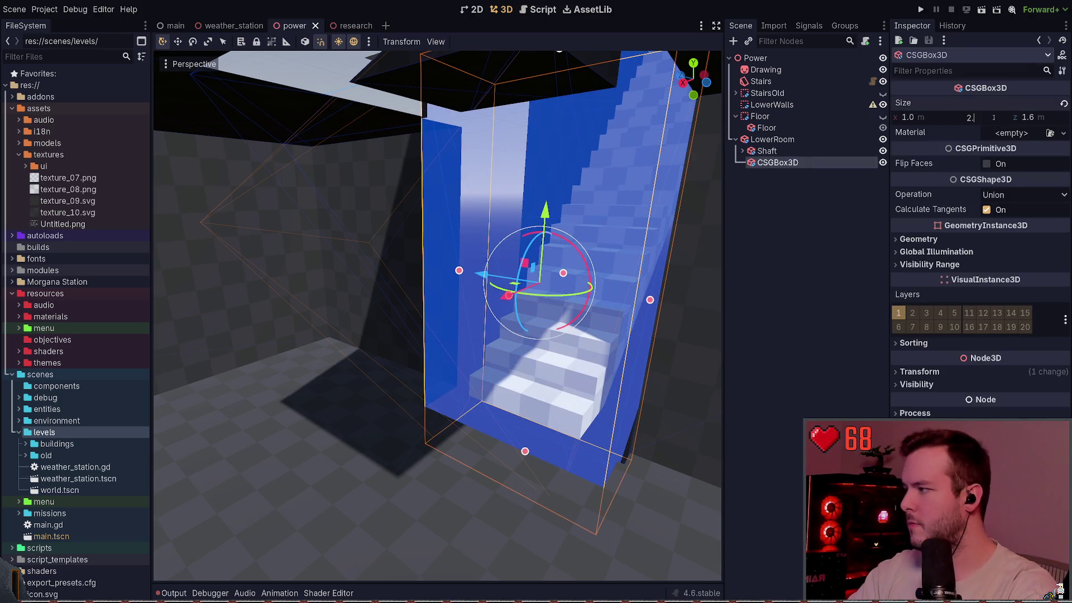
text(.6)
key(Return)
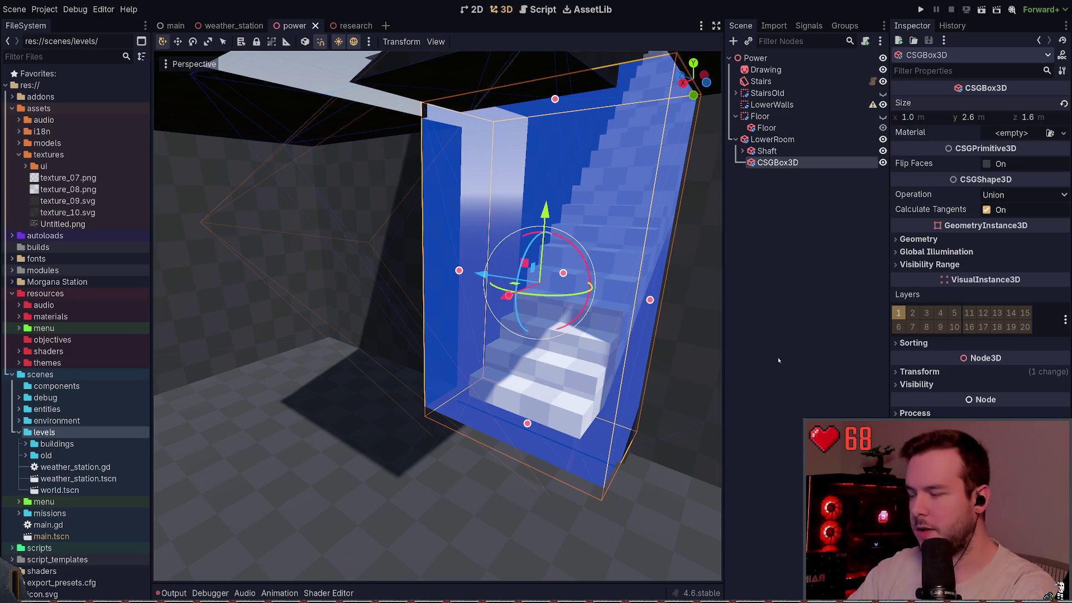
click(779, 360)
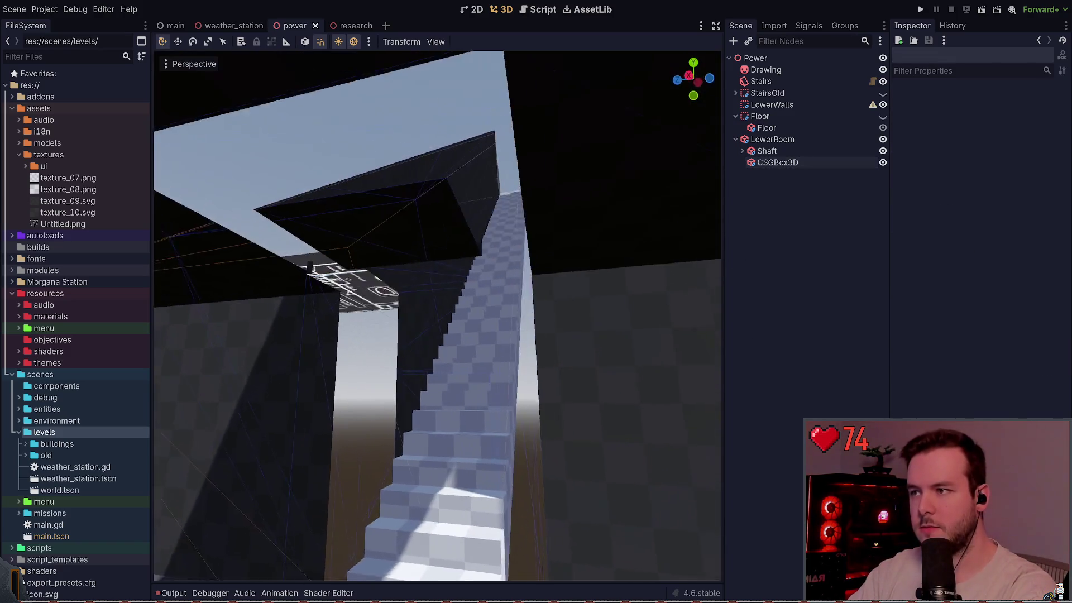
key(s)
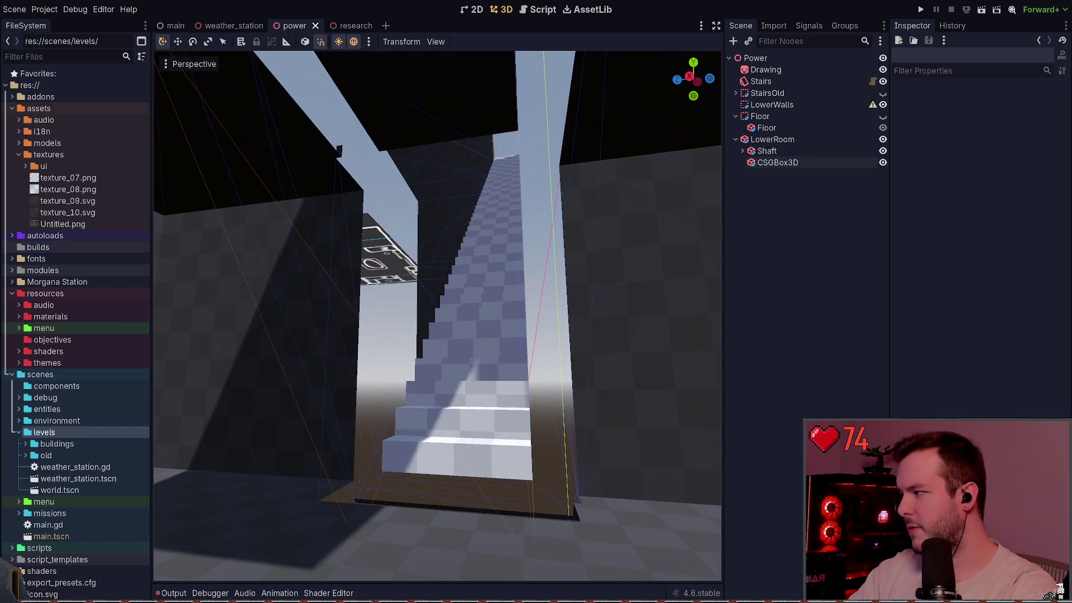
key(w)
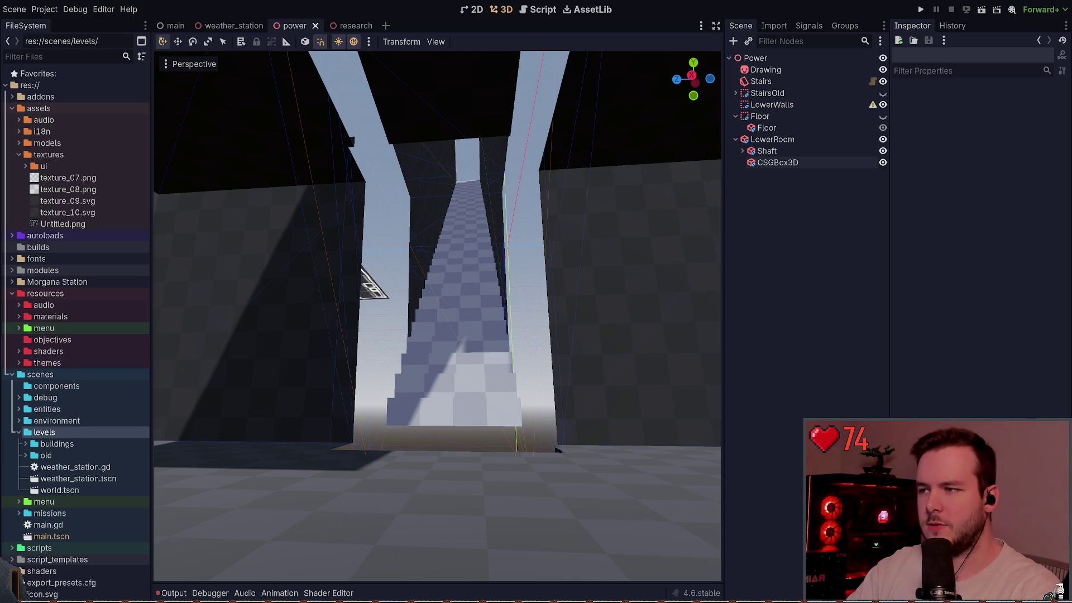
key(alt+Tab)
drag(443, 222, 695, 345)
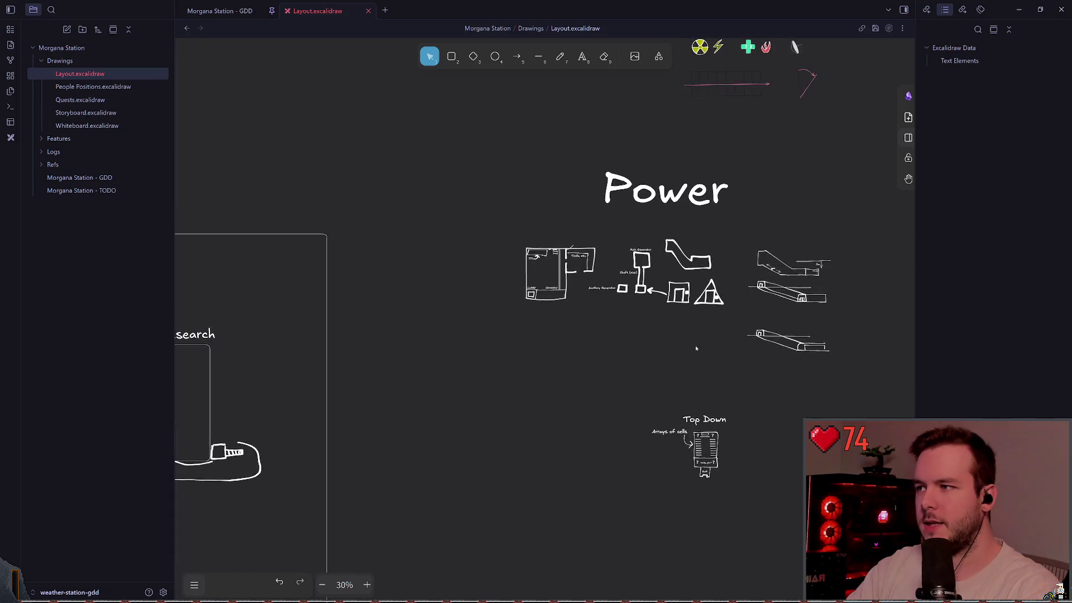
scroll(695, 345, down, 5)
scroll(529, 309, up, 5)
scroll(531, 319, up, 2)
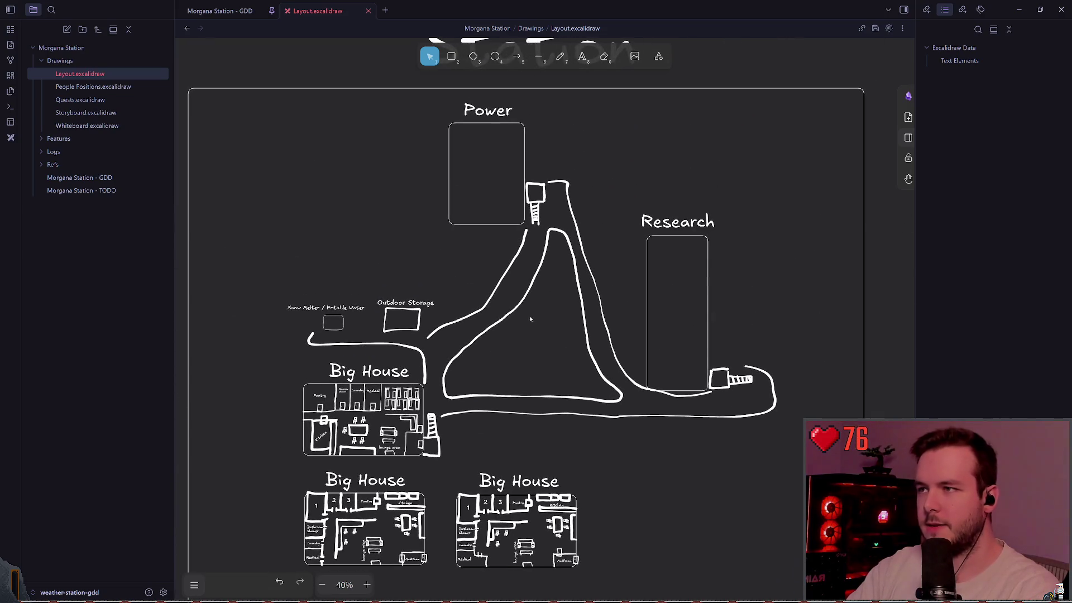
scroll(531, 280, down, 1)
scroll(510, 242, down, 2)
scroll(518, 235, up, 2)
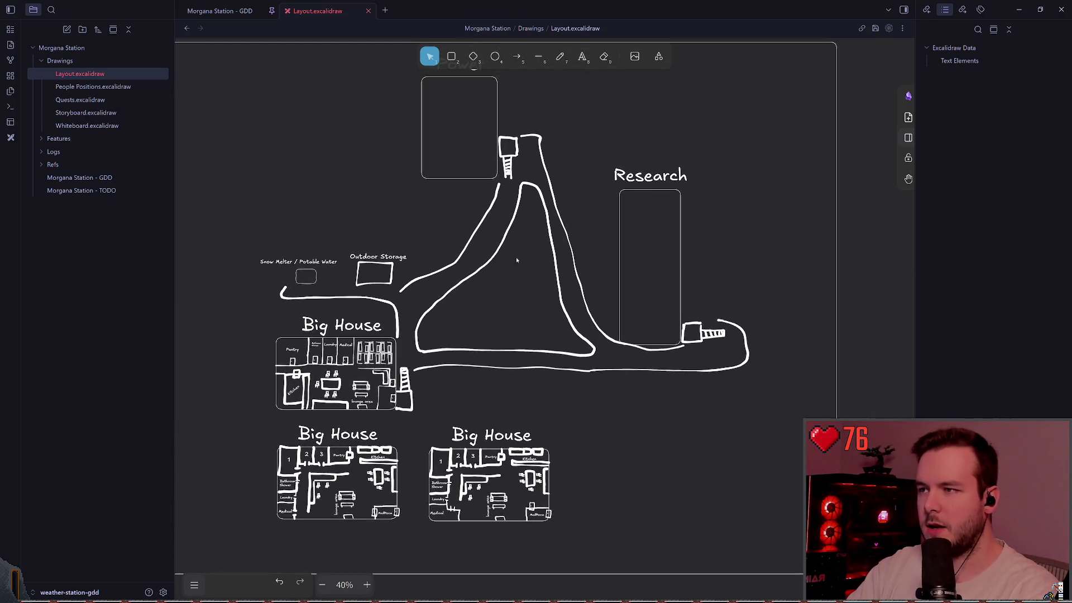
scroll(517, 264, up, 1)
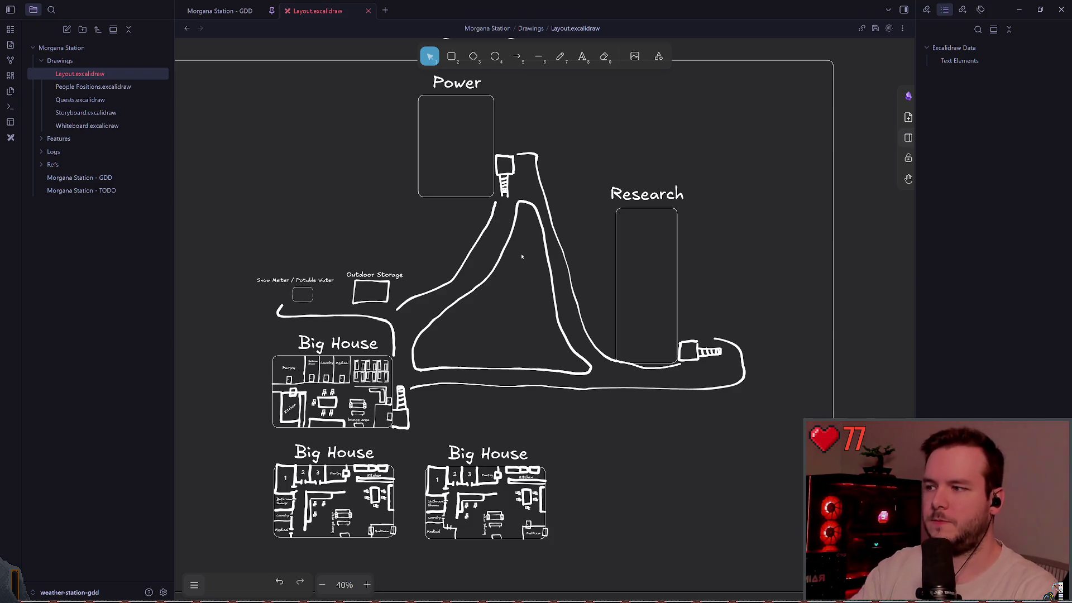
scroll(442, 309, up, 5)
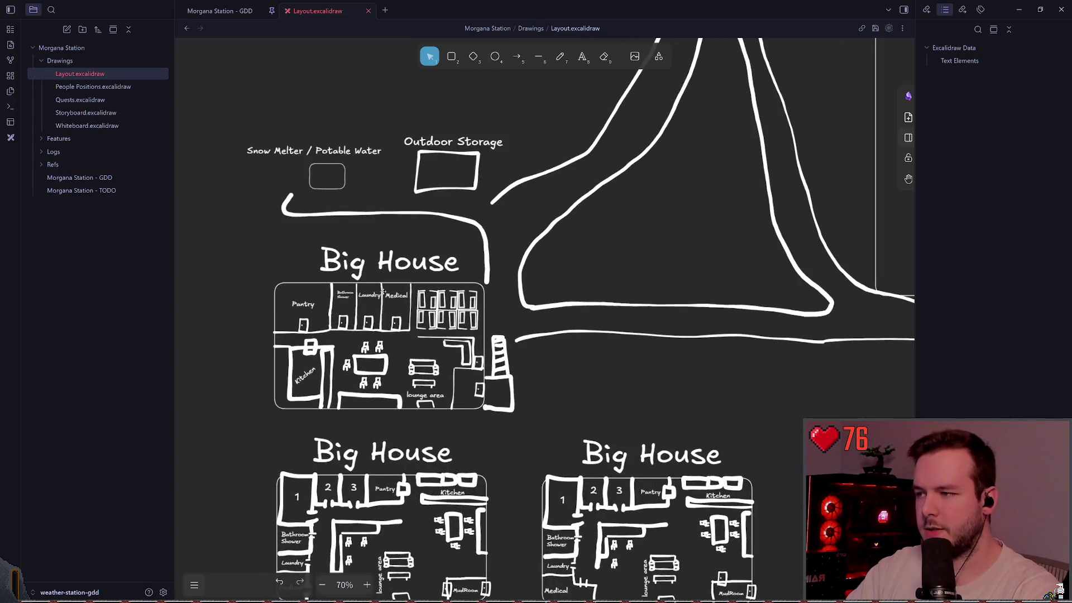
scroll(564, 246, up, 5)
scroll(564, 246, right, 5)
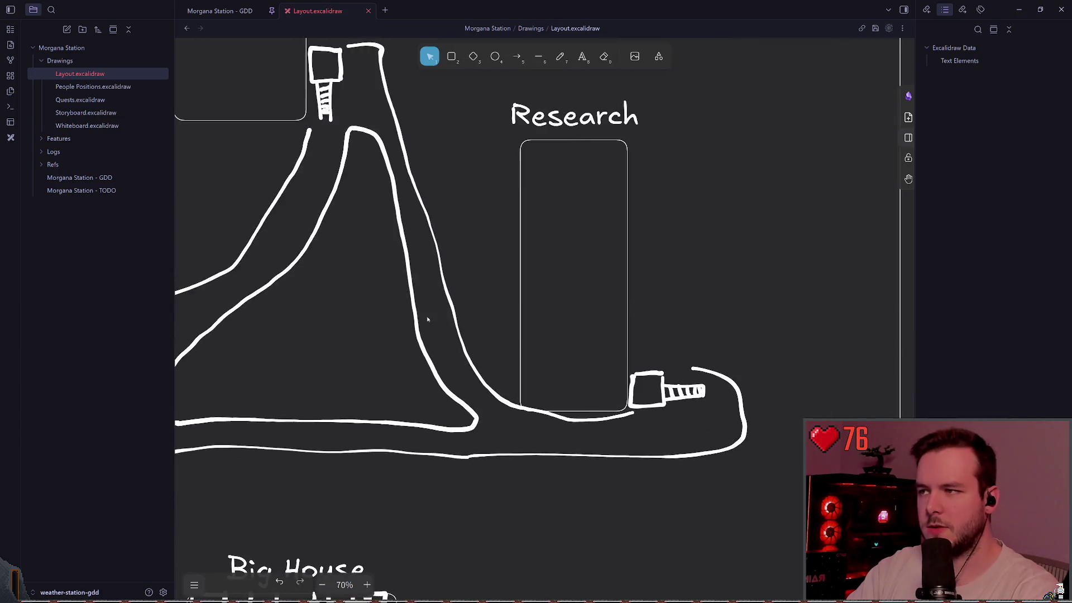
scroll(559, 277, up, 3)
scroll(502, 324, left, 5)
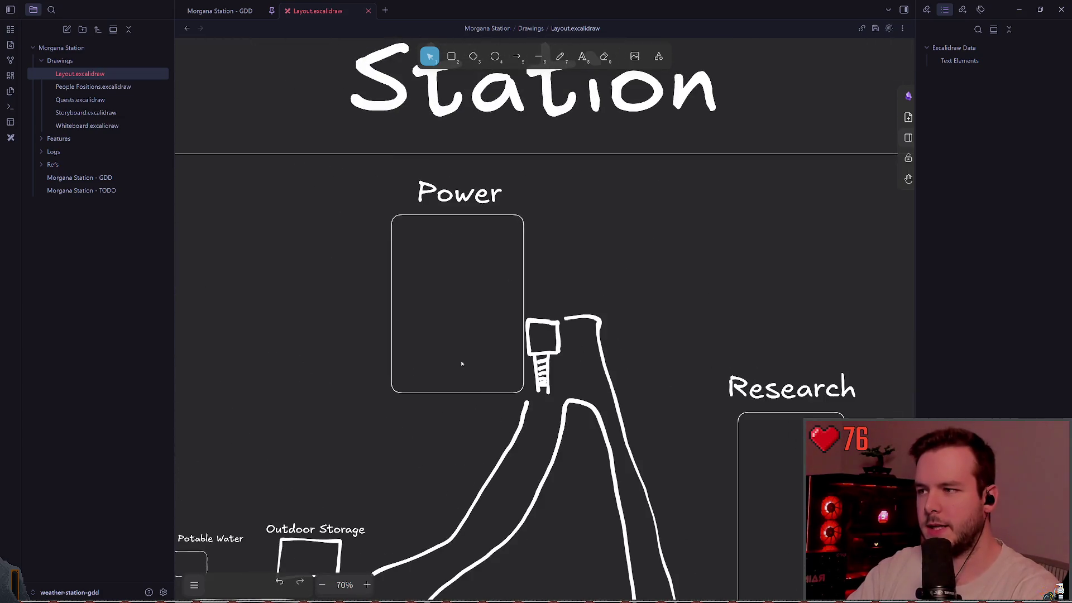
drag(295, 168, 600, 512)
click(434, 180)
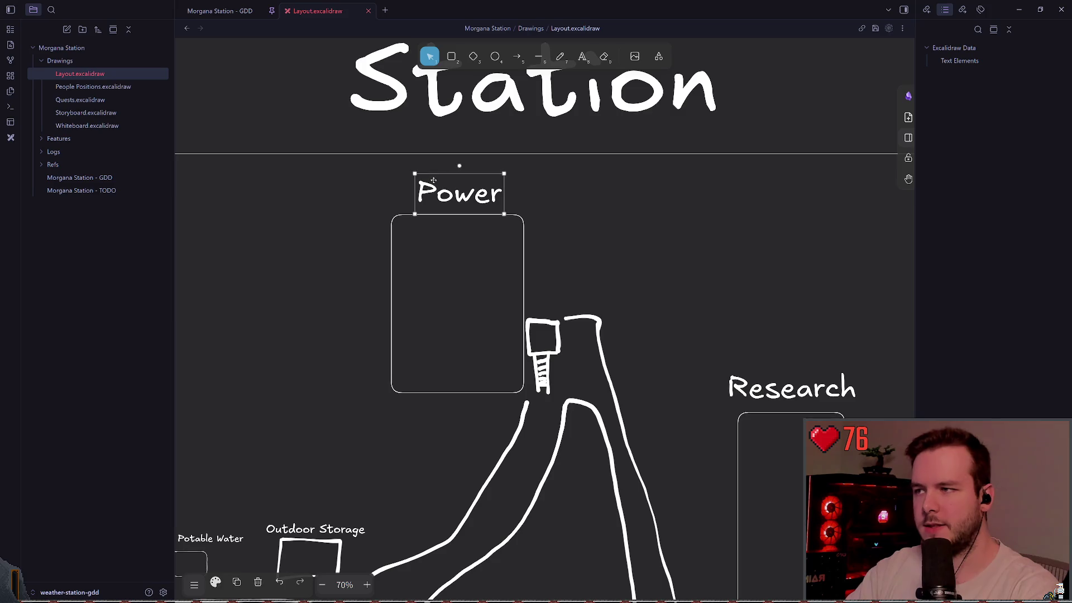
click(469, 272)
key(7)
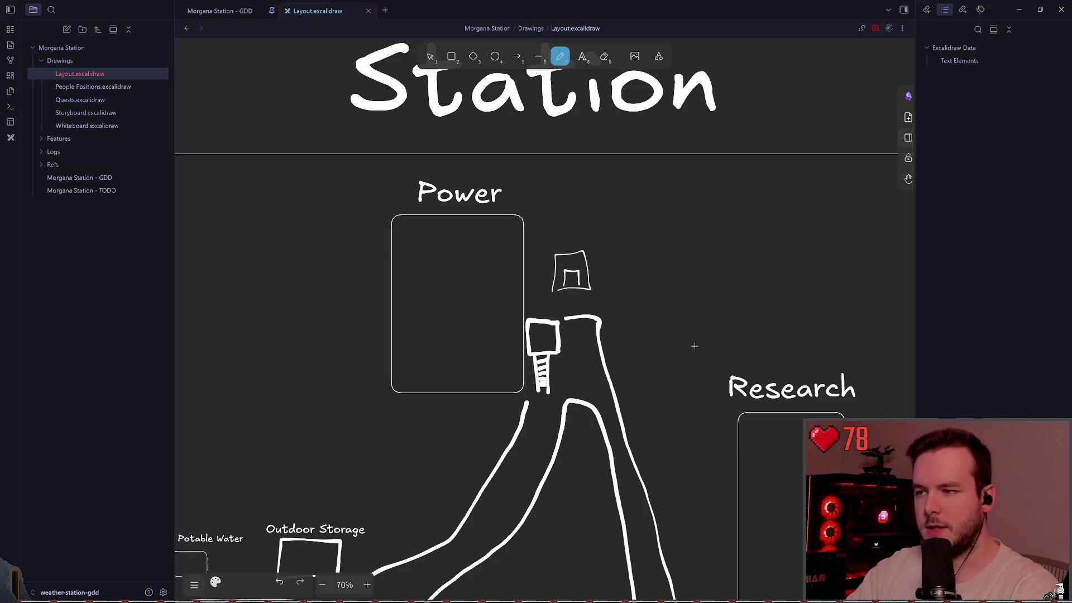
key(ctrl+z)
key(ctrl+z)
key(ctrl+shift+z)
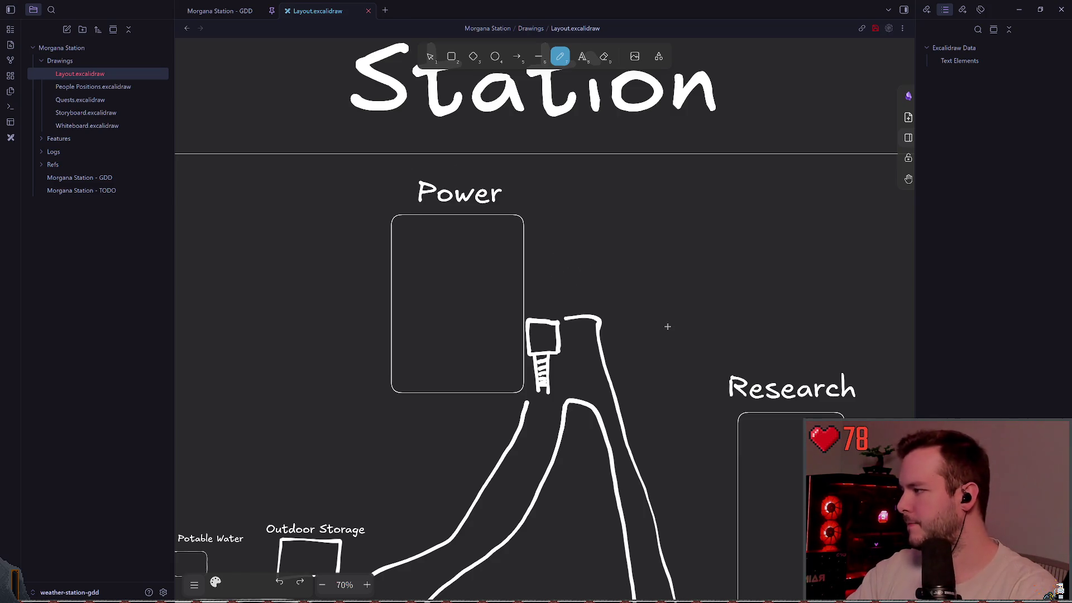
scroll(660, 320, down, 3)
scroll(567, 249, down, 2)
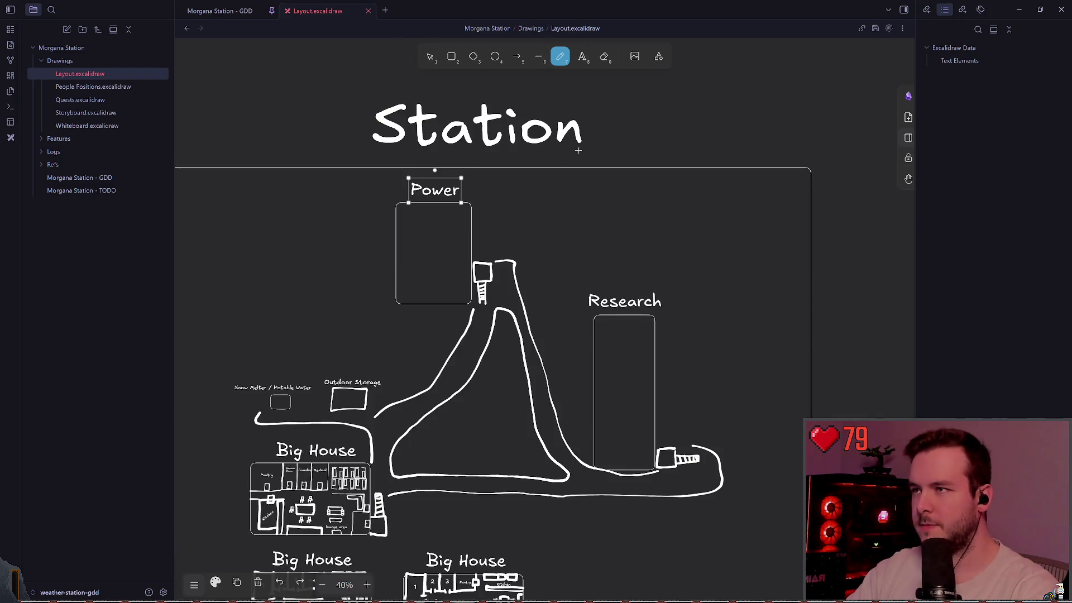
click(220, 11)
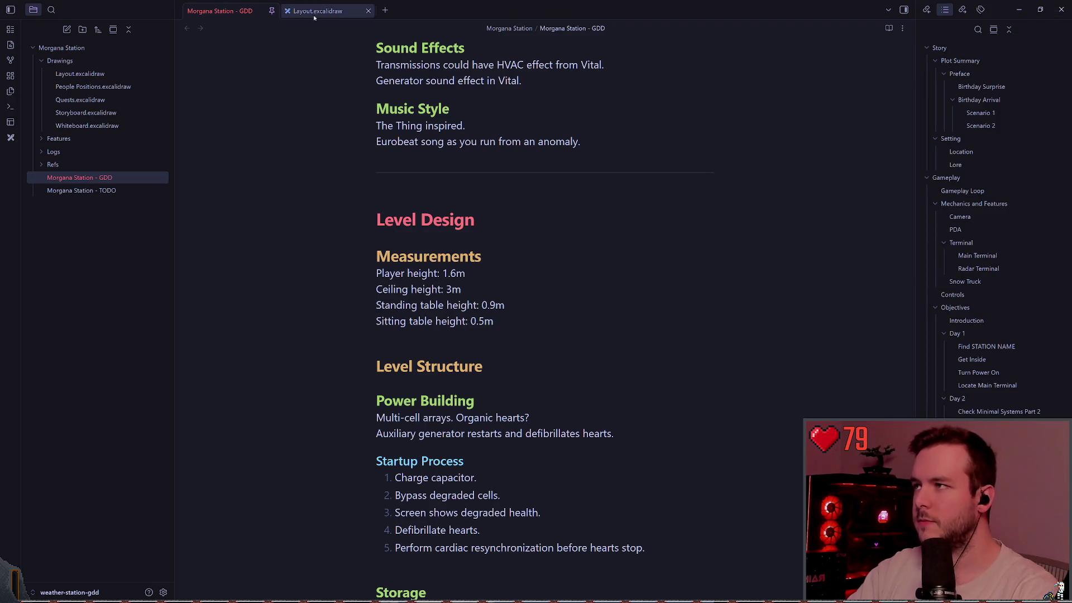
click(319, 11)
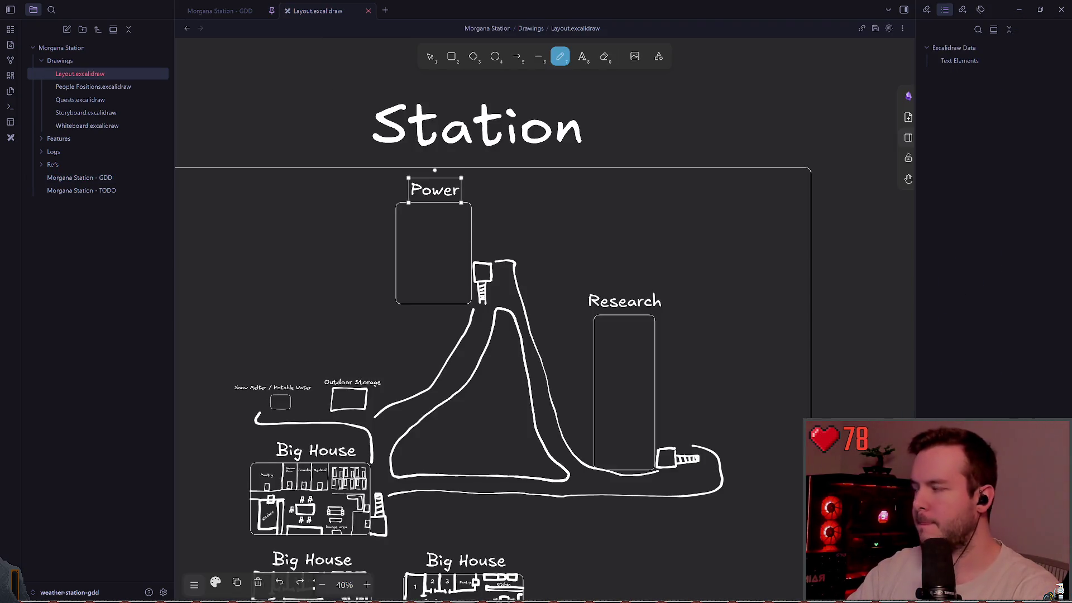
key(alt+Tab)
Step: Nudge the CSGBox3D opening box 0.05 m along Z and save the scene
right_click(529, 295)
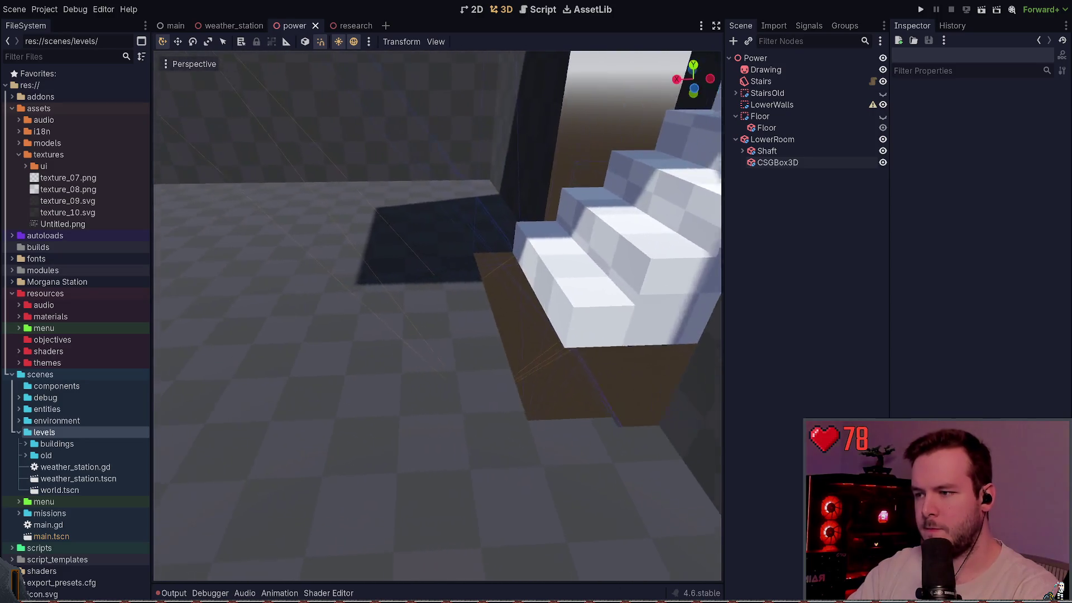
drag(528, 294, 529, 295)
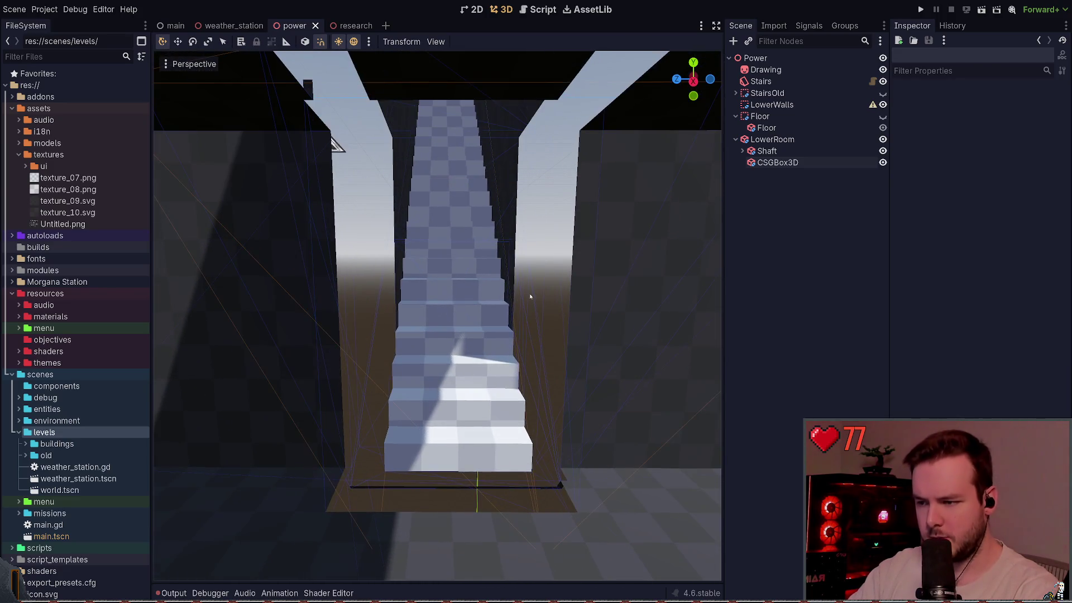
click(564, 477)
click(777, 151)
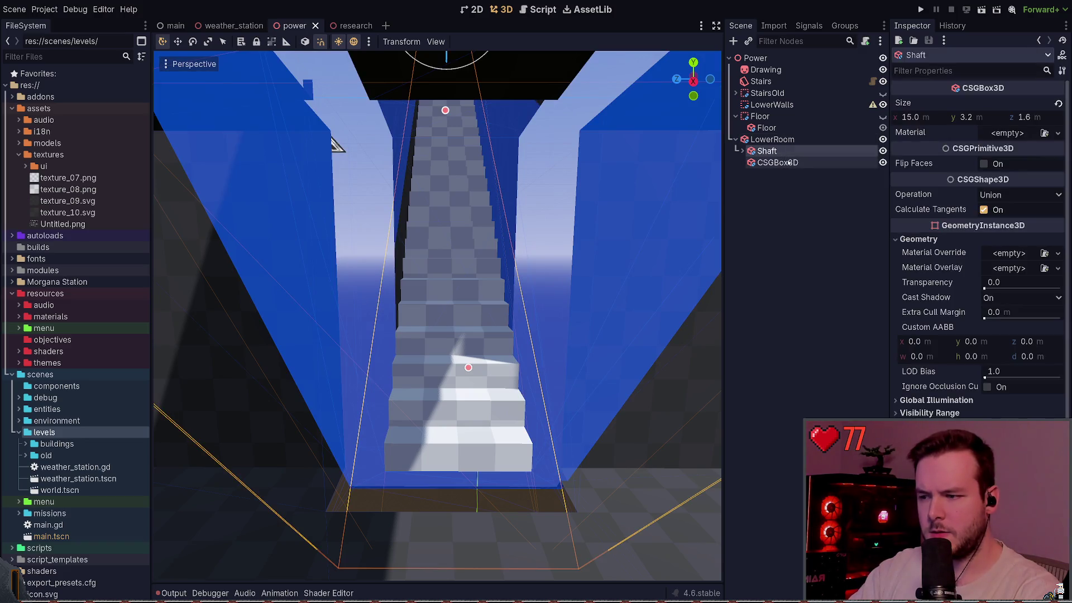
click(790, 162)
drag(385, 311, 391, 311)
drag(339, 147, 339, 147)
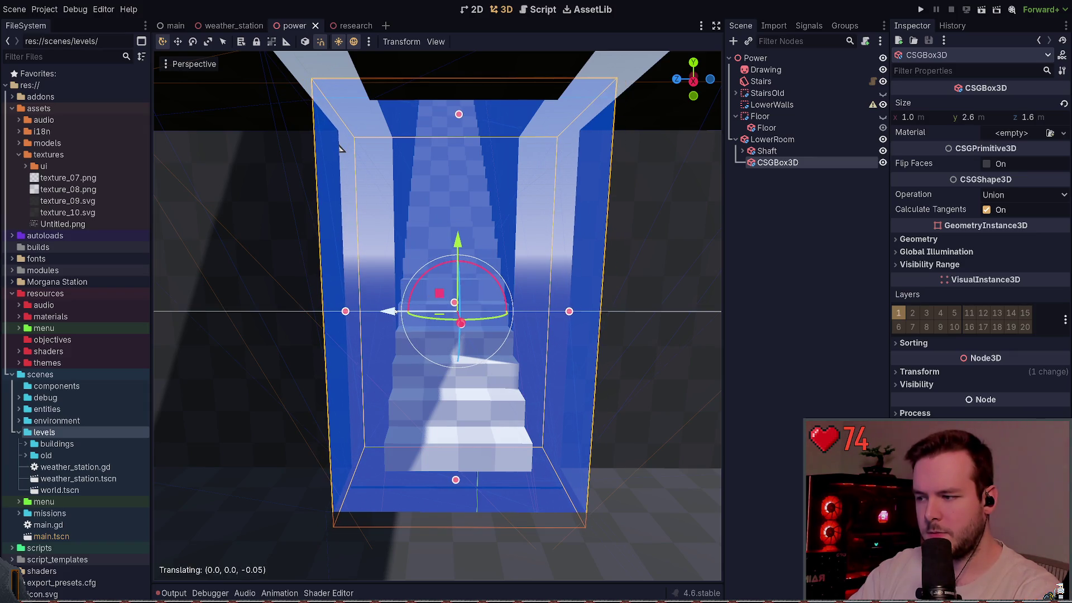
click(738, 370)
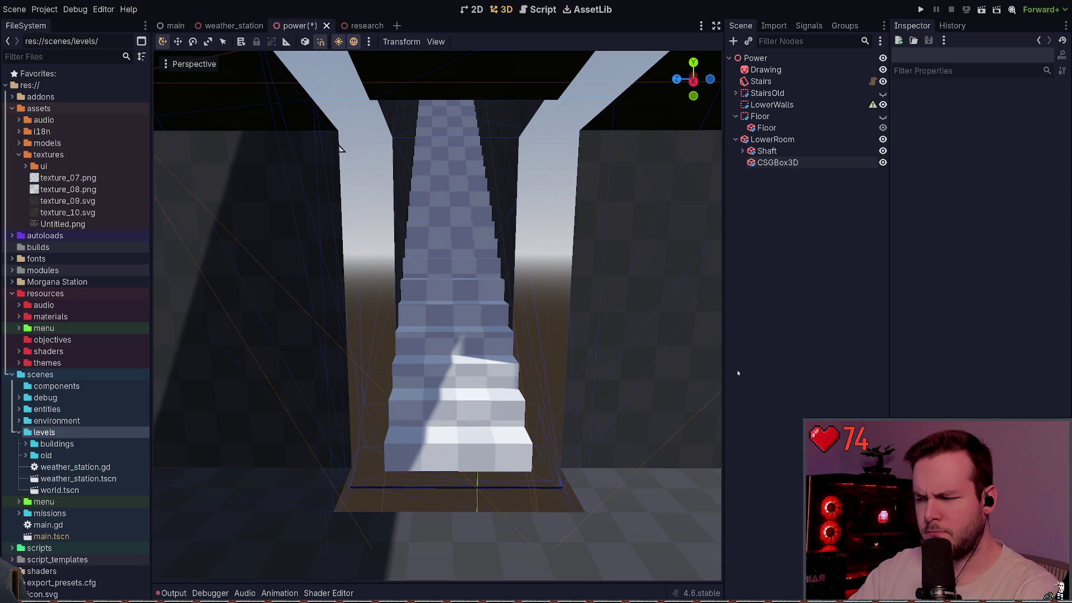
drag(659, 351, 571, 338)
key(ctrl+s)
Step: Toggle Flip Faces on the opening box and save the power scene
click(789, 162)
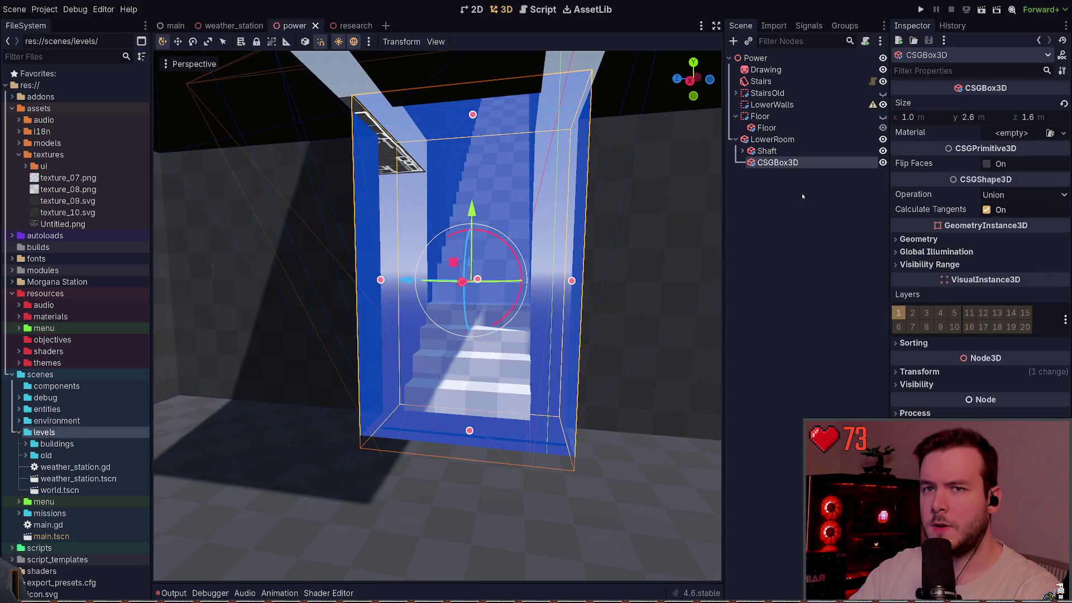
click(798, 183)
click(777, 162)
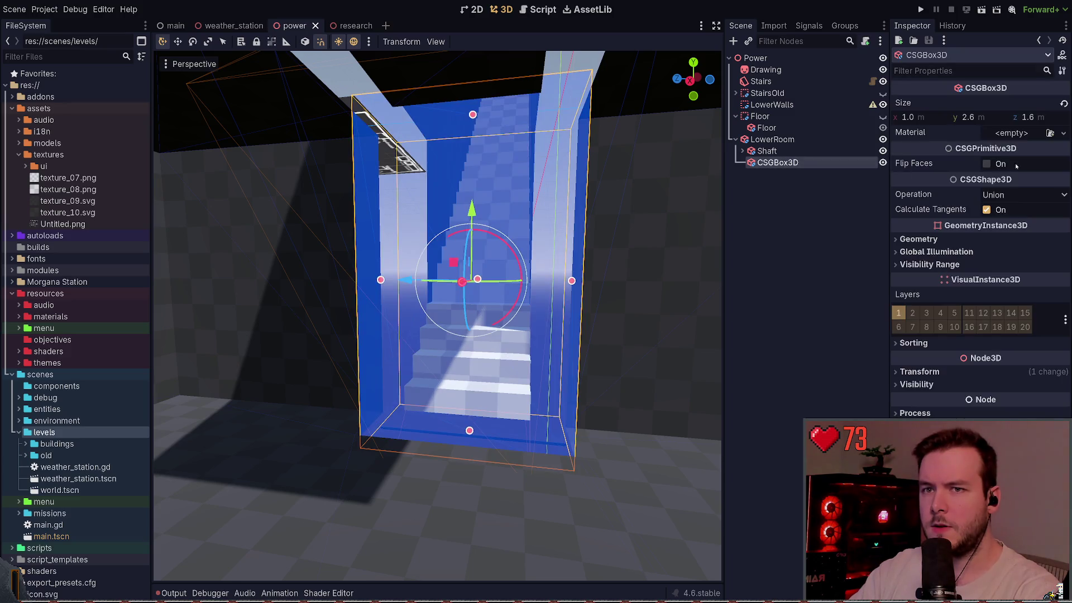
click(986, 163)
click(752, 218)
key(ctrl+s)
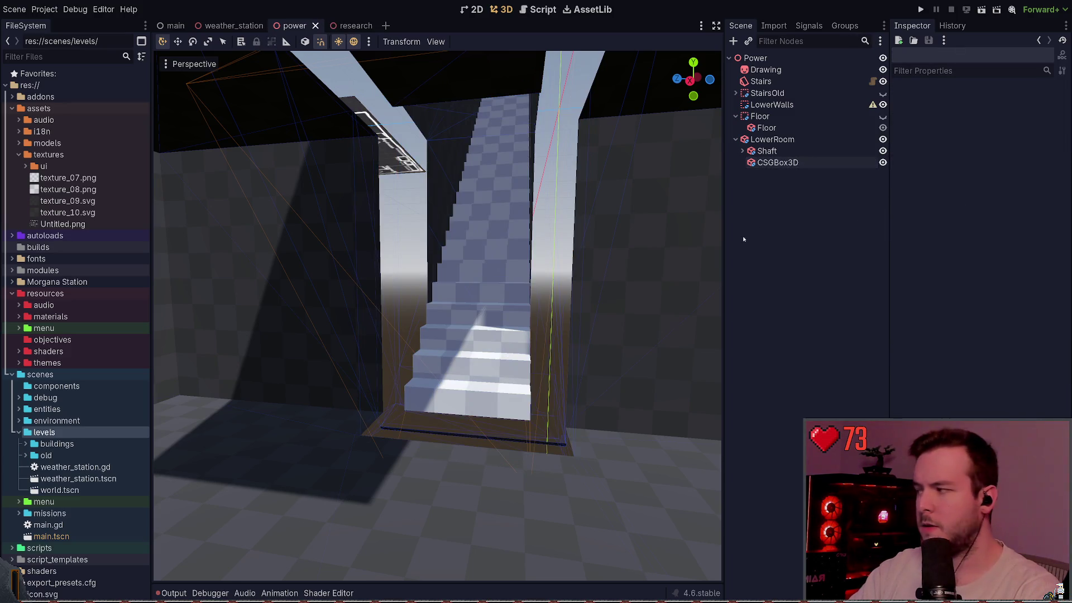
Step: Fly the camera up into the shaft to look down toward the stairs
click(467, 280)
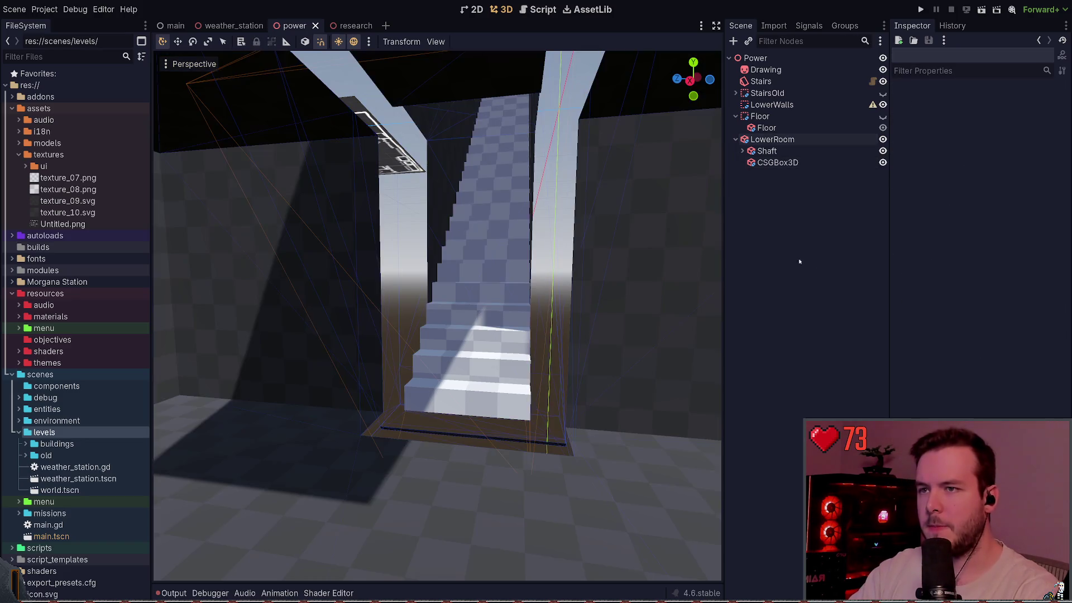
scroll(467, 280, up, 5)
key(w)
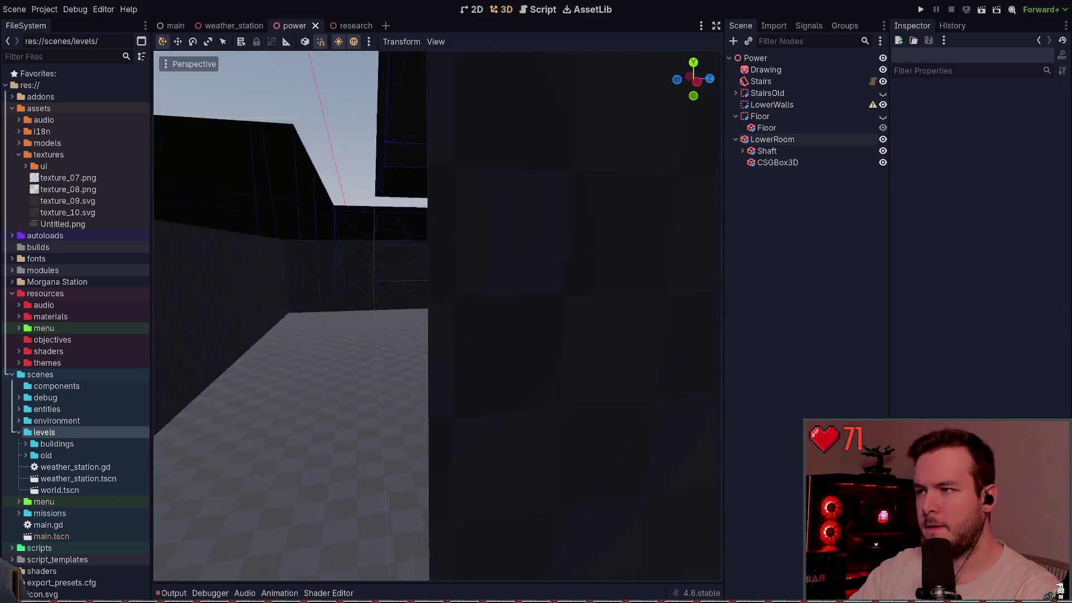
key(w)
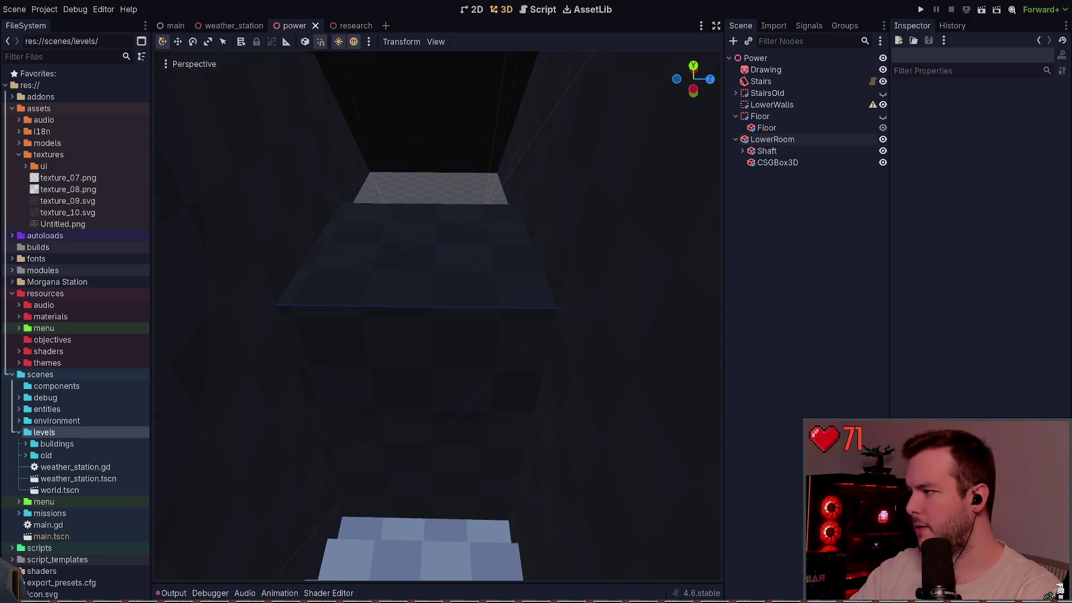
key(w)
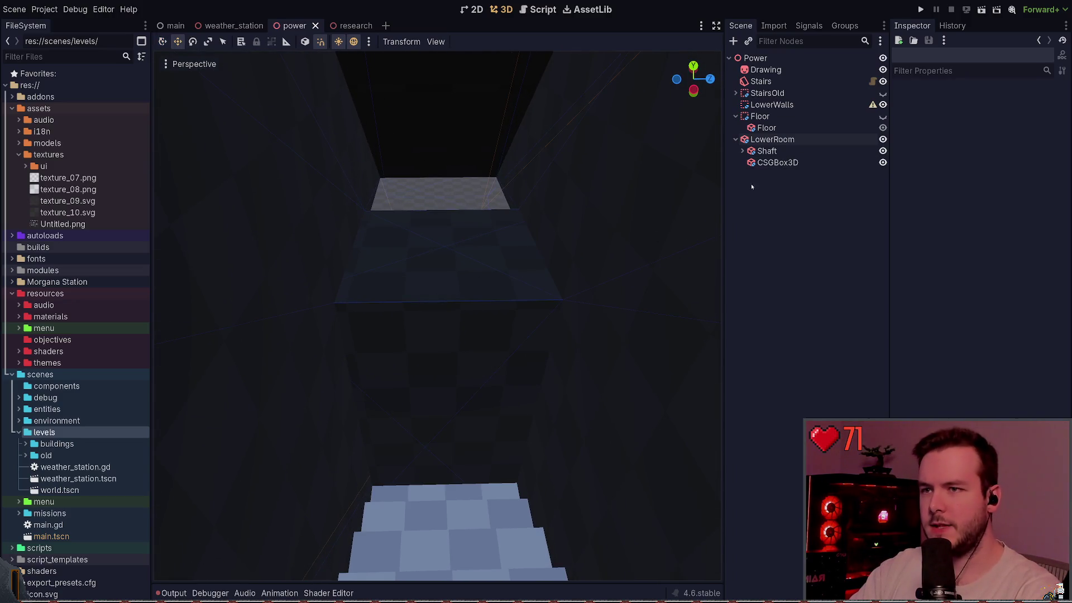
Step: Expand Shaft, check the ShaftCutout and CSGBox3D nodes, then collapse it again
click(772, 140)
click(794, 205)
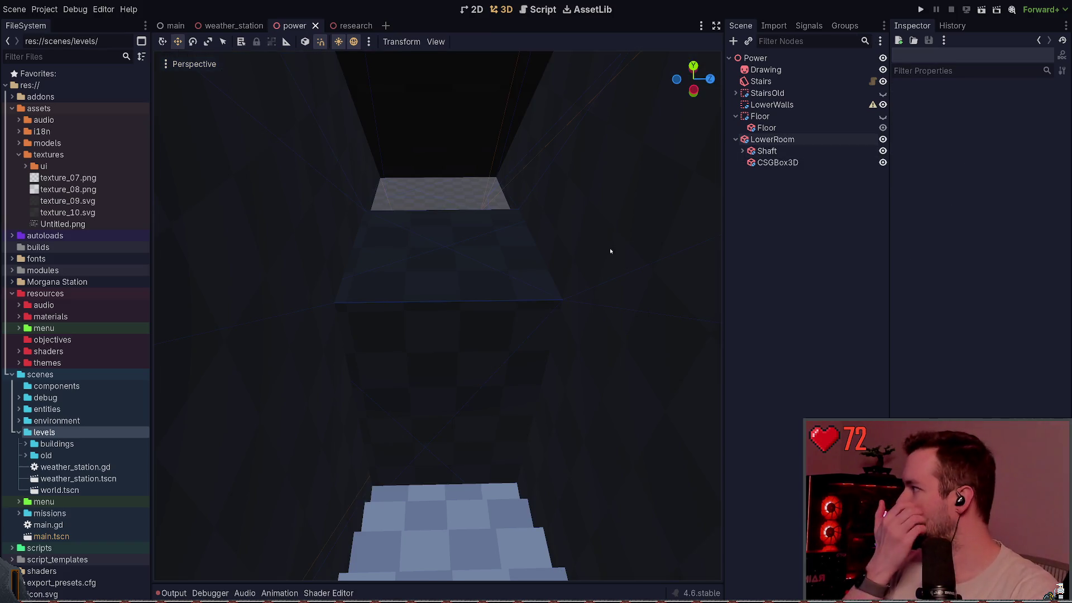
click(742, 151)
click(786, 162)
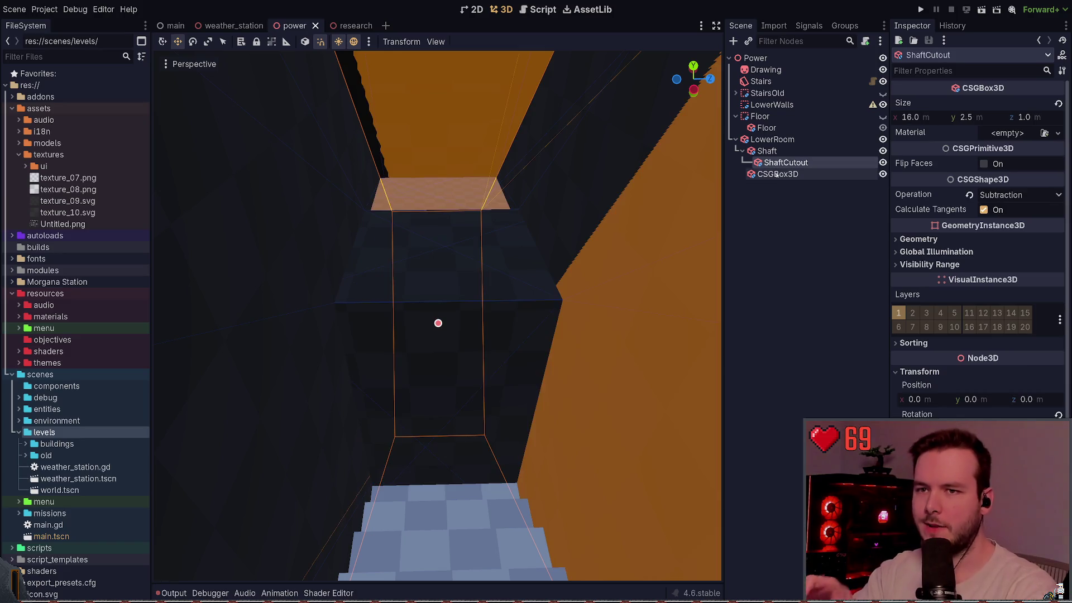
click(767, 151)
click(770, 174)
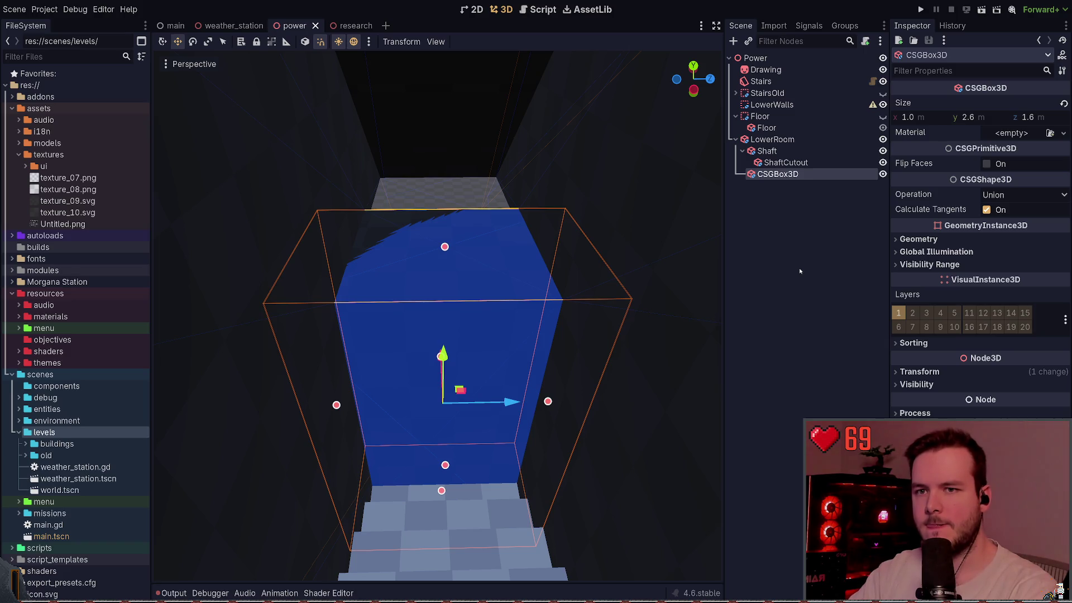
click(799, 268)
click(743, 151)
Step: Fly through the room and up the stairs to check the opening, then select ShaftCutout
key(w)
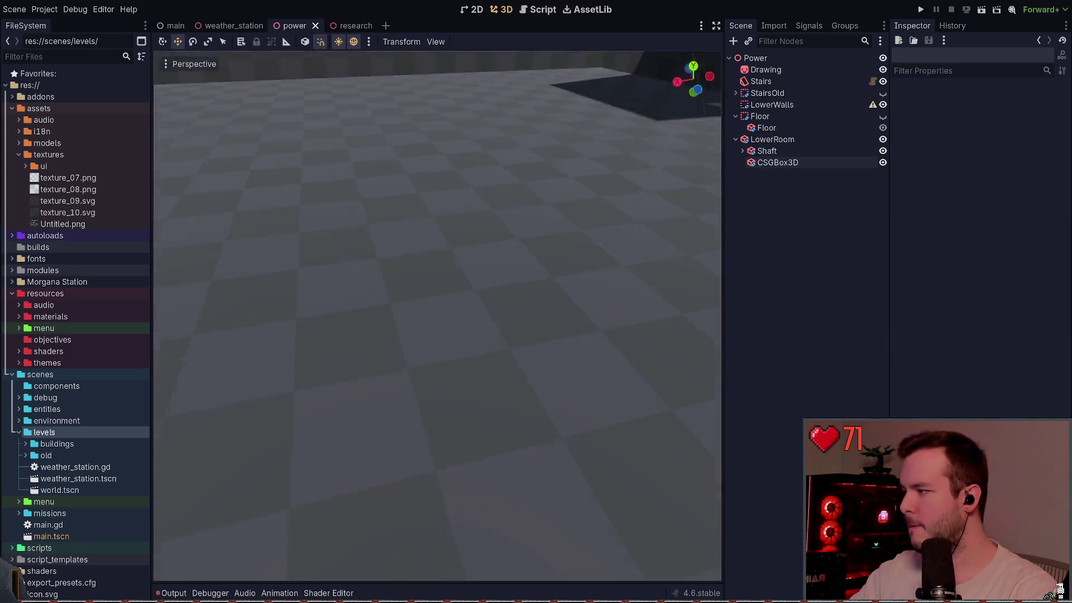
key(w)
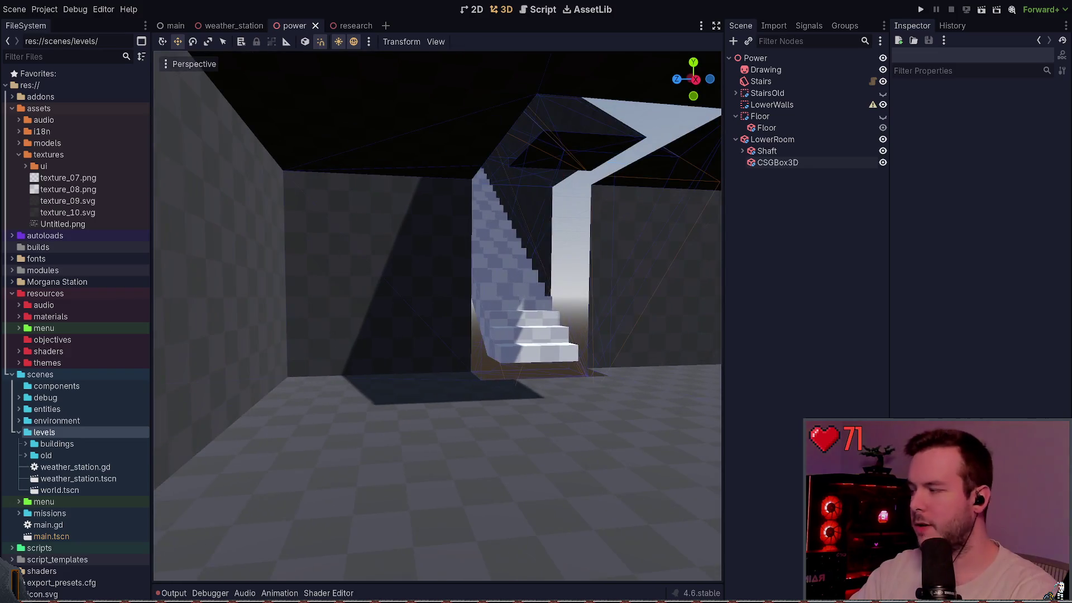
key(w)
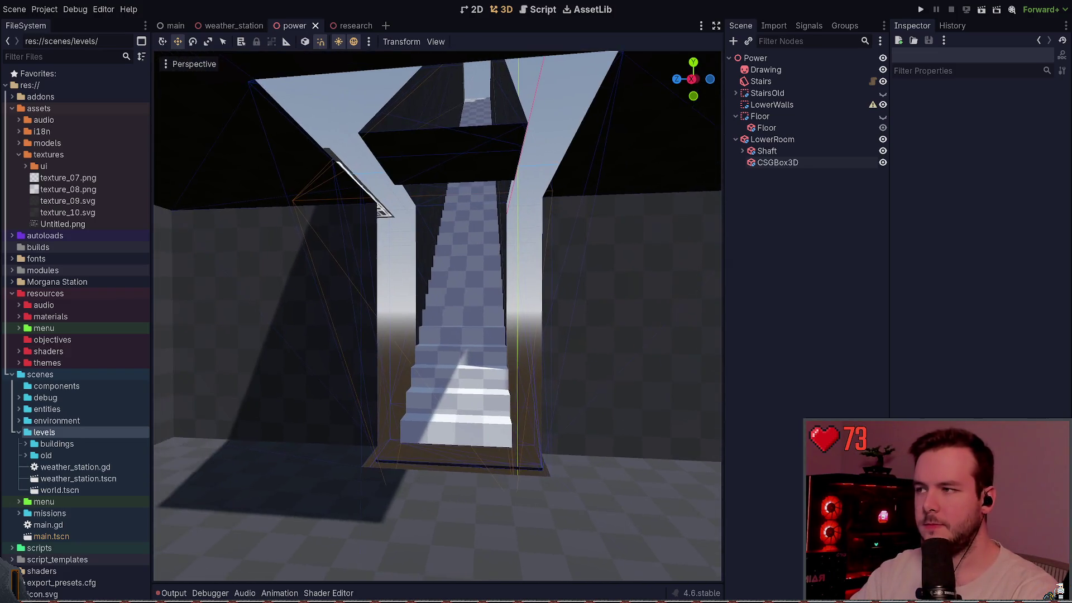
key(s)
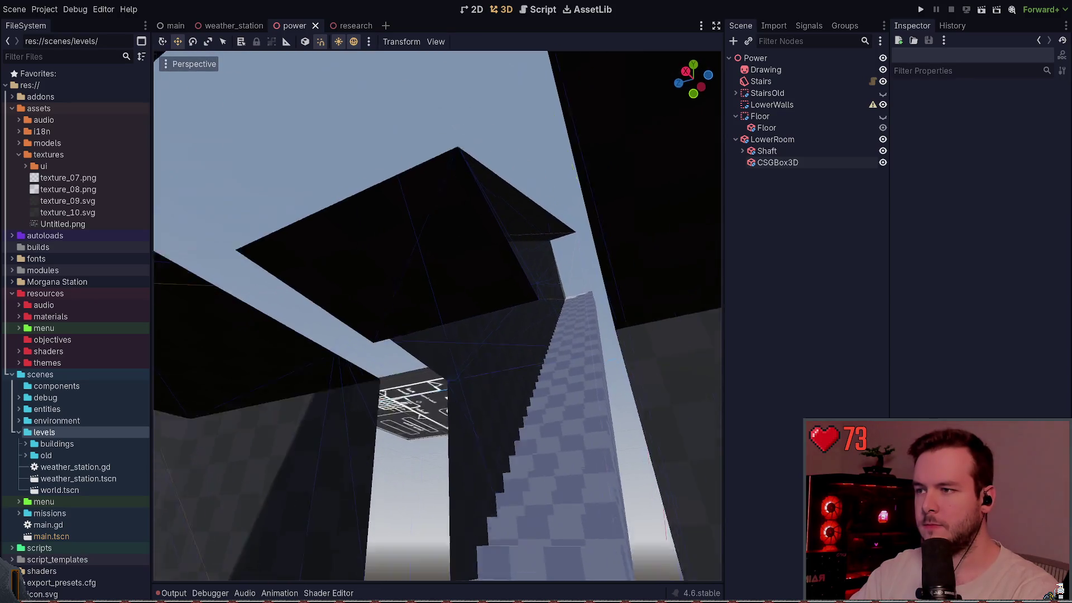
key(w)
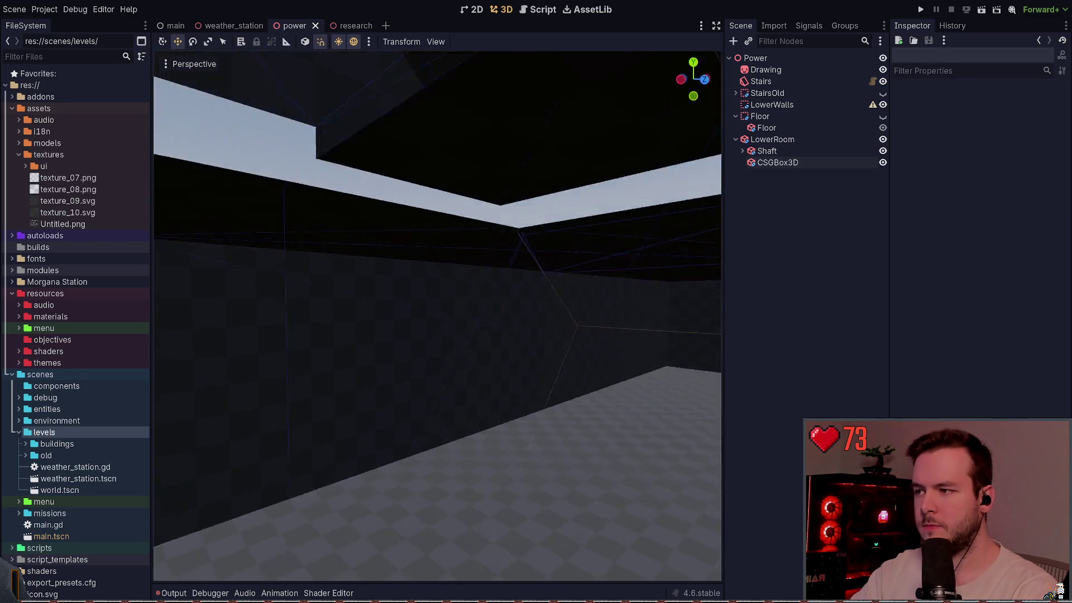
key(w)
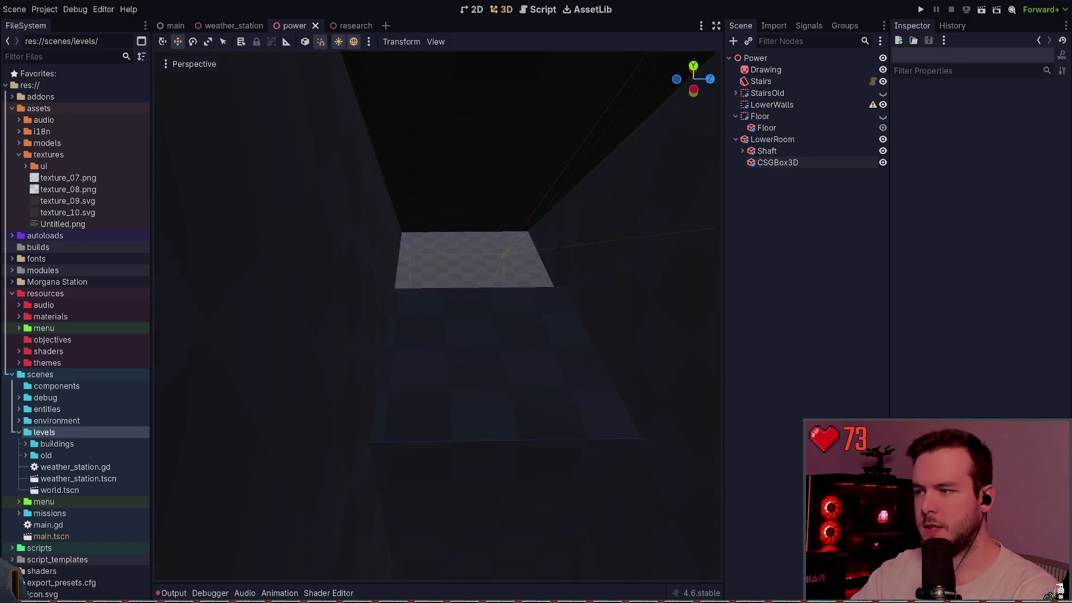
key(s)
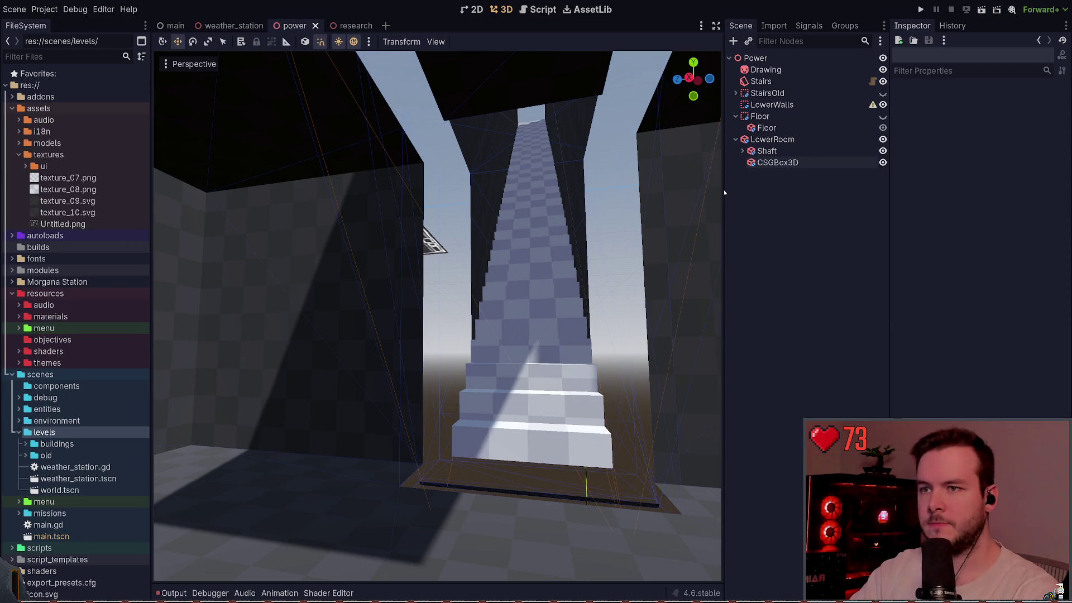
click(742, 150)
click(786, 163)
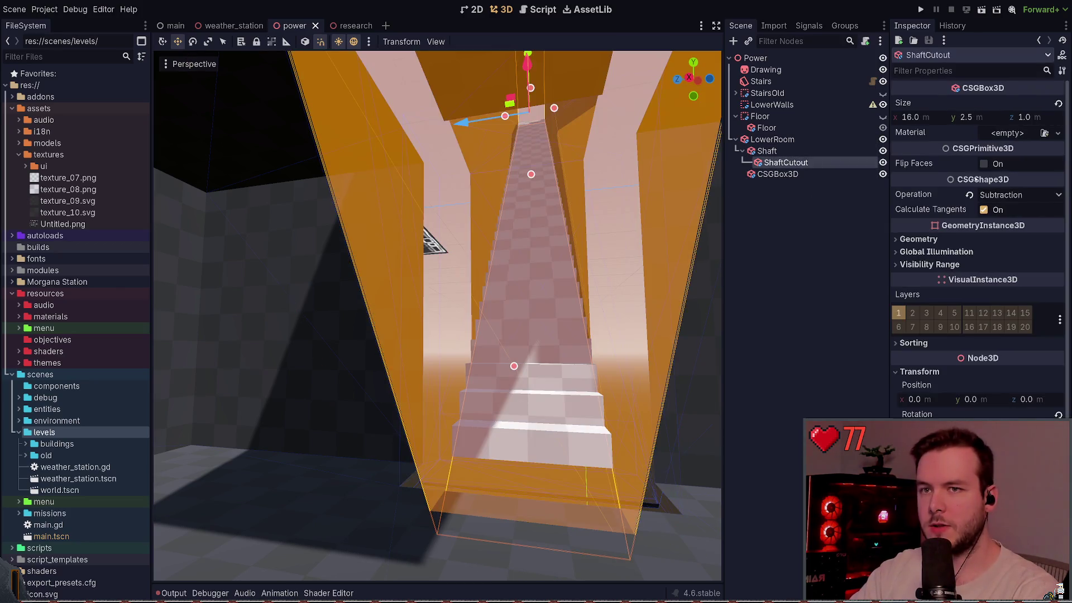
click(430, 239)
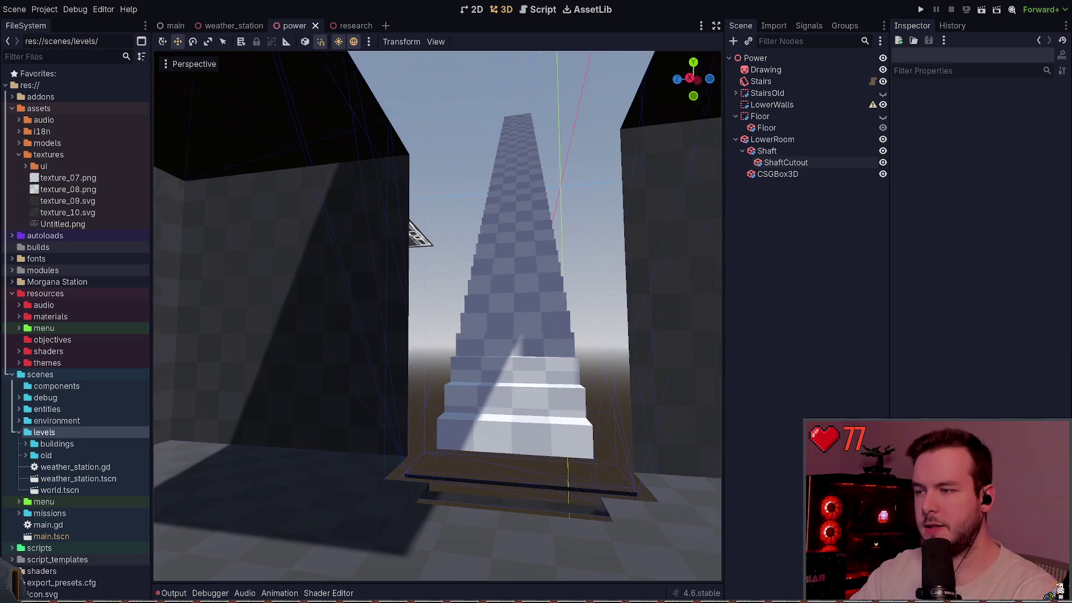
key(s)
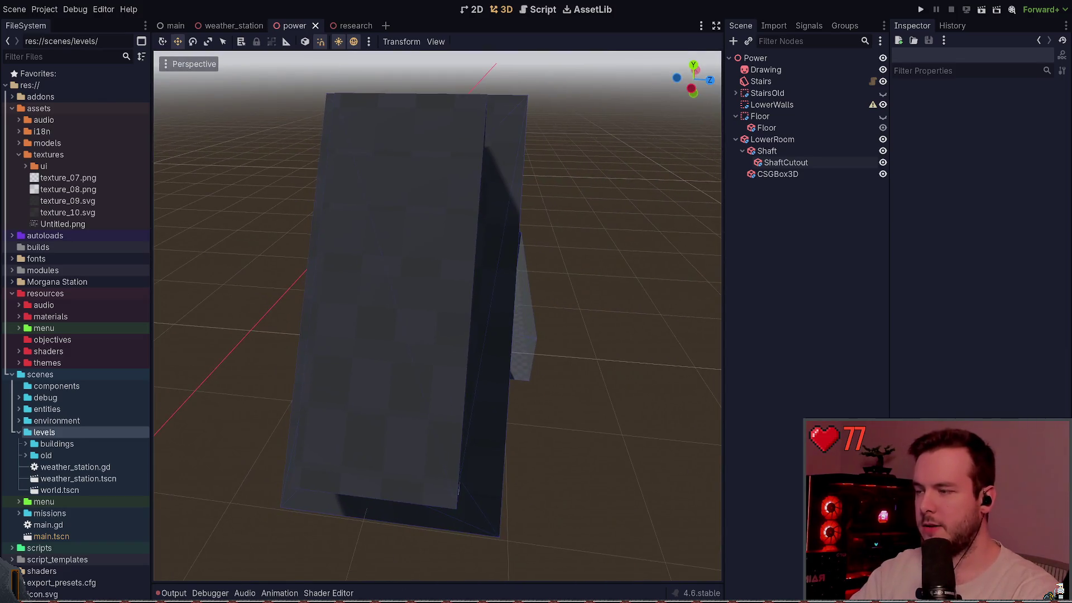
key(w)
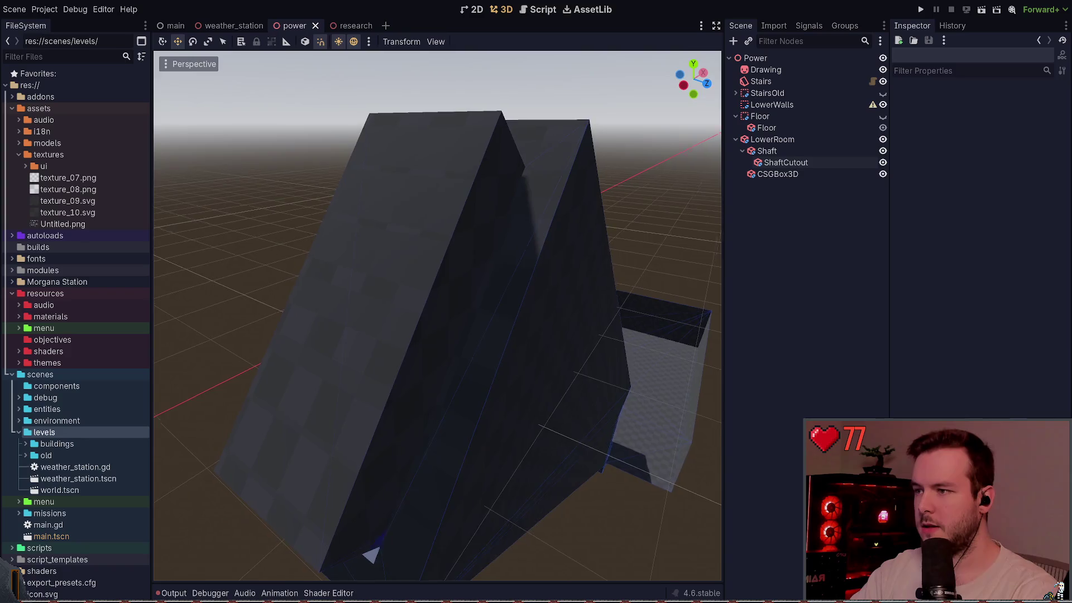
key(a)
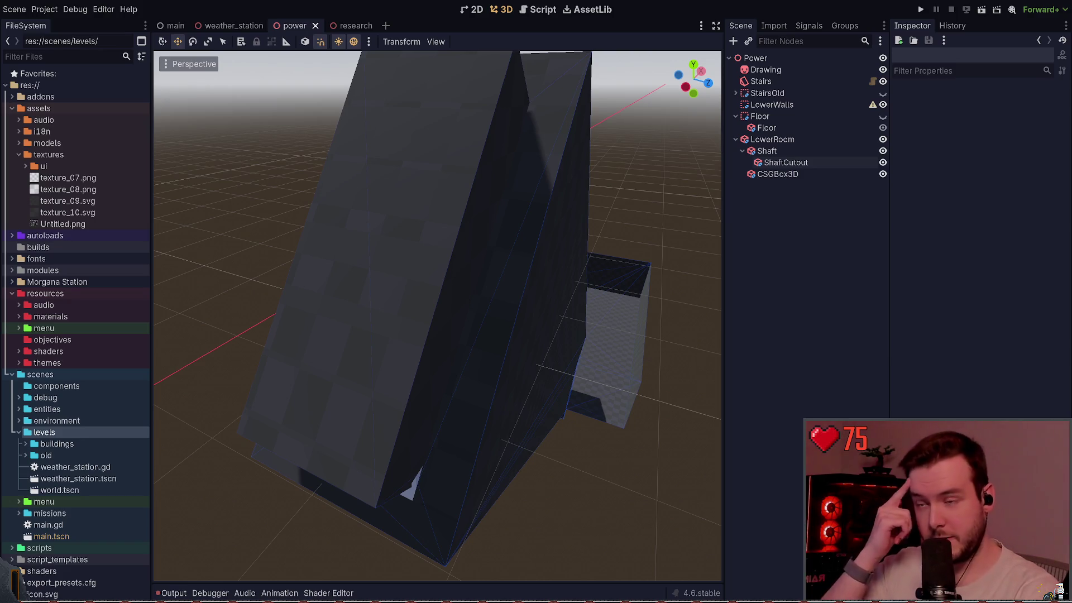
key(s)
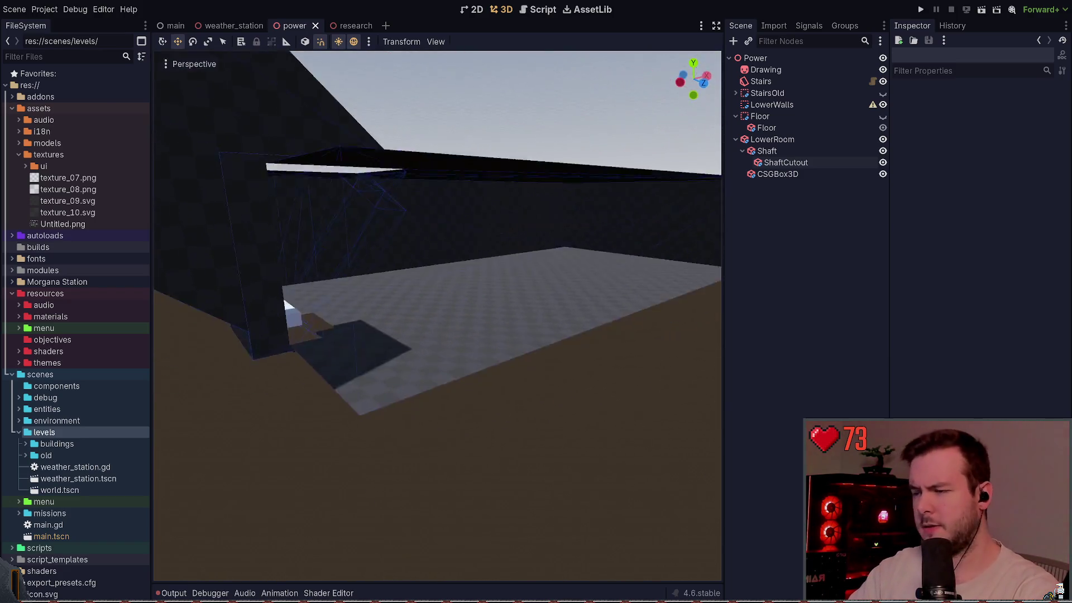
key(w)
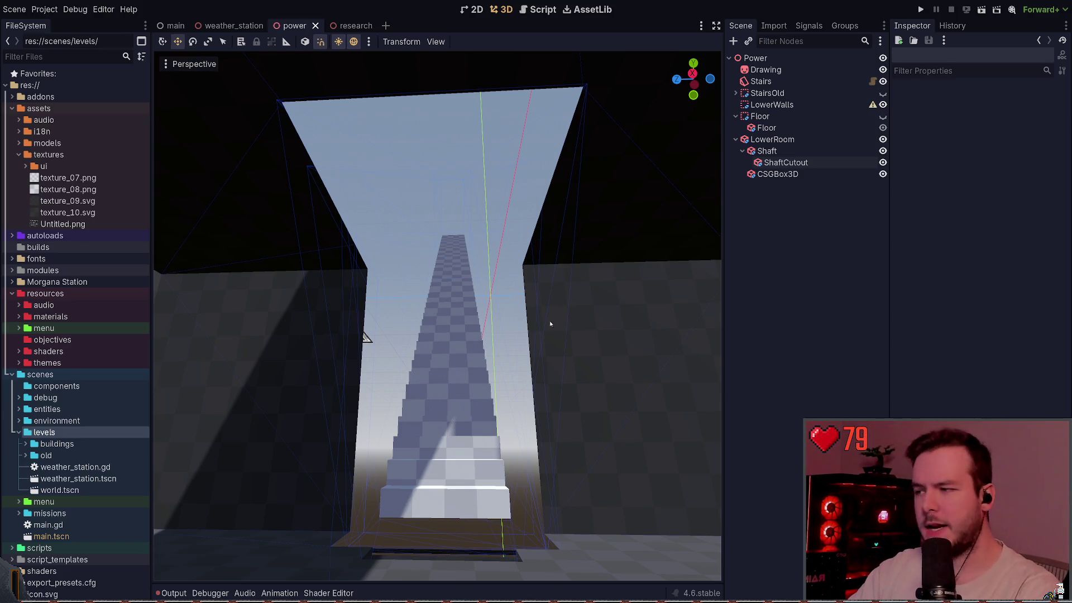
click(797, 162)
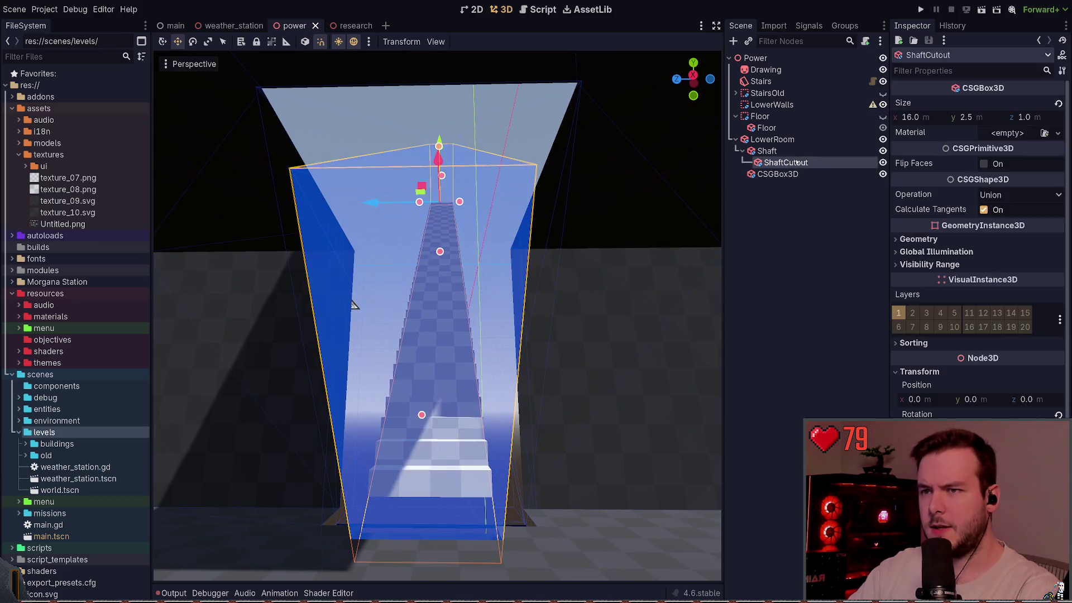
Step: Click through the Scene tree nodes and clear the selection
click(798, 150)
click(814, 280)
click(797, 151)
click(798, 162)
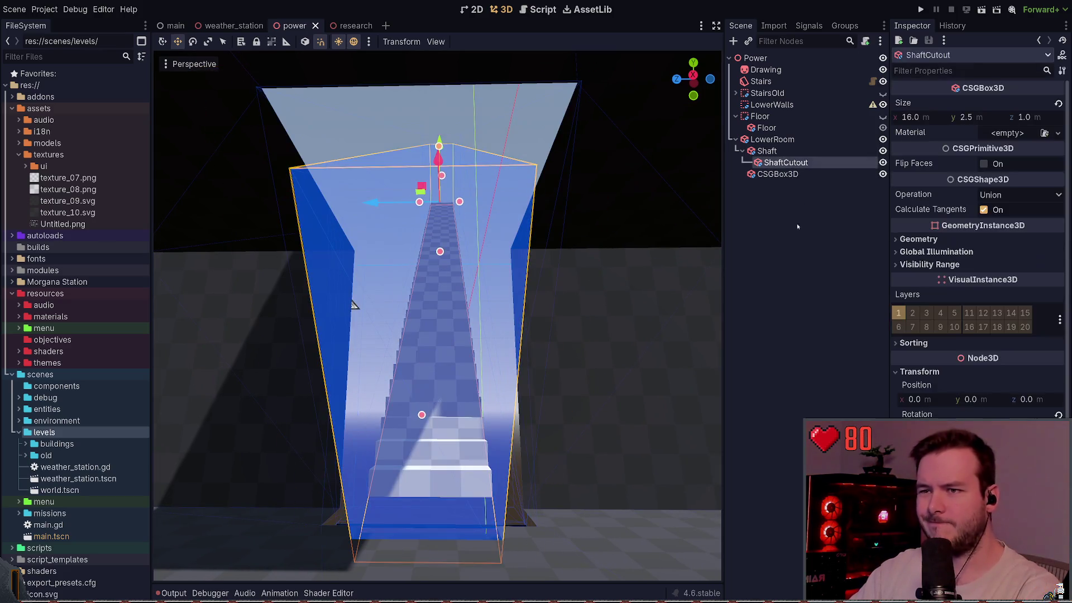
click(801, 240)
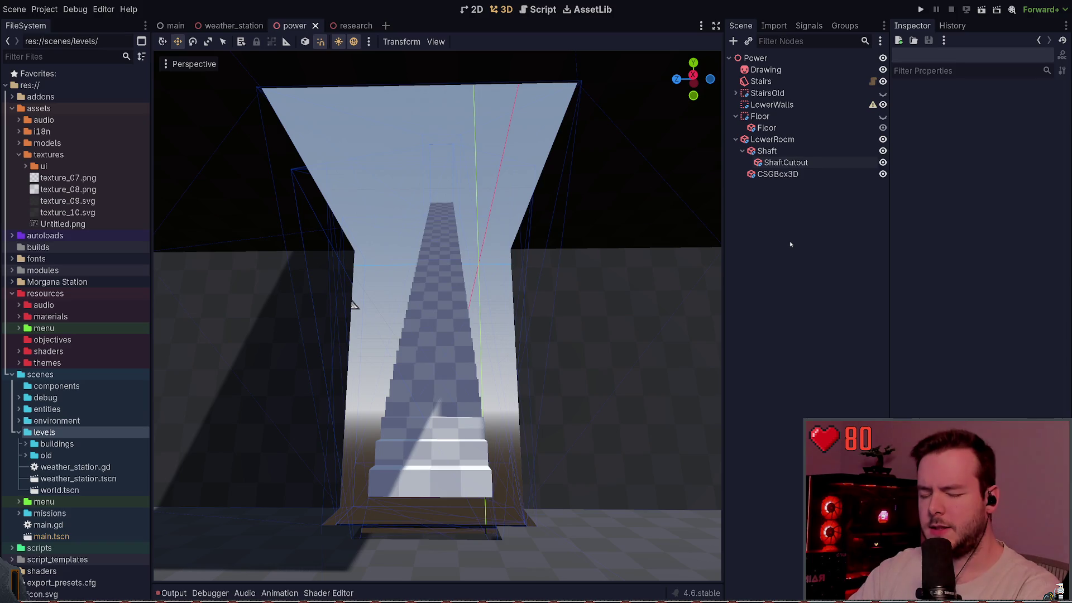
click(778, 173)
click(800, 239)
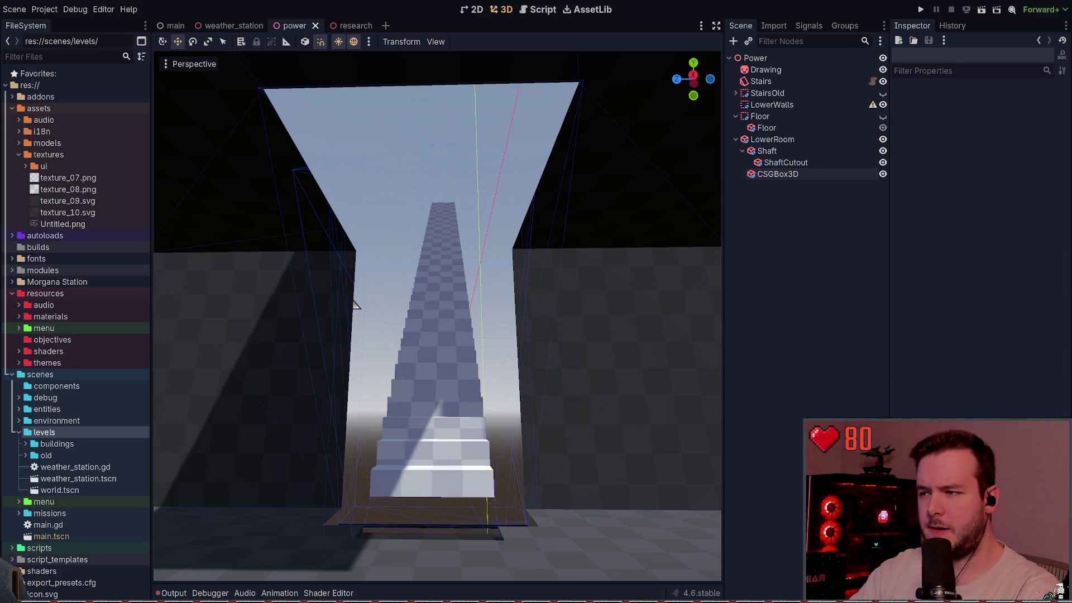
Step: Switch the Shaft box's CSG Operation from Union to Subtraction
click(767, 150)
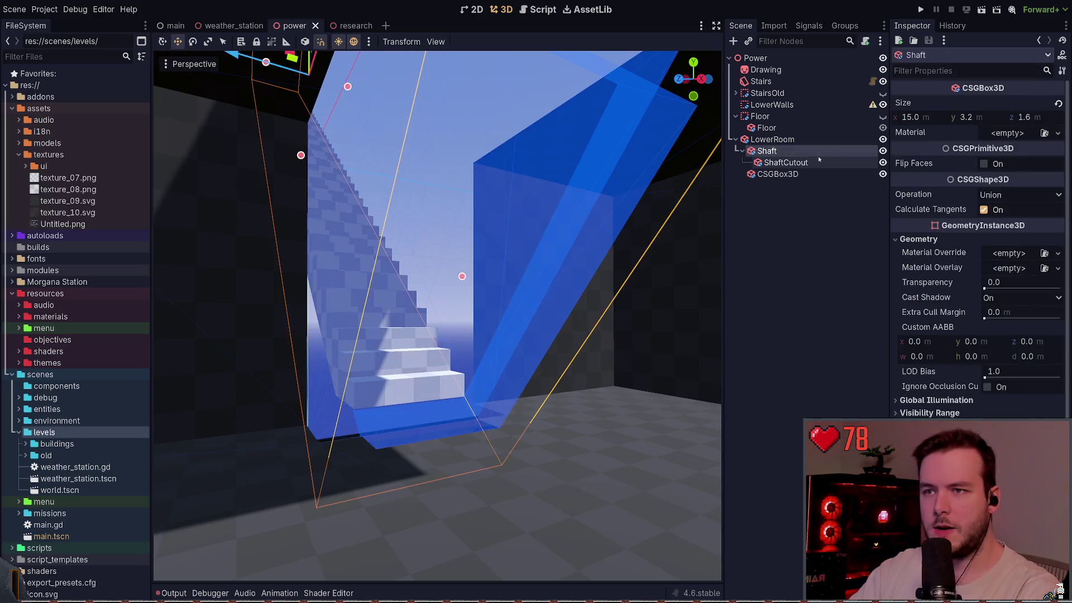
click(773, 139)
click(768, 151)
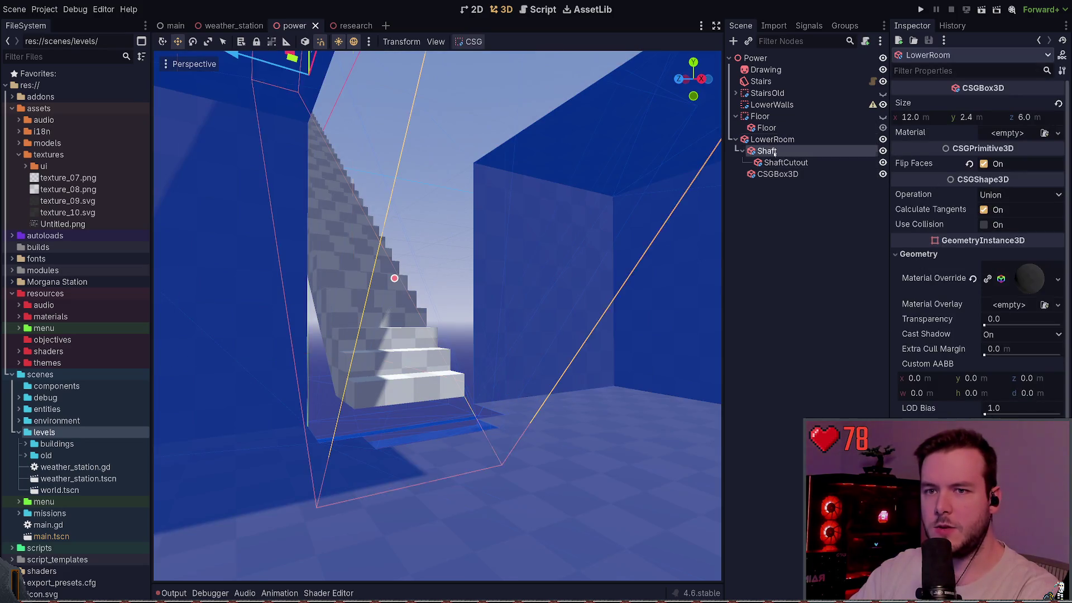
click(1021, 194)
click(1005, 235)
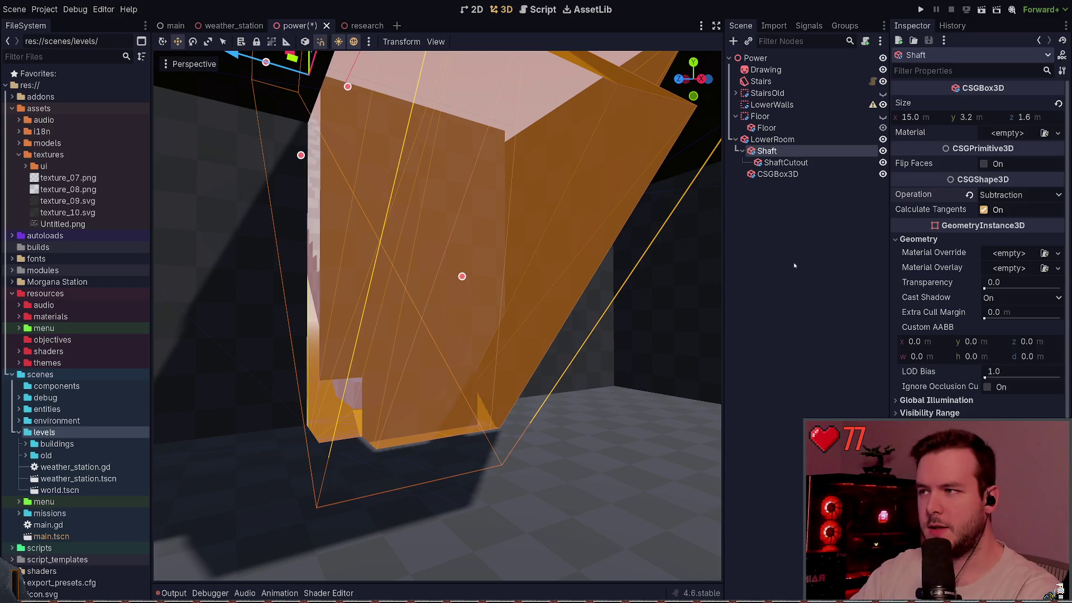
click(796, 262)
Step: Orbit the view over the room to see the subtracted shaft from another side
right_click(640, 248)
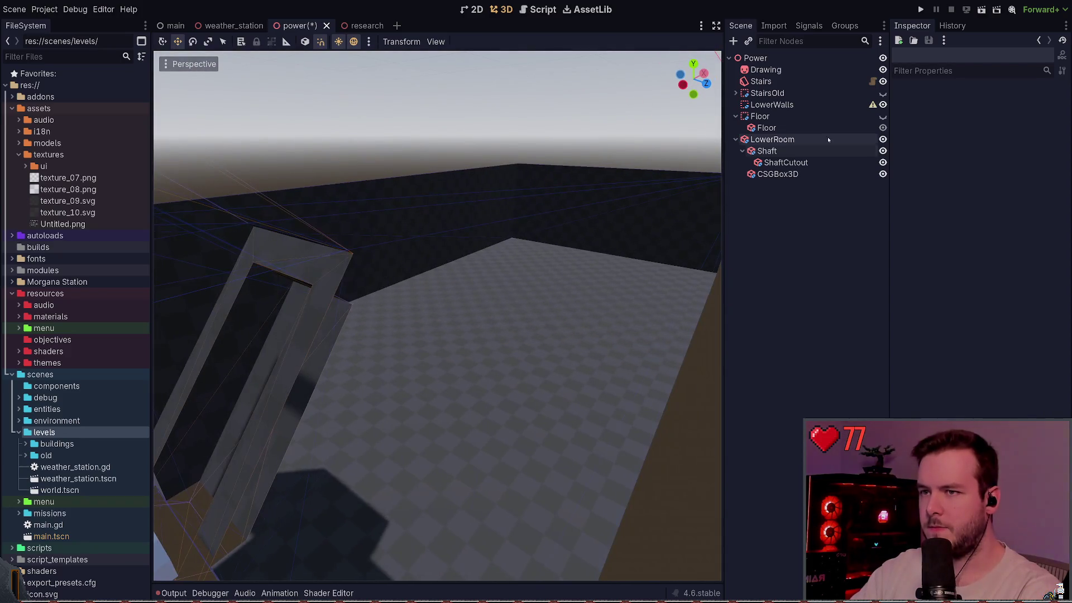
click(804, 151)
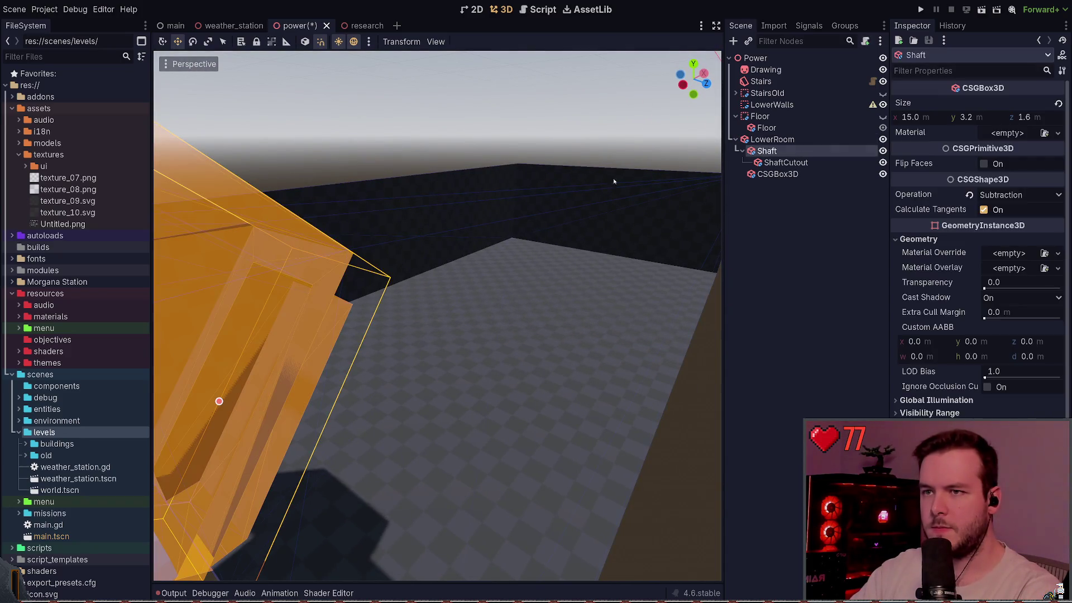
click(815, 141)
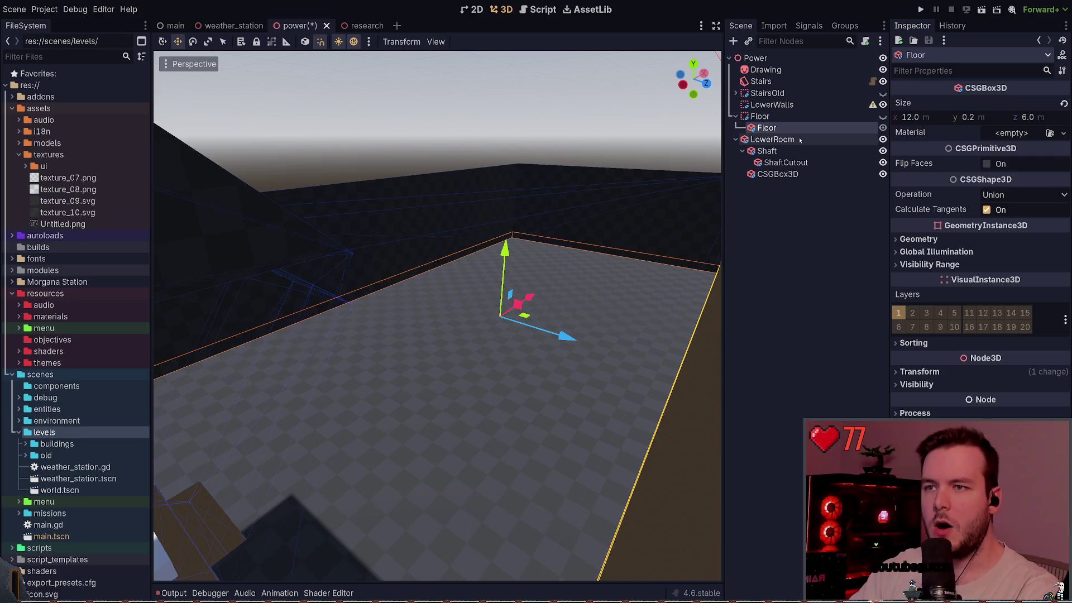
click(531, 166)
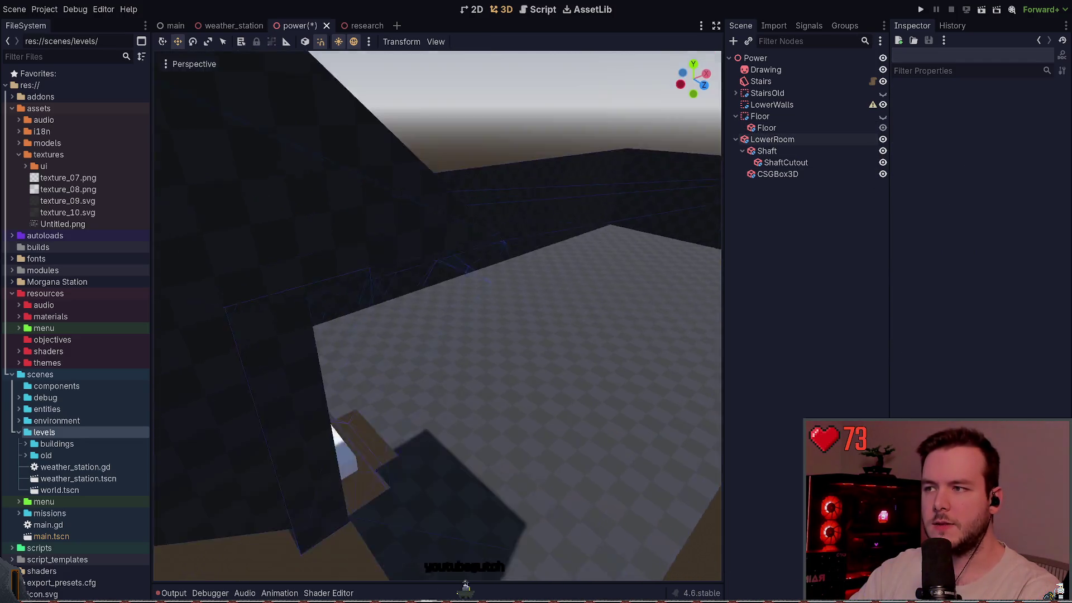
mouse_move(354, 584)
mouse_down()
mouse_move(497, 160)
mouse_move(435, 190)
mouse_move(525, 289)
mouse_up()
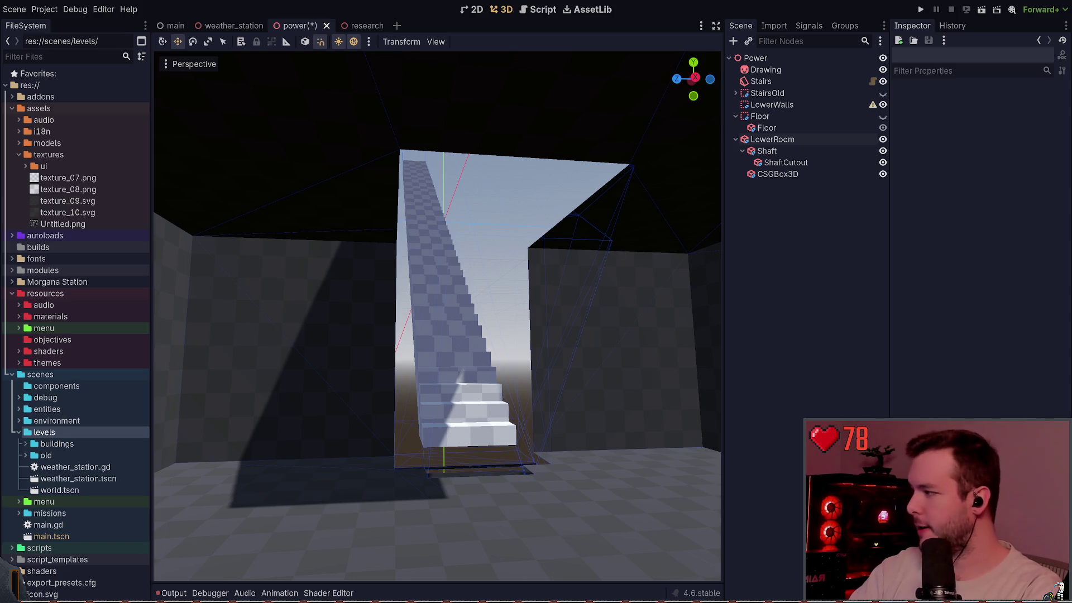
Step: Set ShaftCutout's Size x to 15 m and save the scene
key(w)
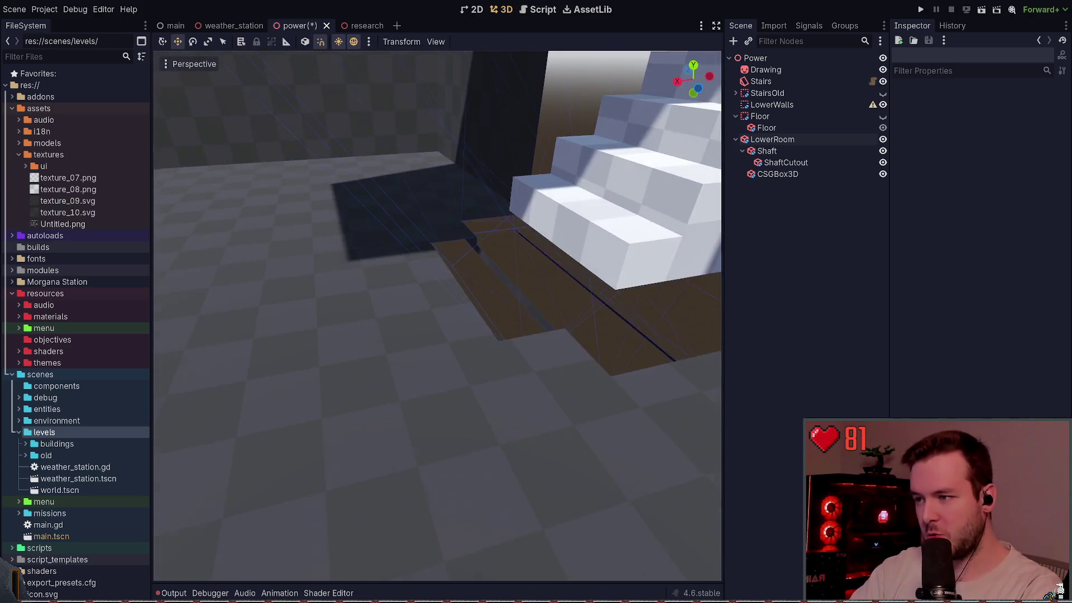
click(534, 297)
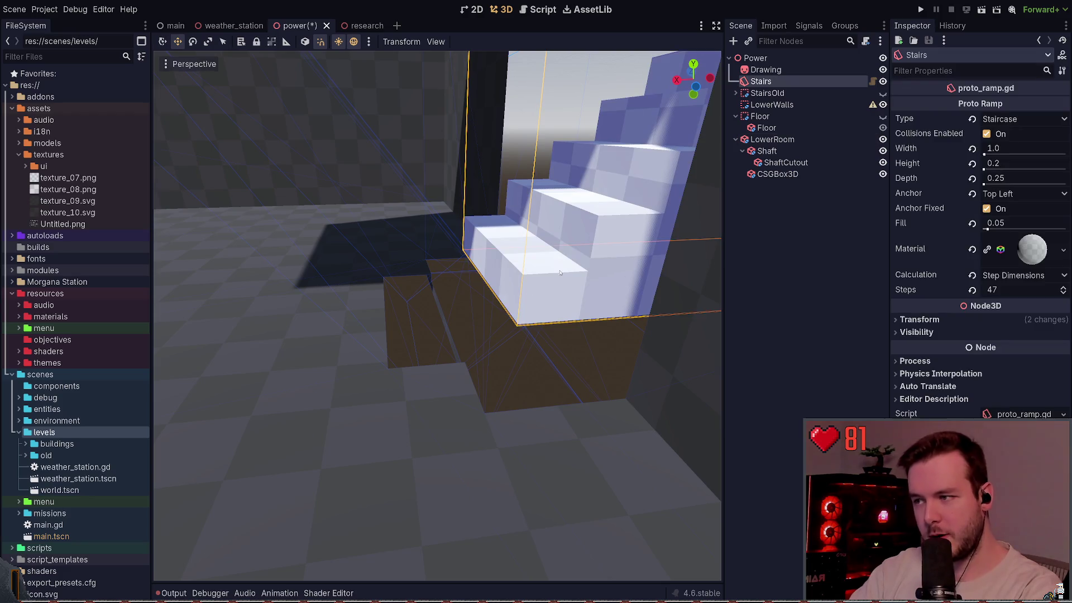
click(804, 151)
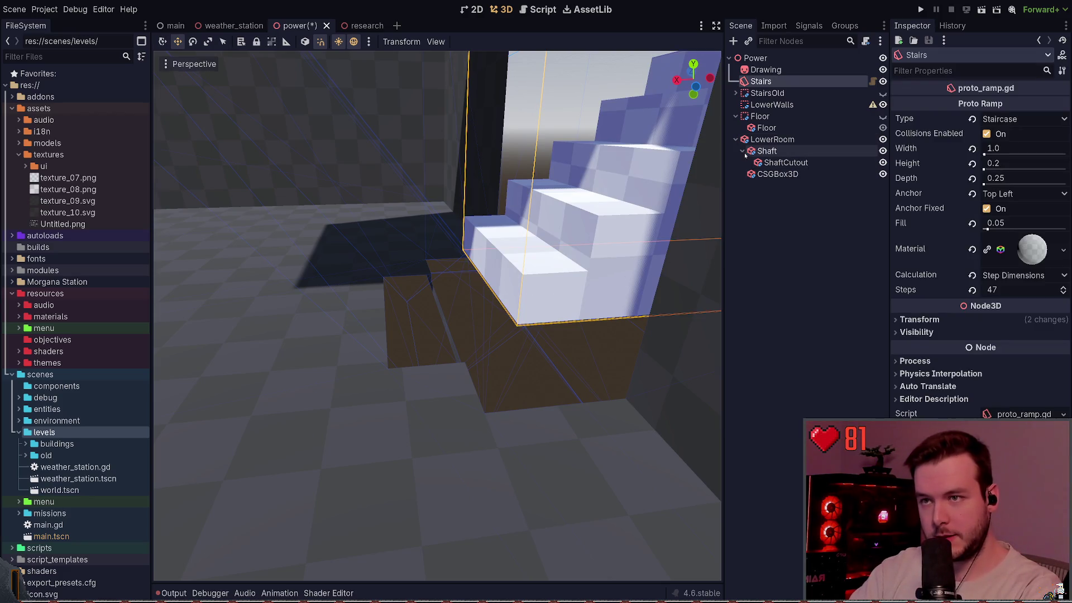
click(795, 163)
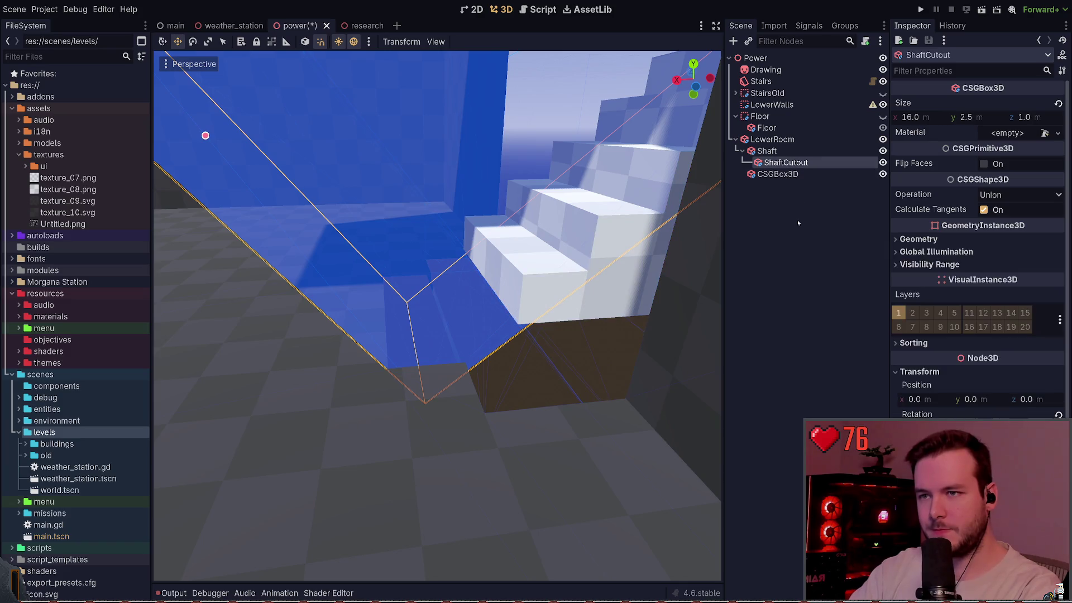
drag(654, 270, 575, 229)
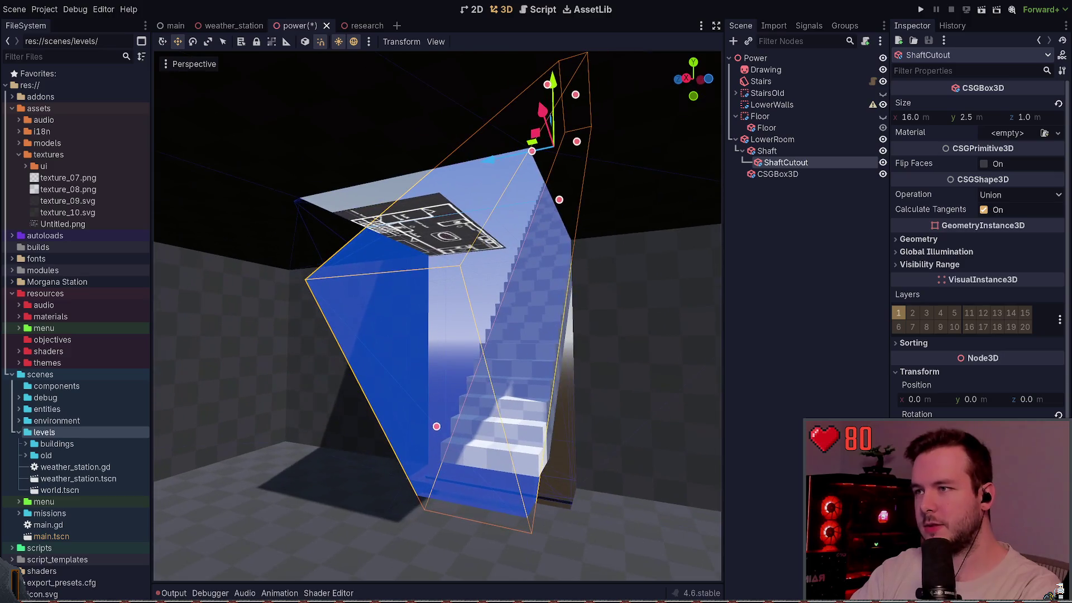
click(911, 117)
text(15)
key(Return)
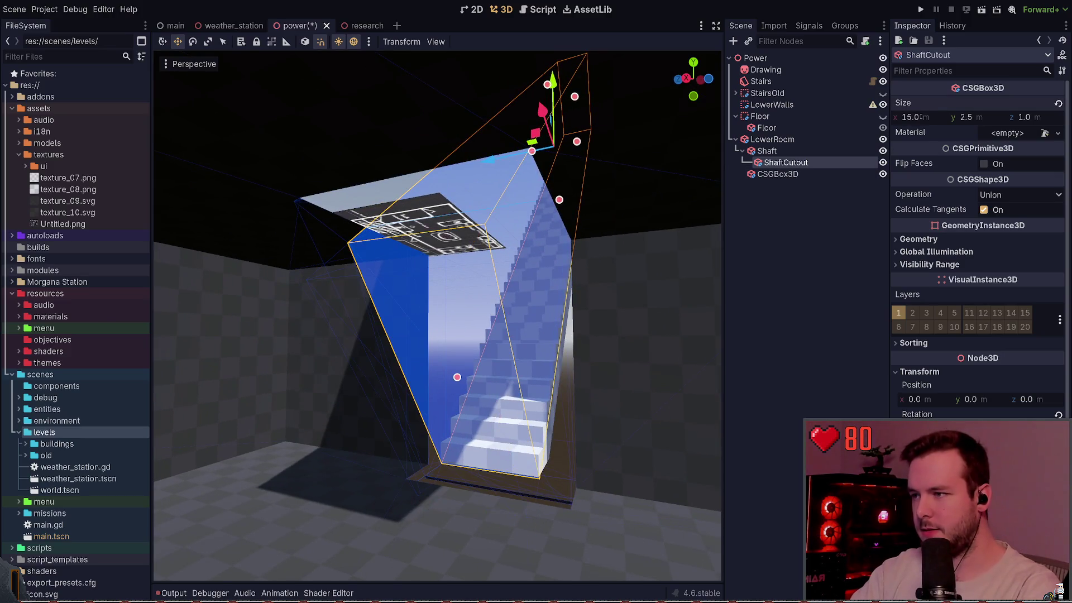
click(821, 268)
key(ctrl+s)
Step: Shrink the CSGBox3D's depth to 1.1 m and height to 2.0 m with its handles, and save
drag(586, 279, 486, 260)
click(778, 173)
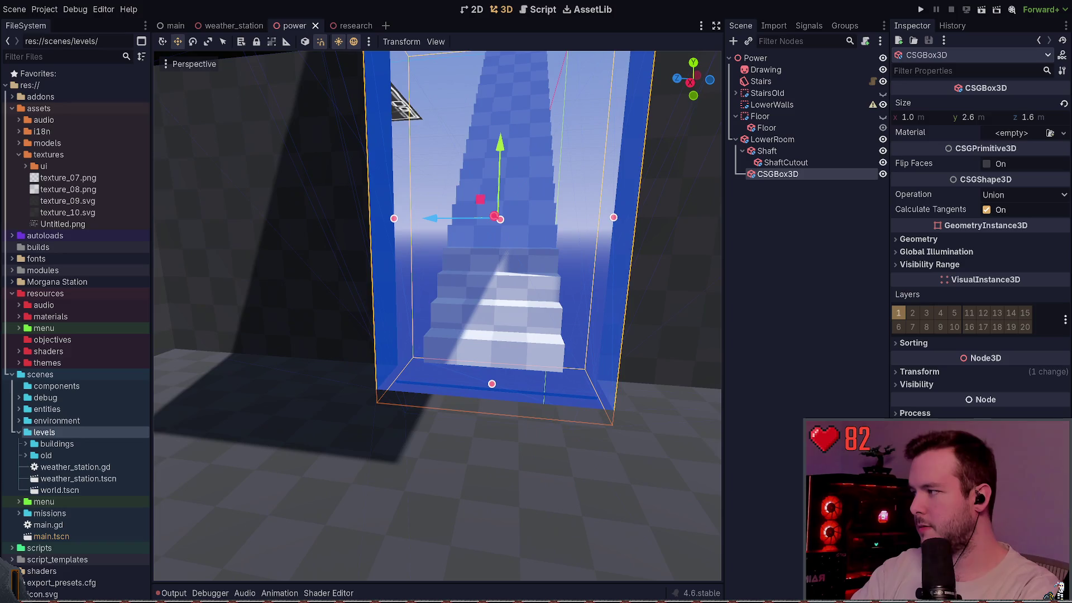
scroll(437, 315, down, 3)
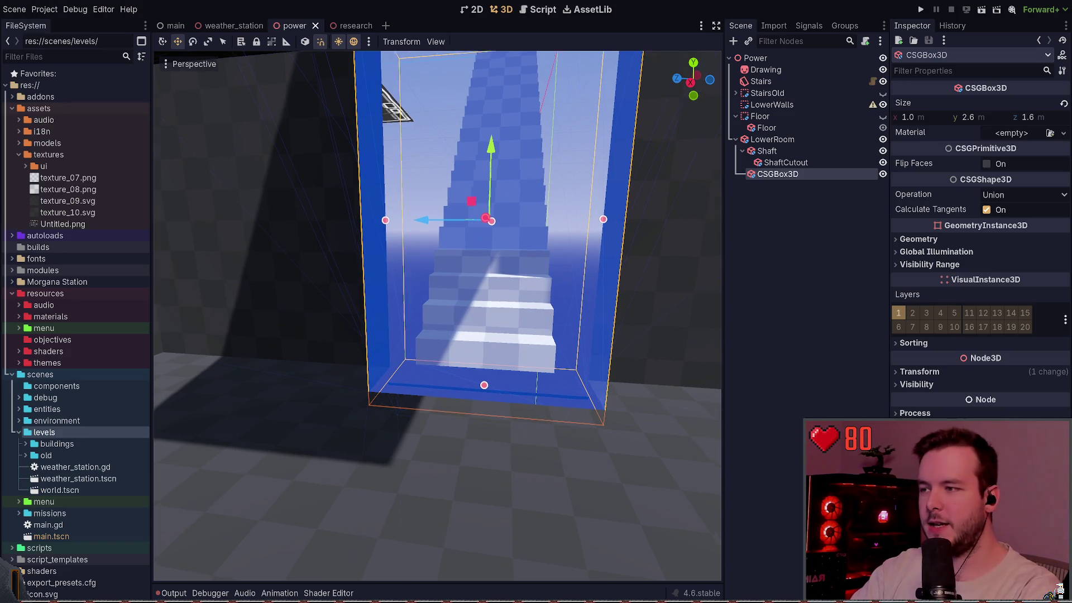
scroll(387, 285, up, 1)
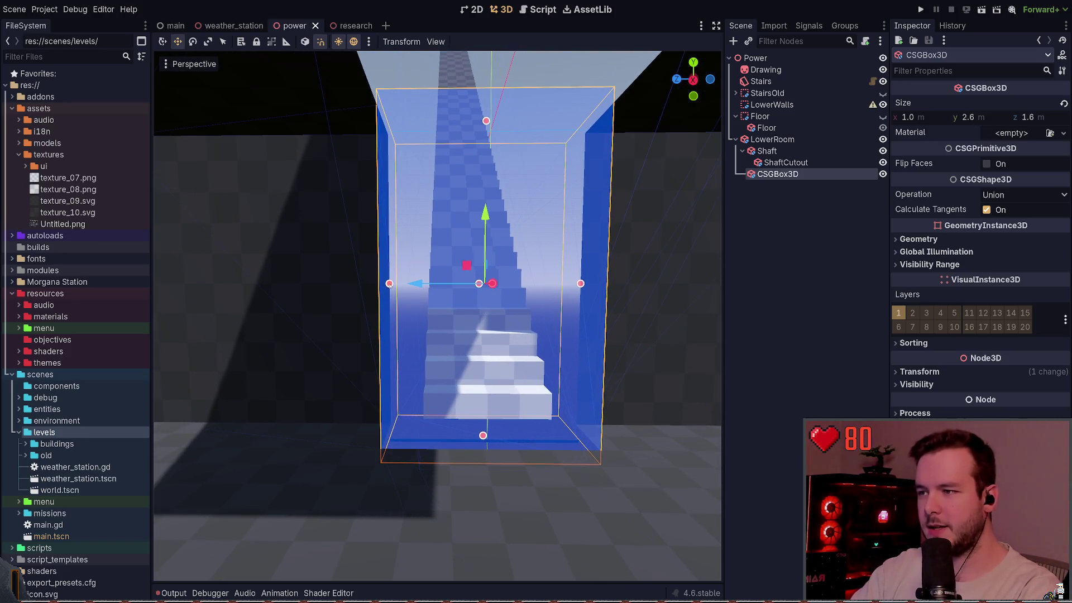
drag(390, 285, 416, 285)
drag(576, 353, 482, 367)
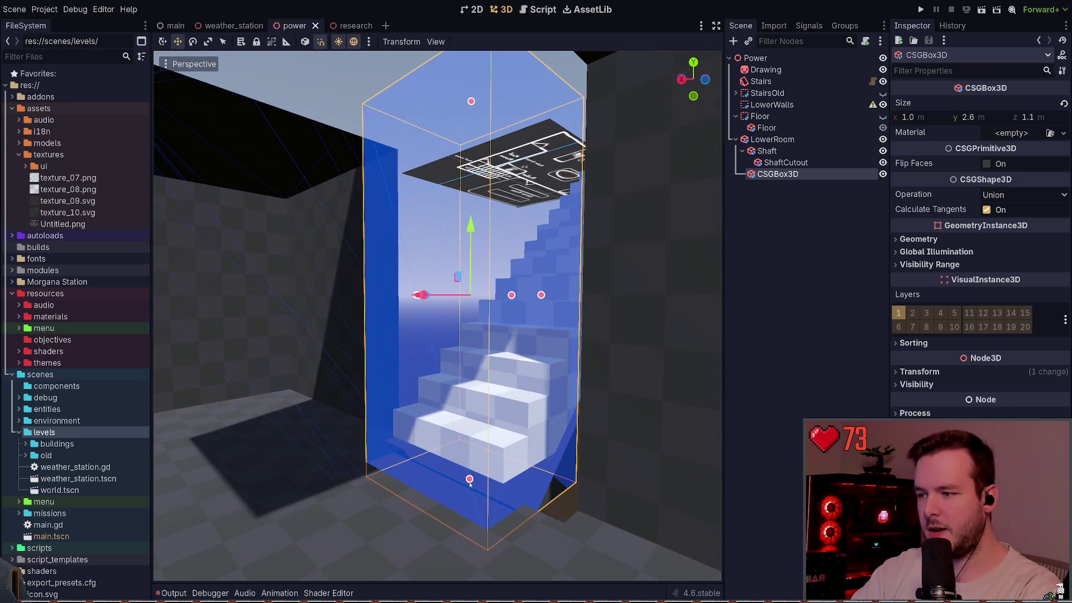
mouse_move(470, 481)
mouse_down()
mouse_move(479, 435)
mouse_move(525, 363)
mouse_move(492, 358)
mouse_up()
key(ctrl+s)
Step: Raise the opening box height to 2.1 m and collapse the Shaft node
mouse_move(559, 313)
mouse_down()
mouse_move(628, 311)
mouse_move(595, 195)
mouse_up()
click(628, 312)
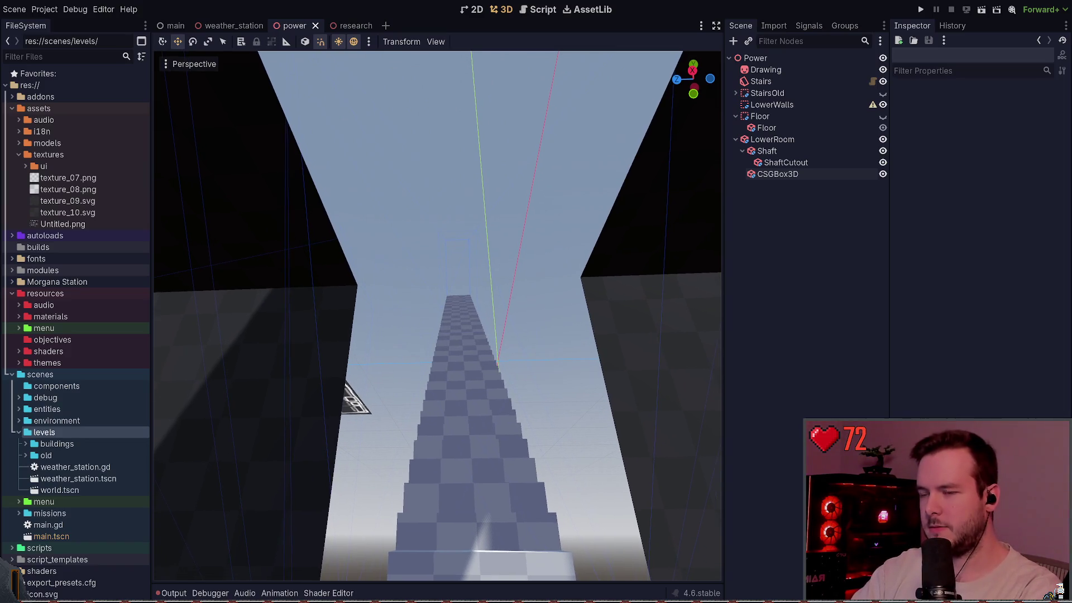
key(s)
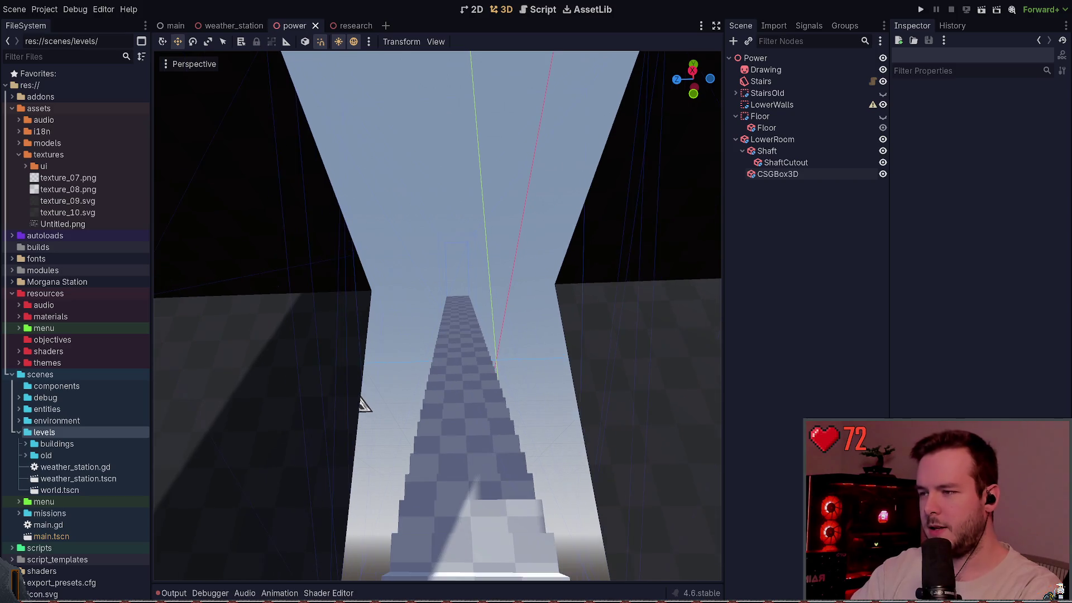
click(742, 151)
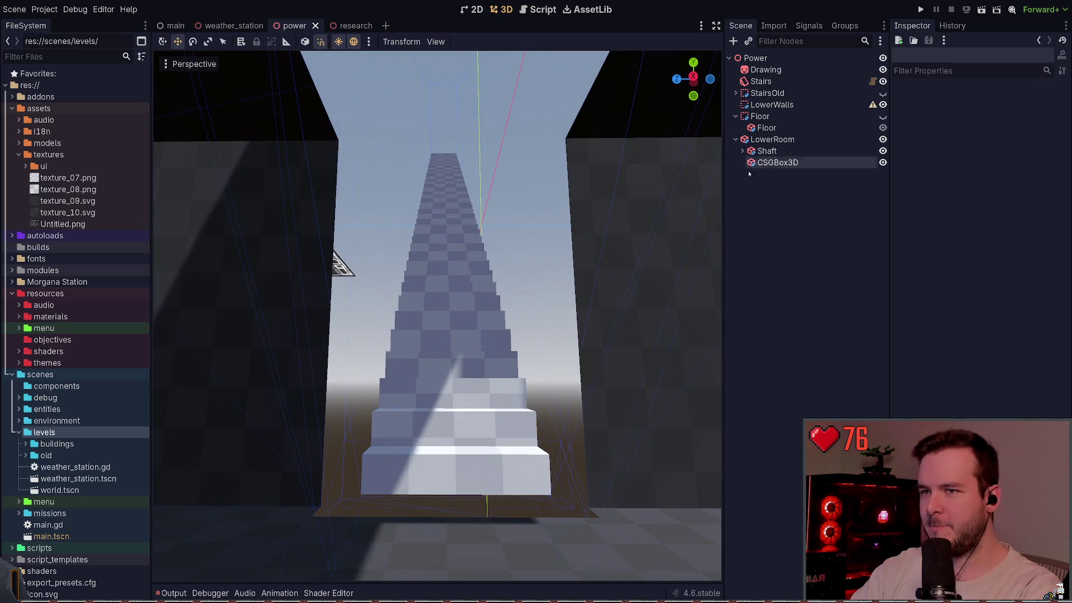
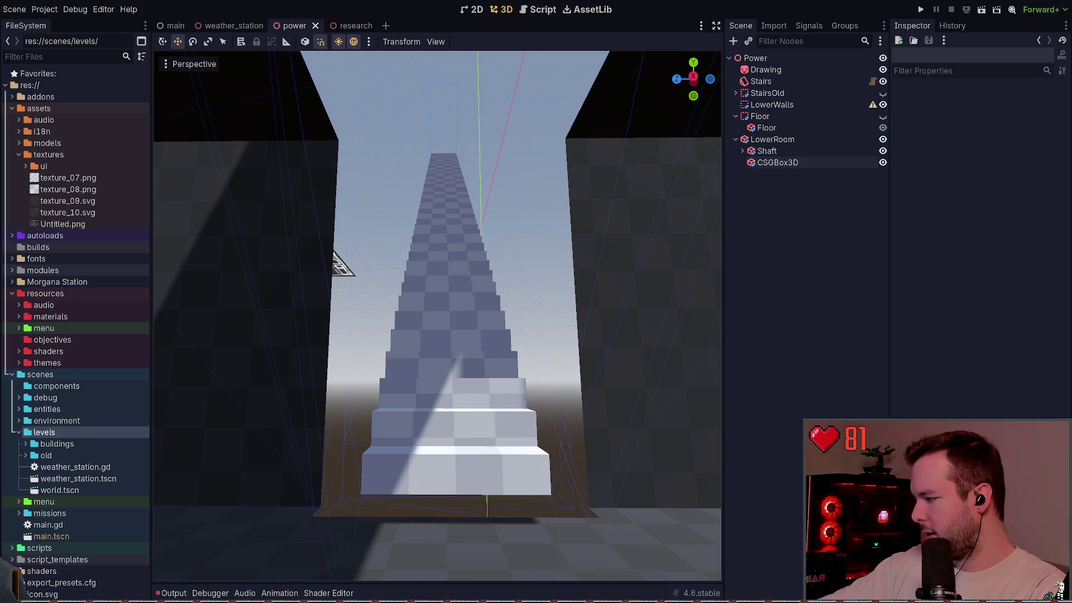
Step: Hide the Shaft to reveal the whole staircase and save the power scene
click(767, 151)
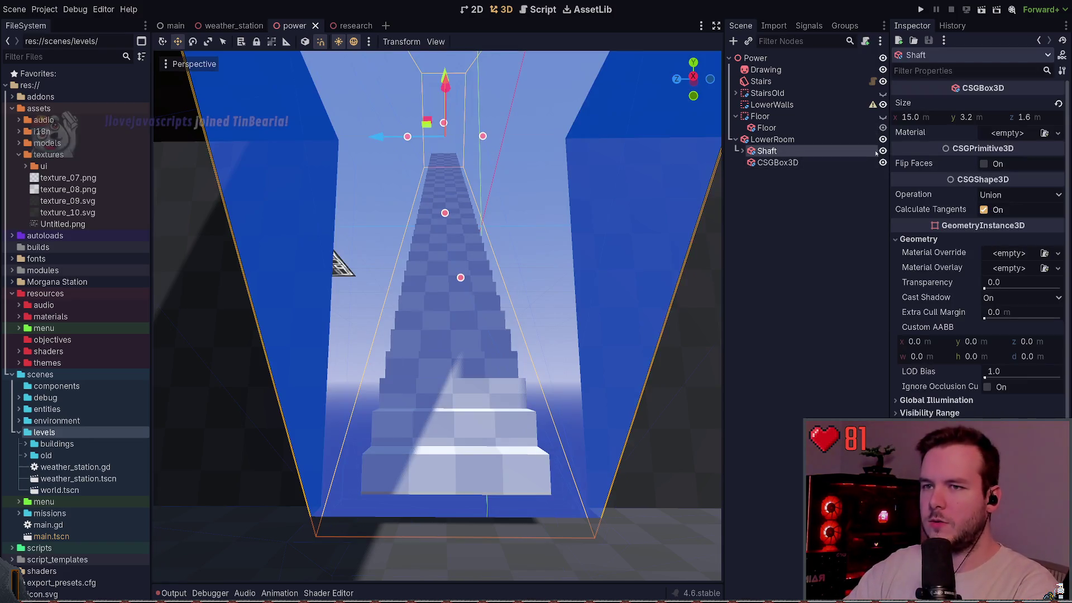
click(883, 150)
click(752, 270)
key(ctrl+s)
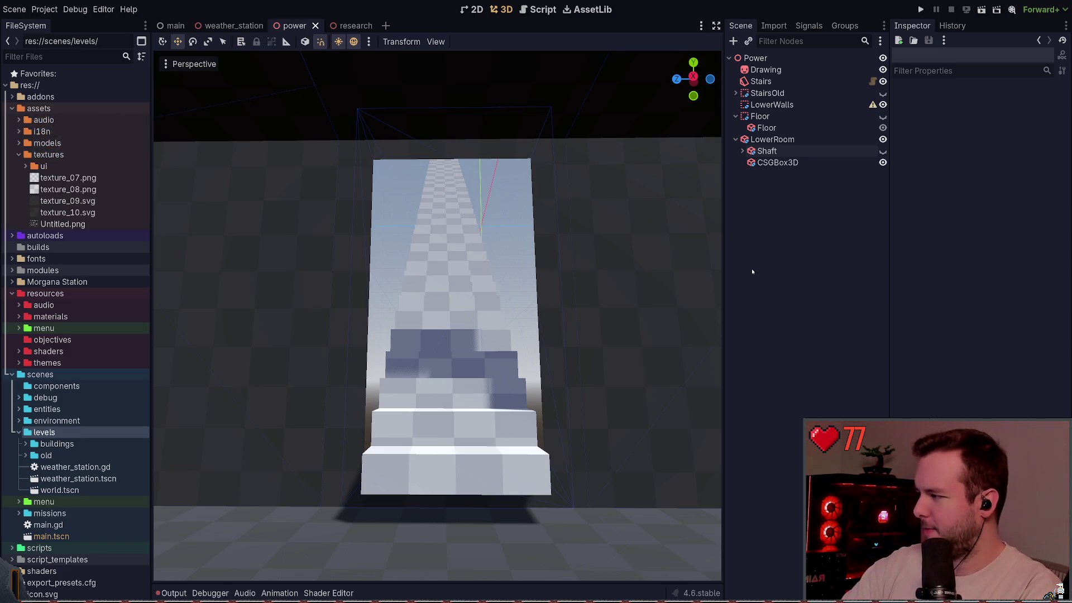
Step: Frame the CSGBox3D, view the side of the shaft, save again, and select the Stairs
click(777, 162)
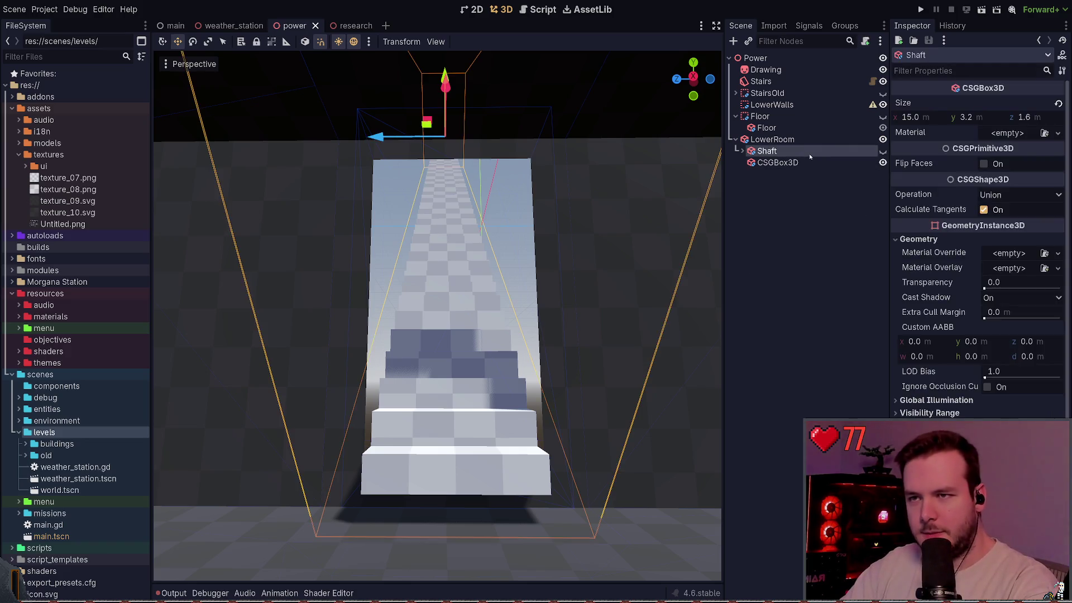
key(f)
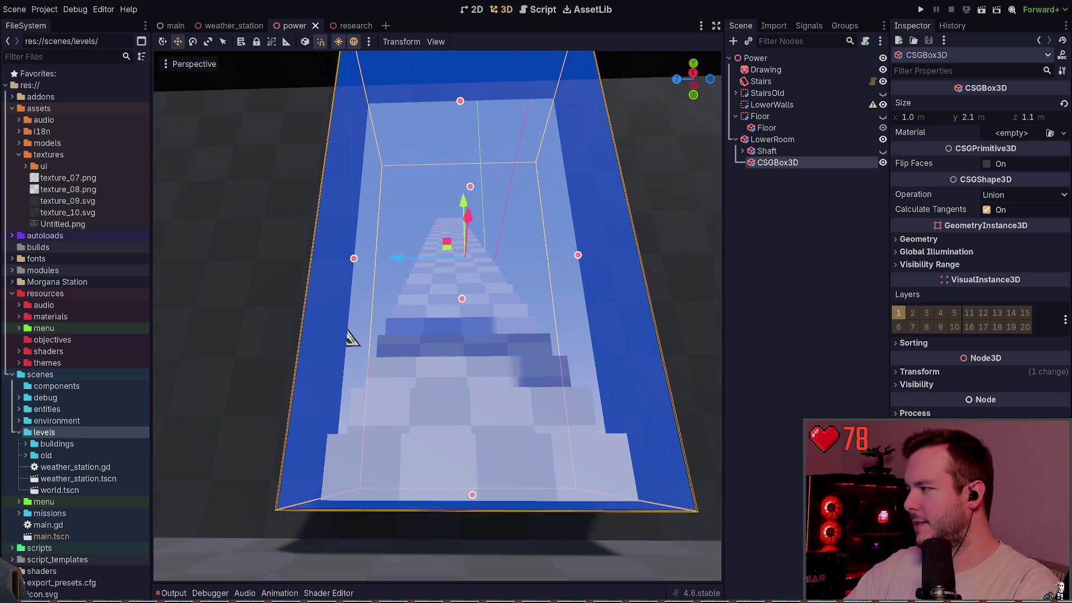
click(822, 214)
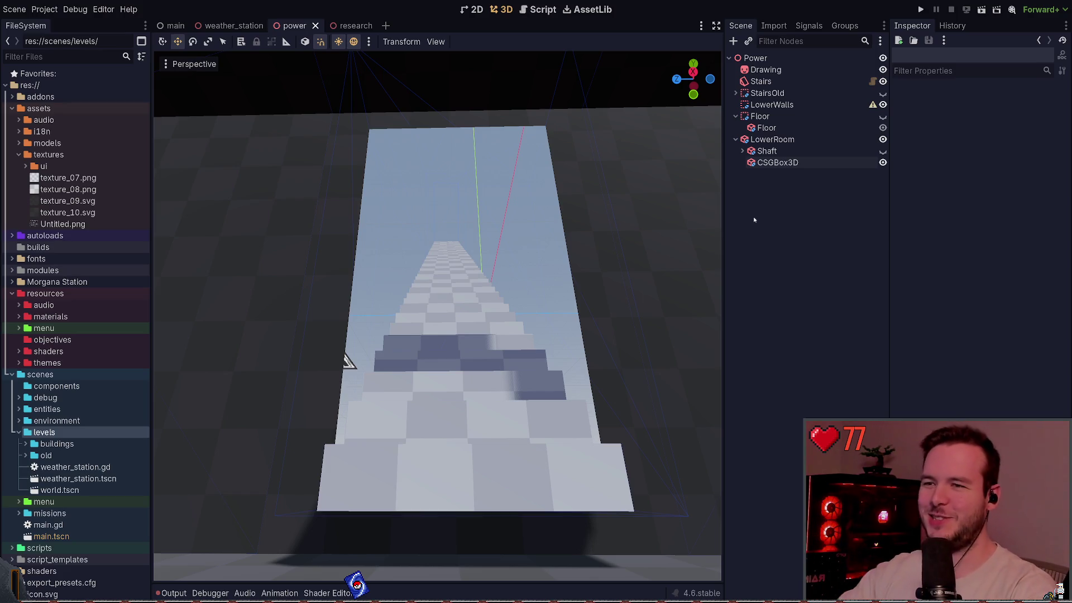
click(784, 164)
mouse_move(714, 240)
mouse_down()
mouse_move(630, 212)
mouse_move(603, 262)
mouse_move(586, 252)
mouse_move(576, 279)
mouse_move(553, 263)
mouse_move(541, 268)
mouse_move(532, 303)
mouse_up()
key(ctrl+s)
click(532, 304)
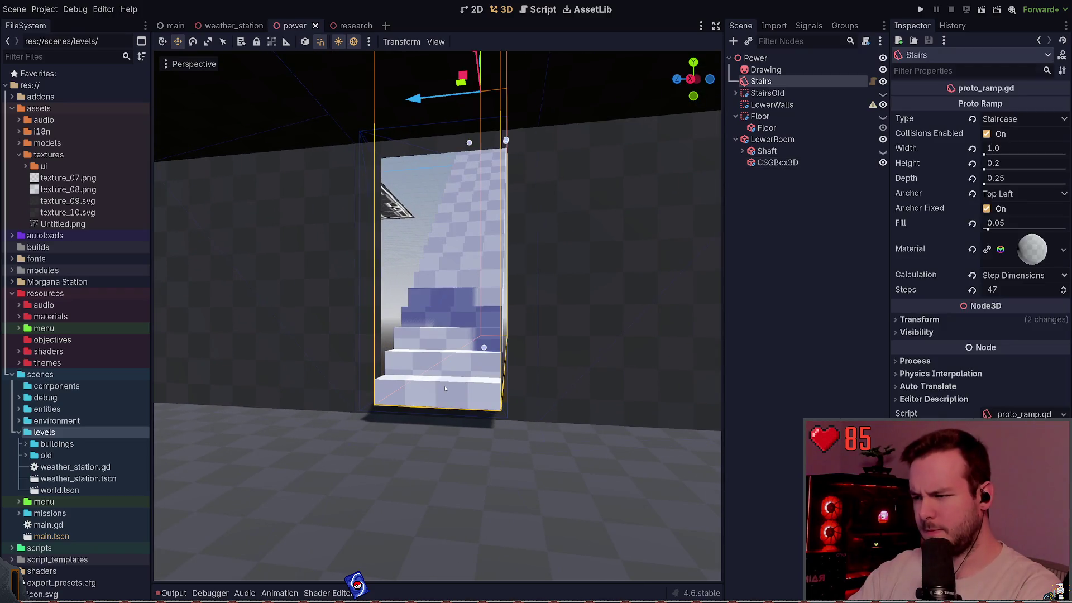
Step: Change the Stairs' Steps count from 47 to 48 and bring the view closer to them
click(1015, 290)
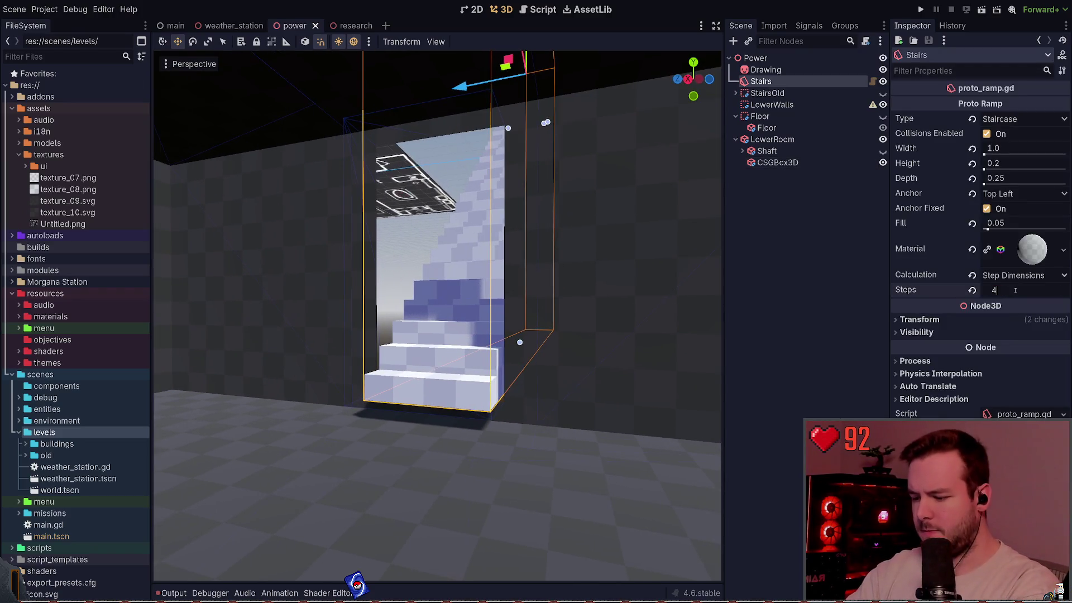
text(8)
key(Return)
click(856, 320)
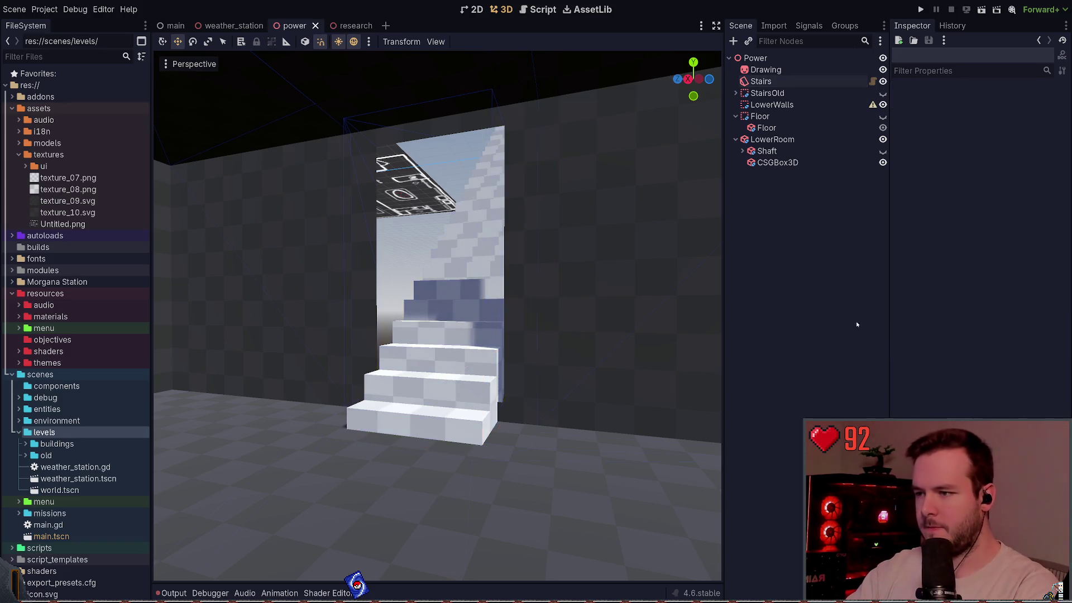
mouse_move(530, 301)
mouse_down()
mouse_move(531, 291)
mouse_move(371, 249)
mouse_move(345, 344)
mouse_up()
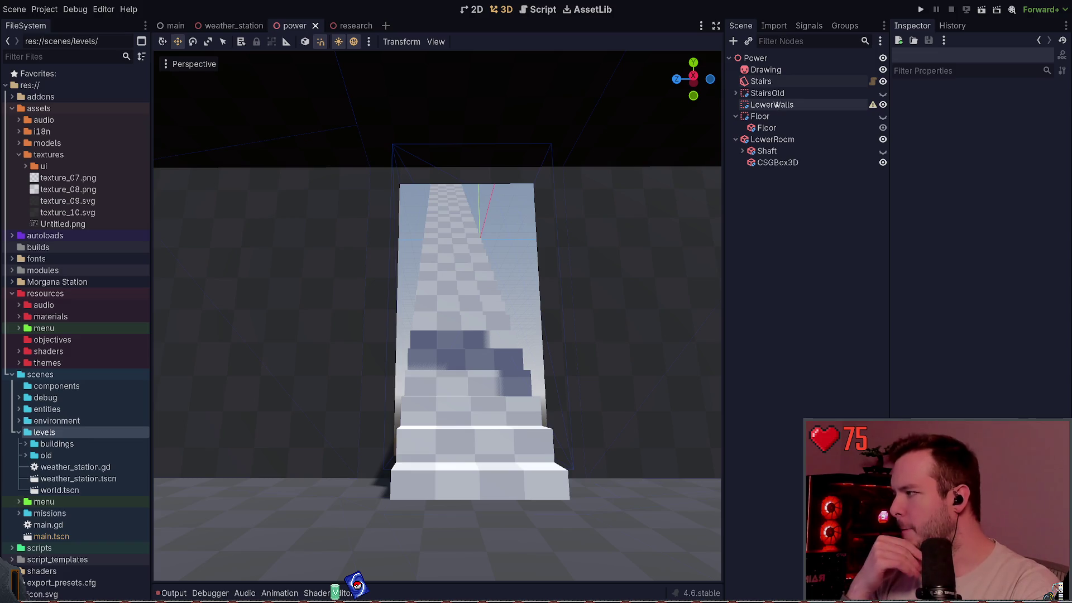
click(771, 162)
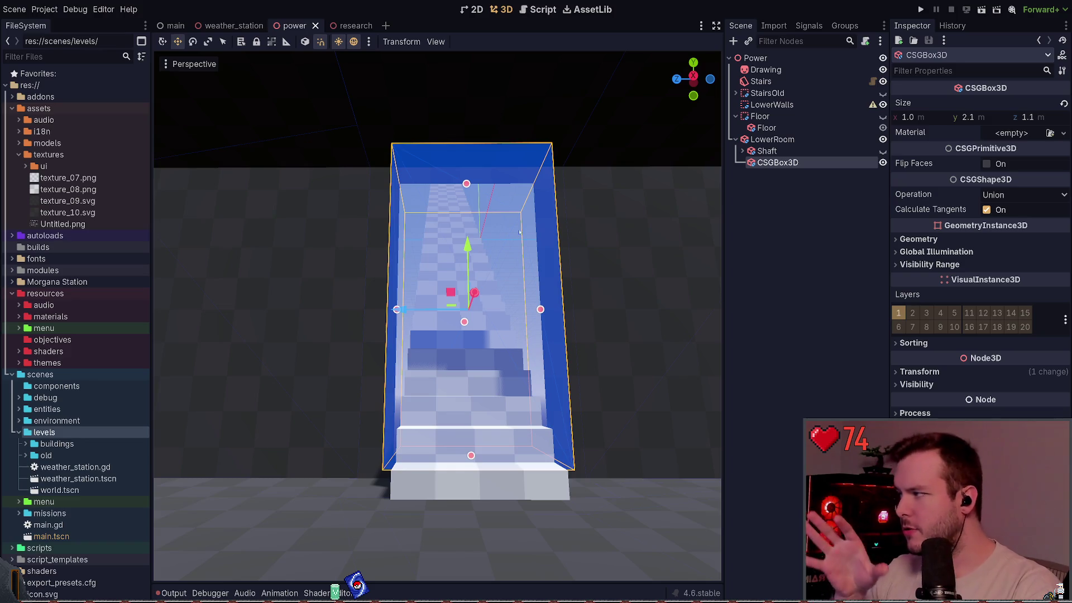
Step: Fly the viewport along the staircase and past the dark box, then select the Shaft
click(786, 253)
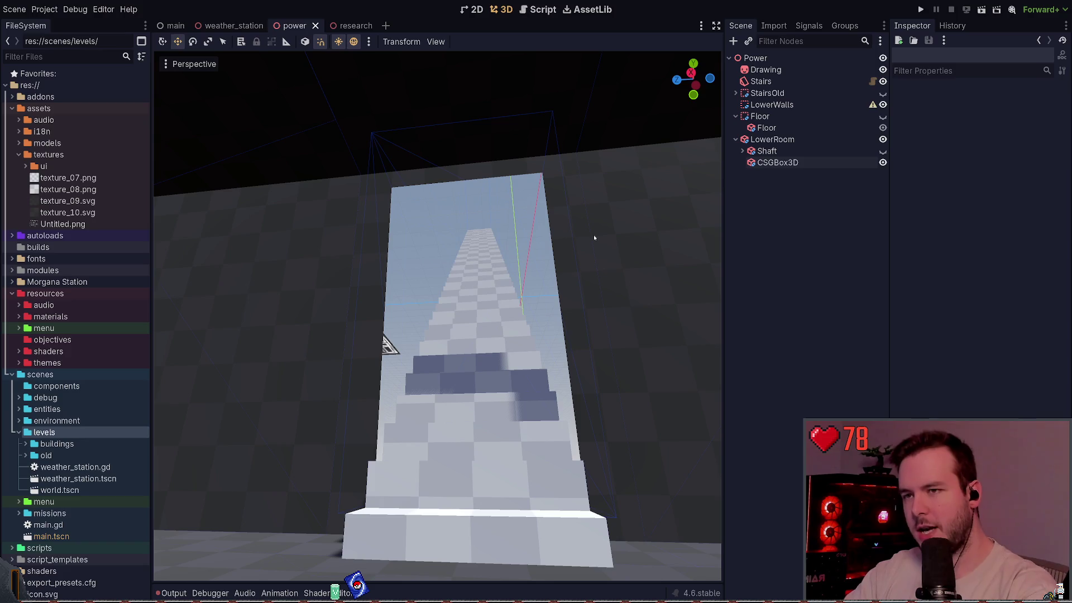
key(s)
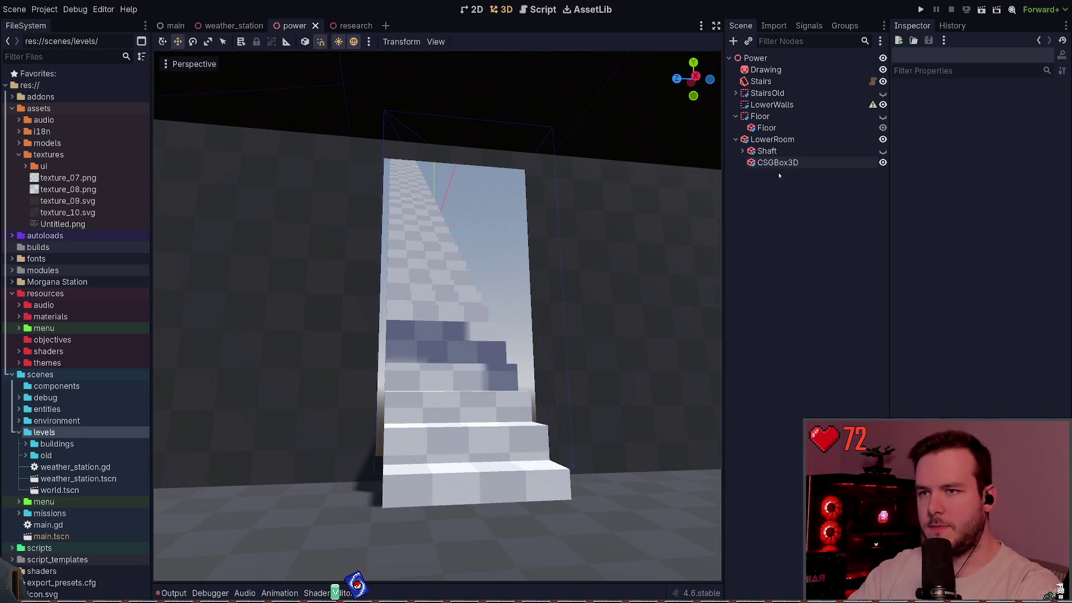
click(778, 163)
click(779, 249)
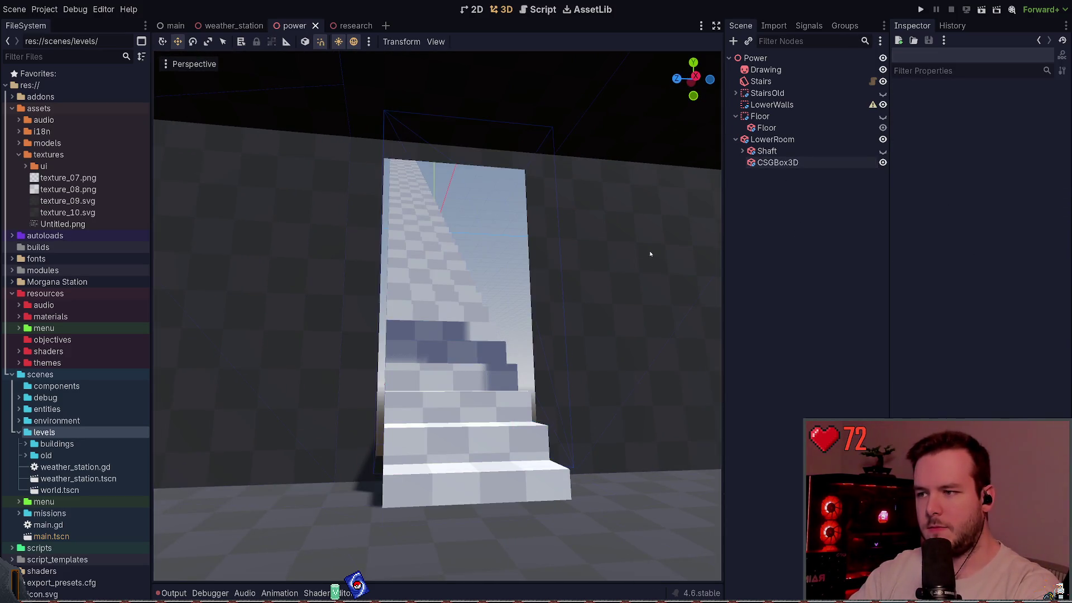
key(w)
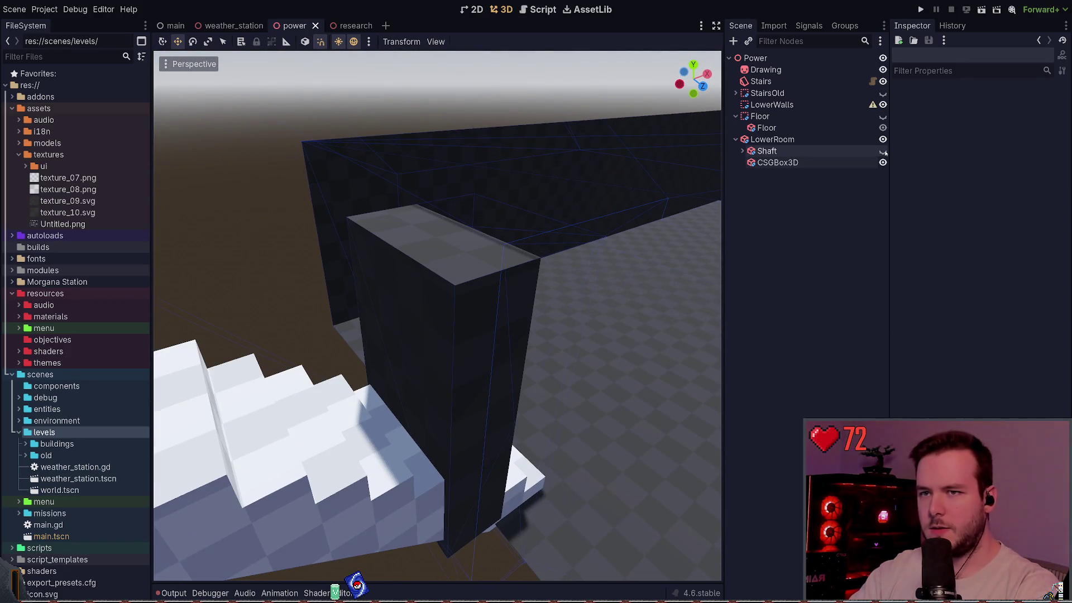
key(w)
key(s)
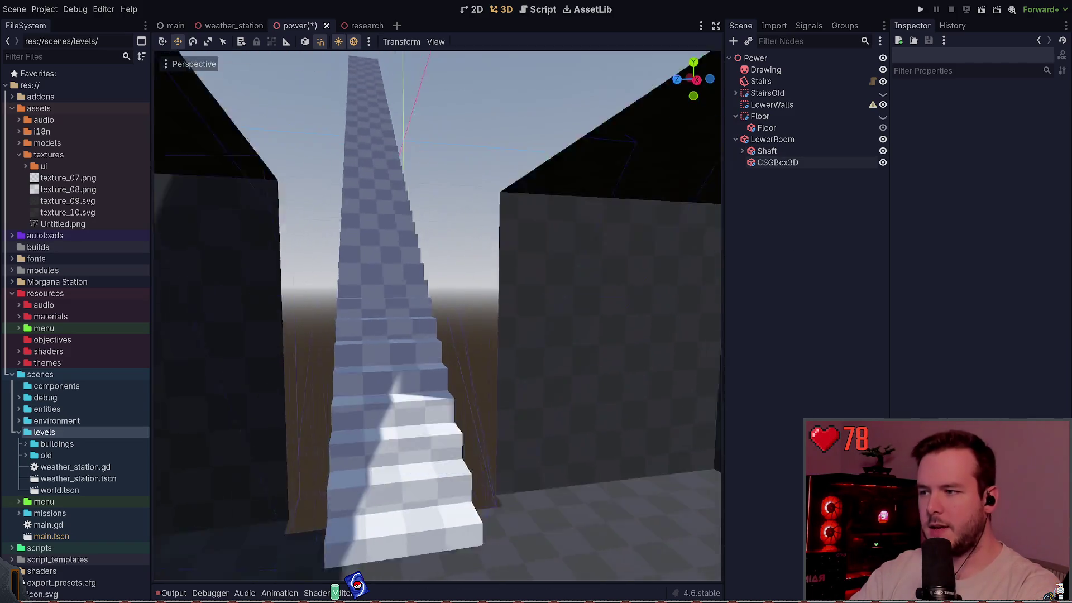
key(e)
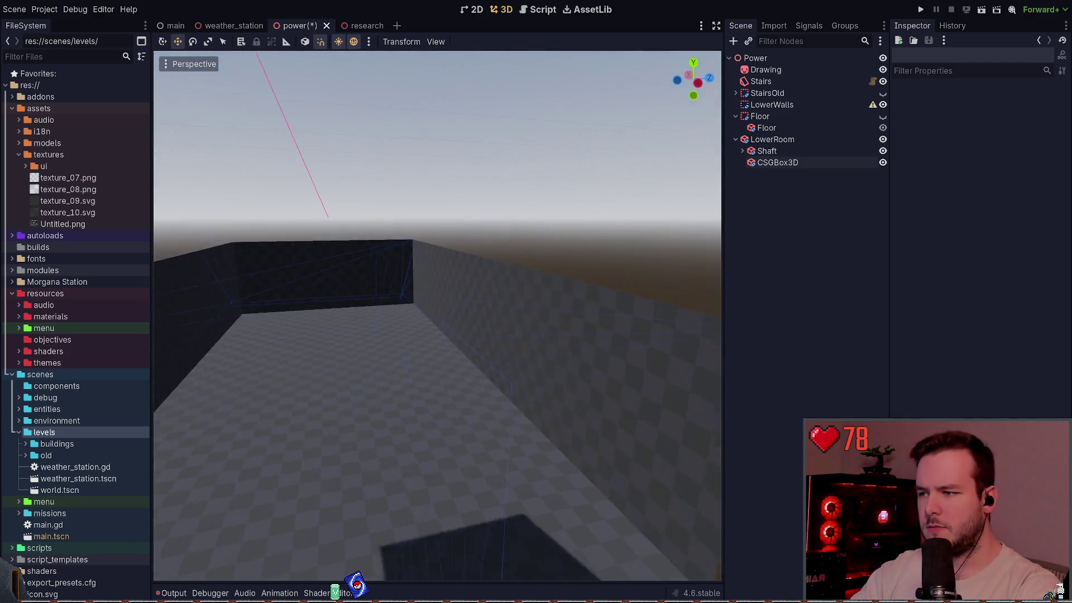
click(766, 151)
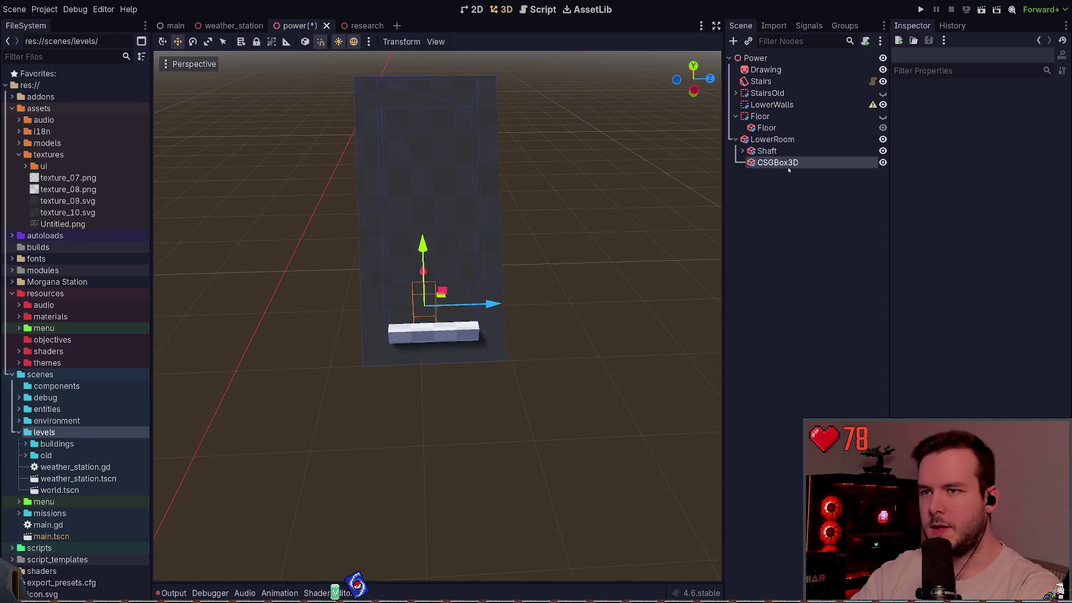
Step: Shift the lower room's CSGBox3D to the right along X and save the scene
click(785, 163)
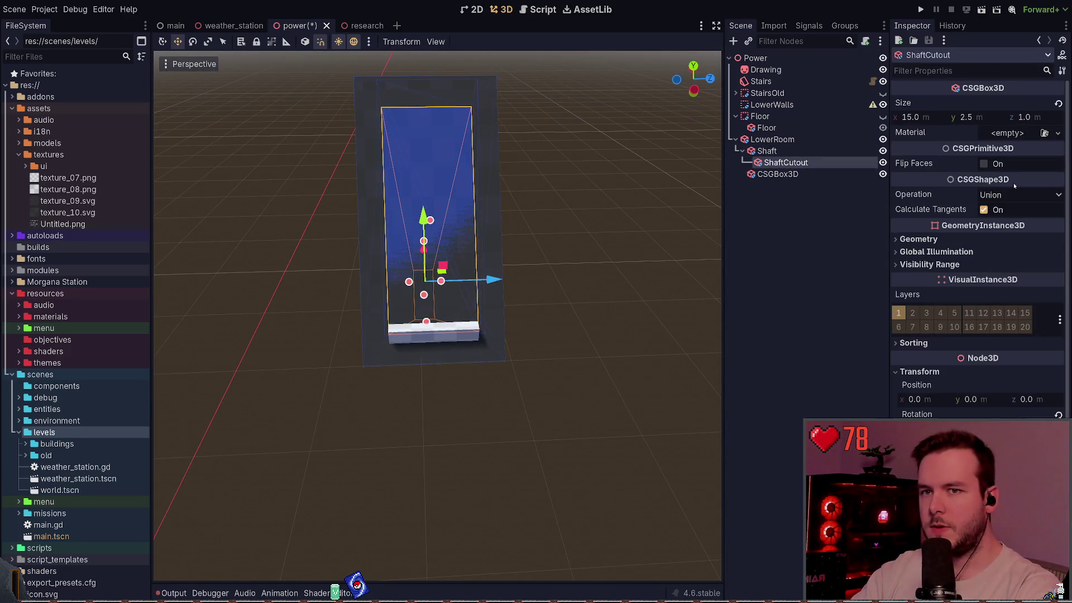
click(641, 222)
key(w)
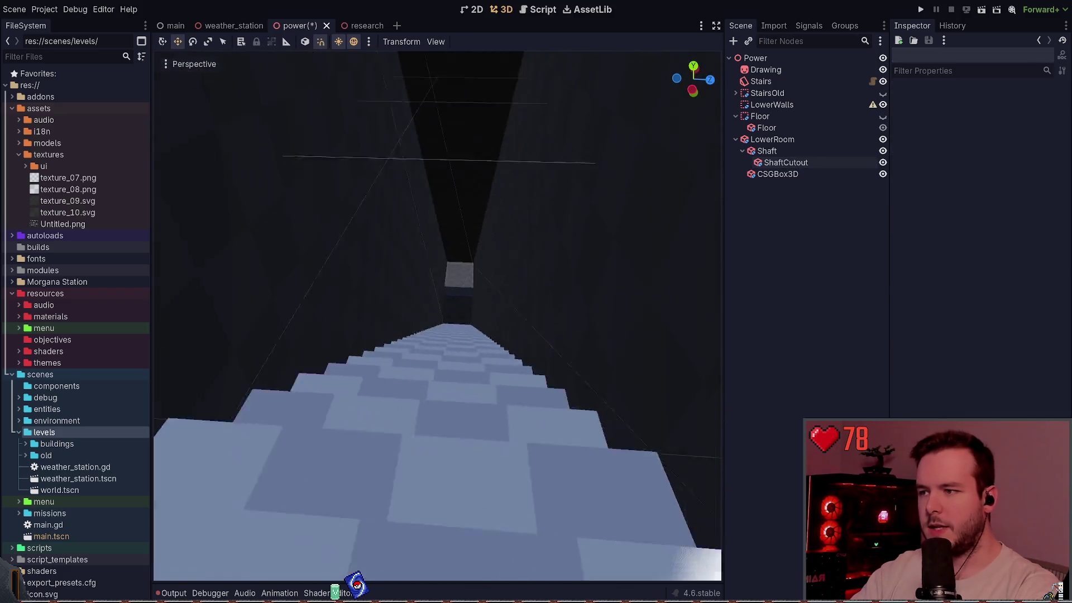
key(w)
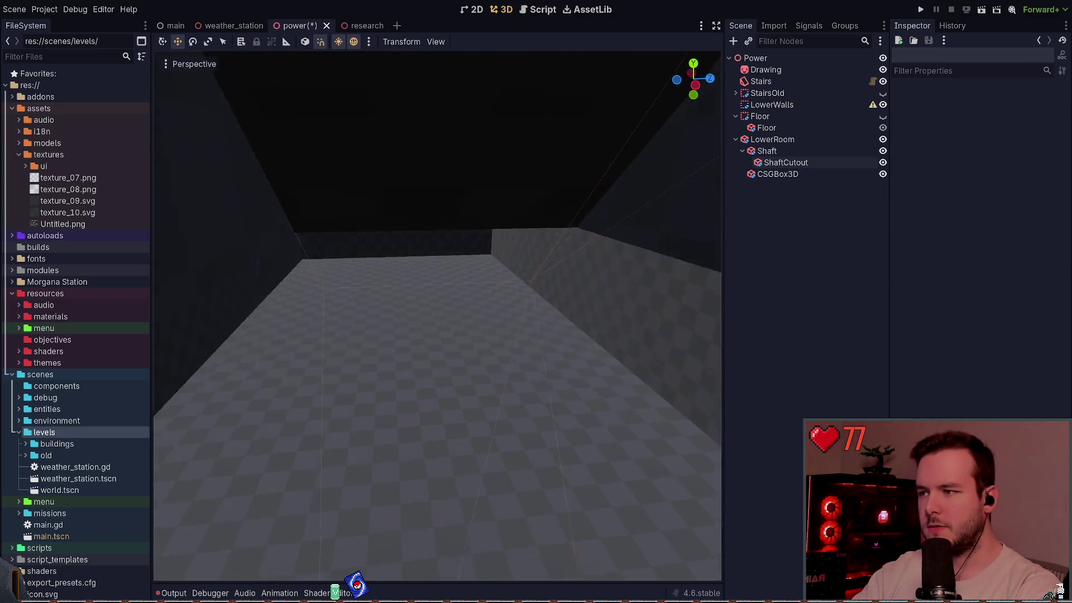
key(w)
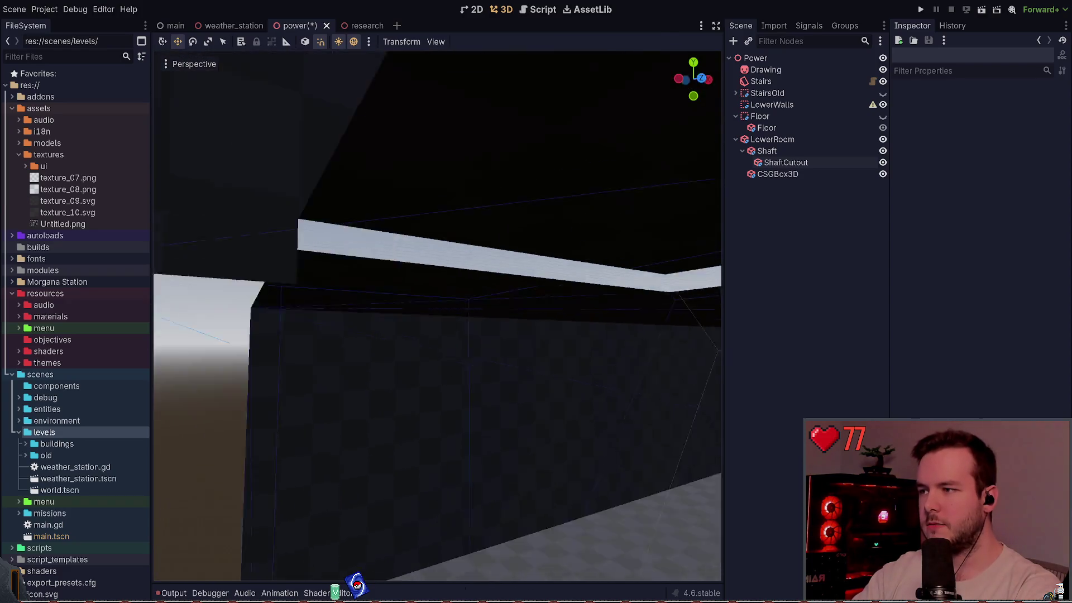
click(782, 174)
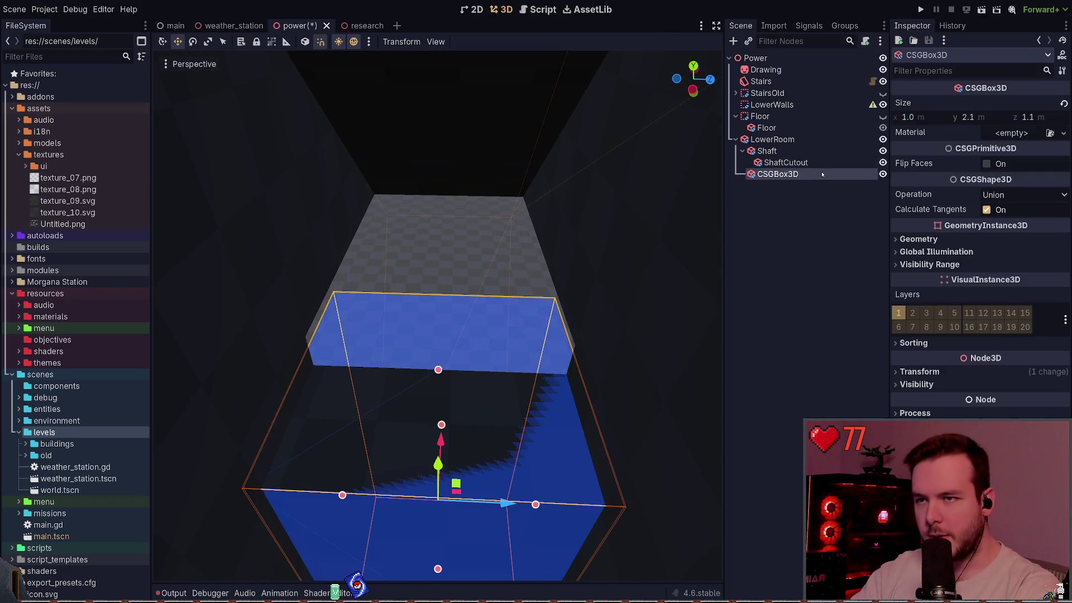
key(w)
key(f)
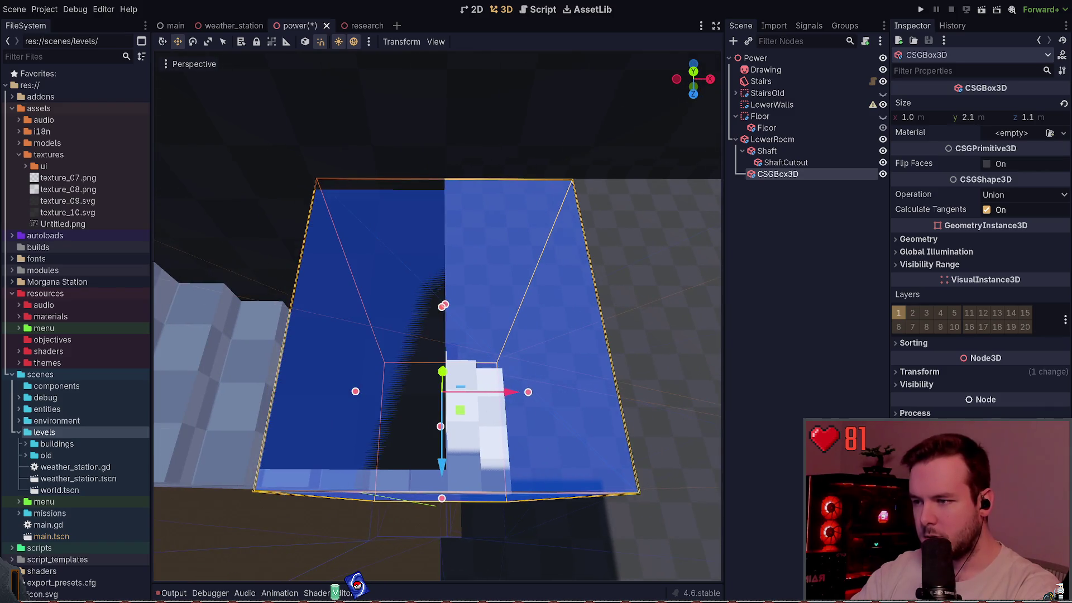
drag(511, 392, 611, 388)
click(773, 356)
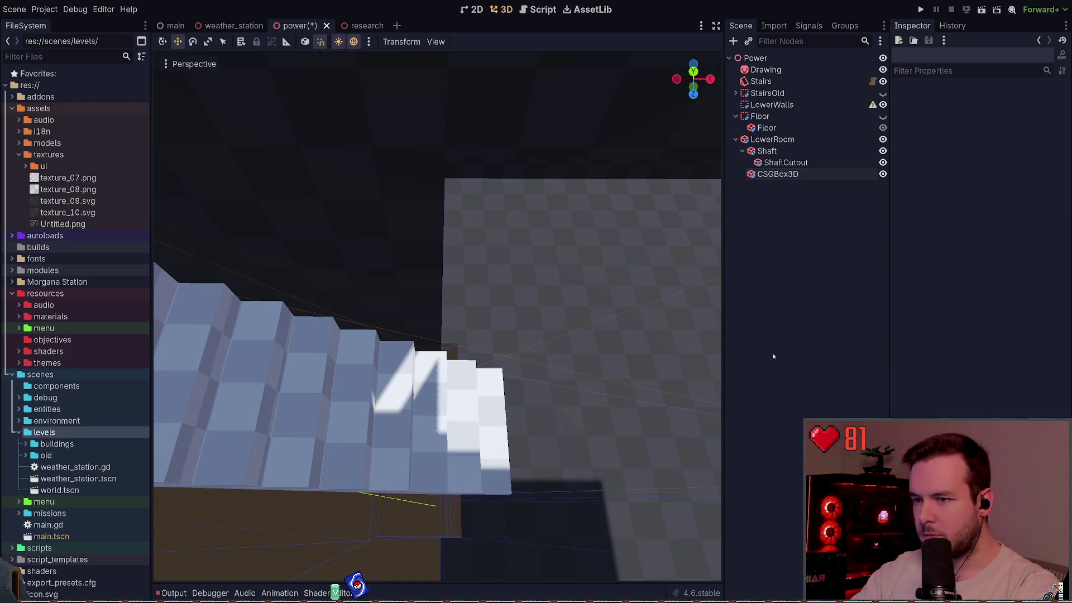
scroll(437, 316, up, 5)
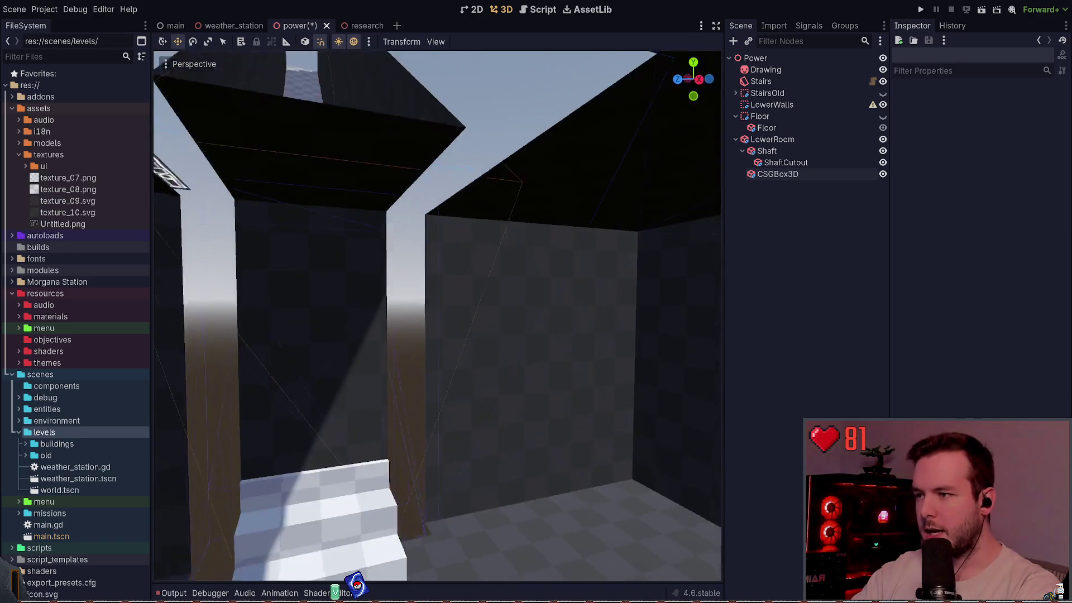
key(ctrl+s)
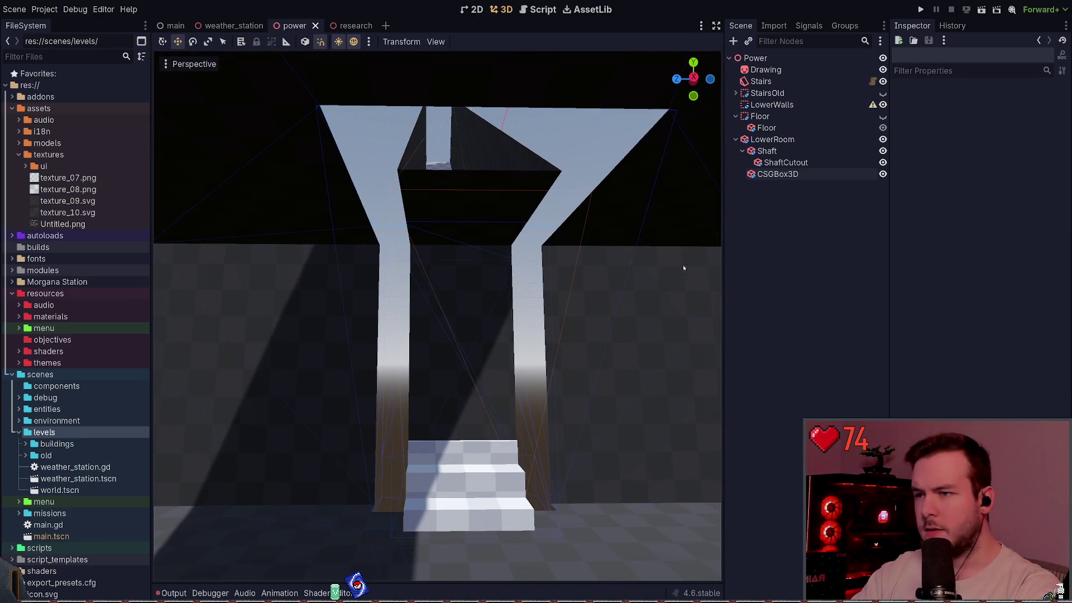
Step: Frame and inspect the CSGBox3D, ShaftCutout and Shaft in turn
click(778, 174)
key(f)
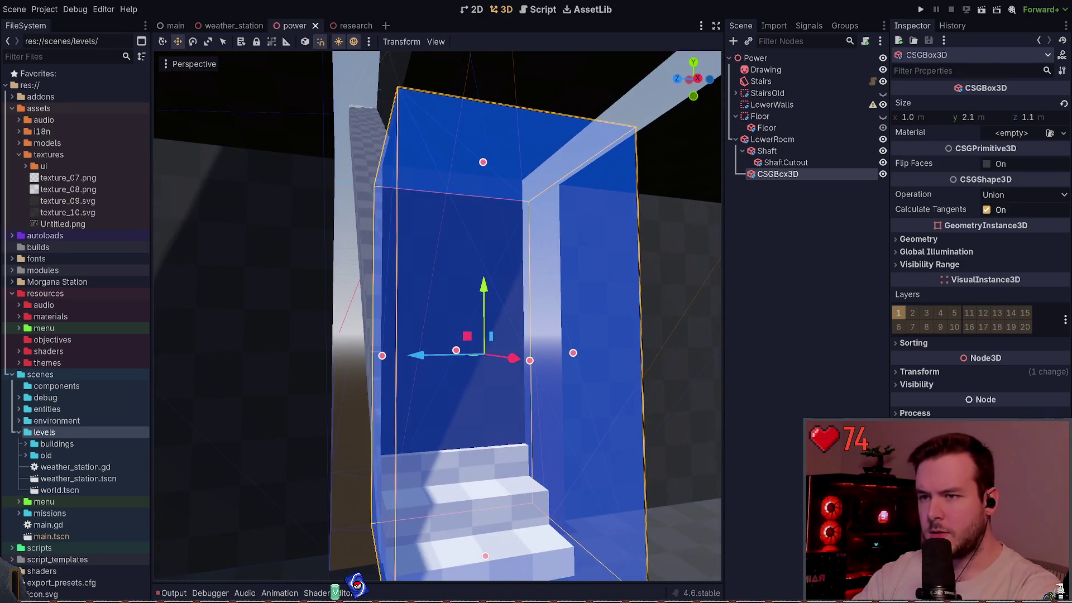
click(785, 162)
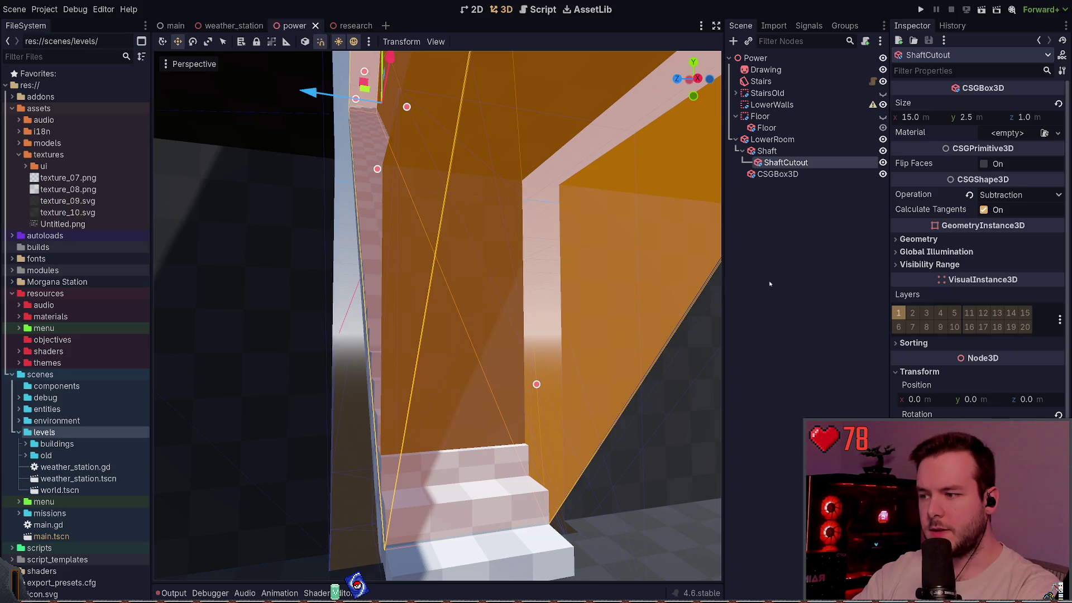
key(f)
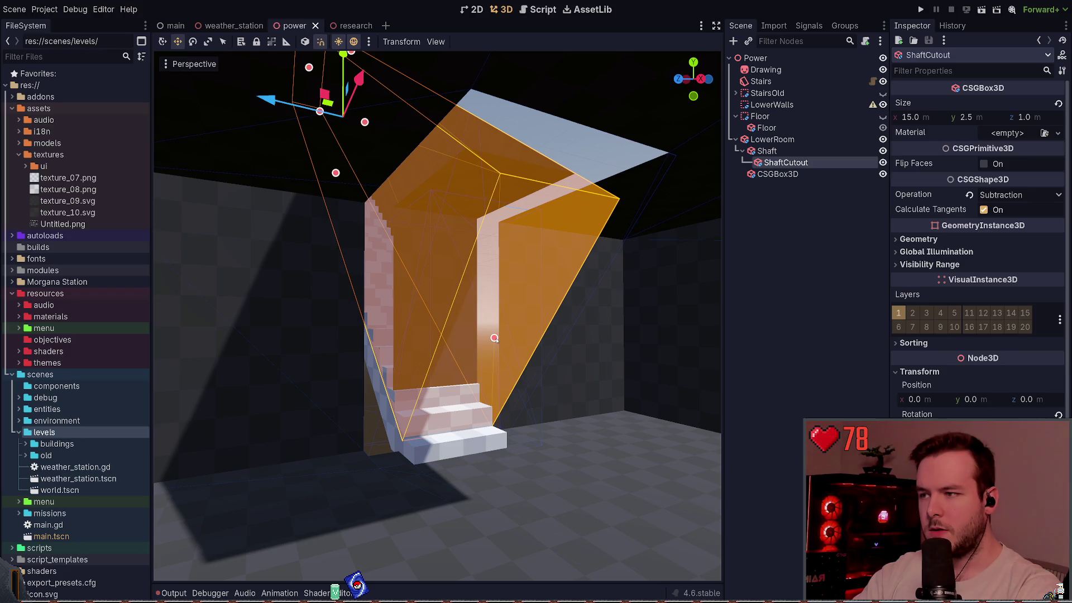
click(534, 329)
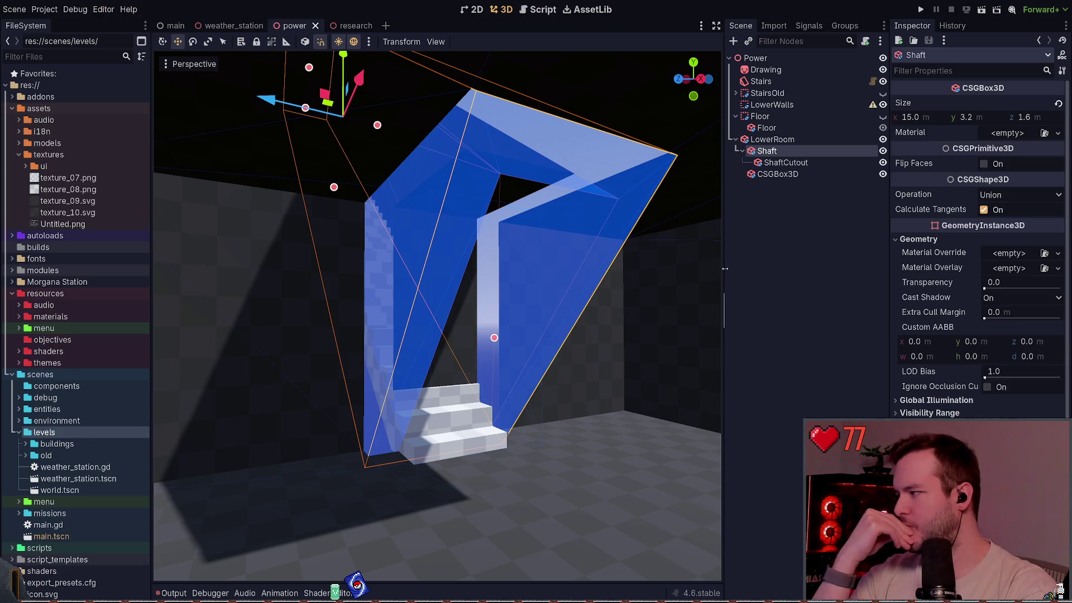
click(670, 268)
scroll(436, 312, up, 5)
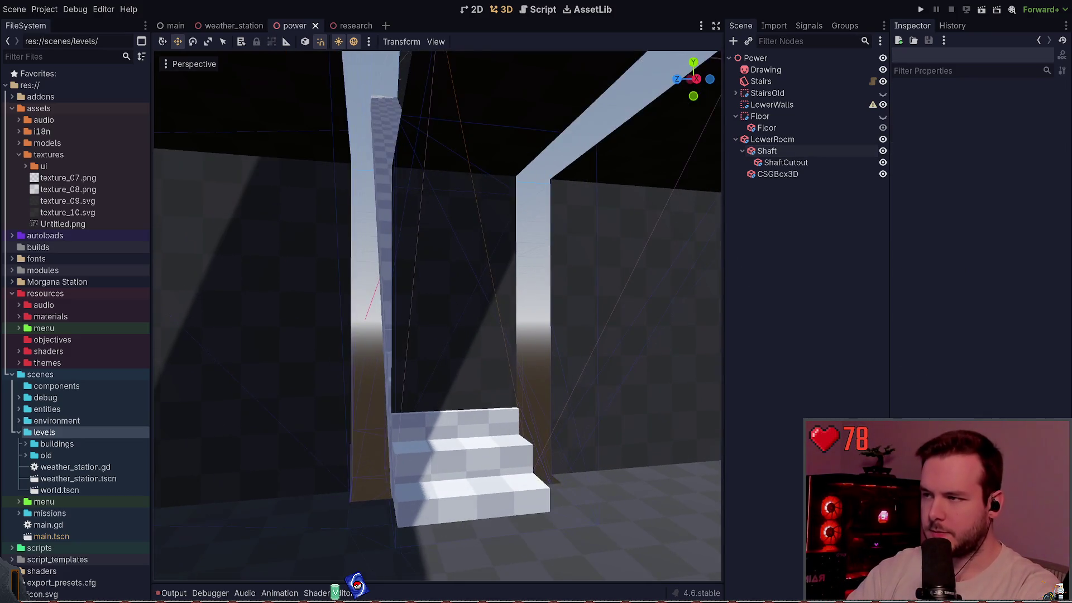
Step: Slide the wall-cutting CSGBox3D sideways toward the stairs, then raise it higher
drag(435, 313, 385, 310)
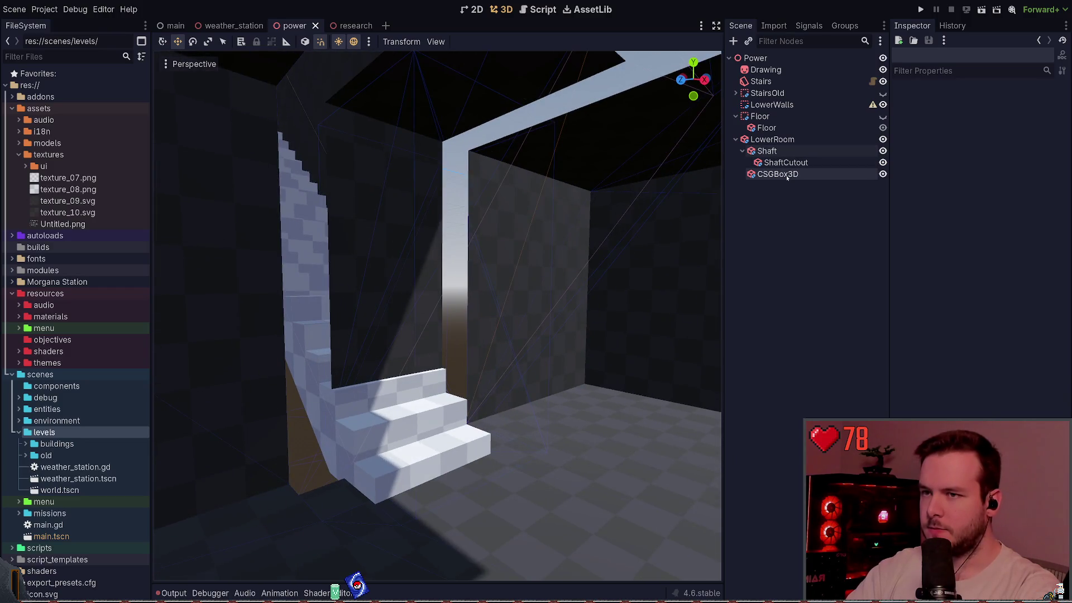
click(788, 177)
drag(491, 292, 391, 313)
click(832, 320)
click(779, 174)
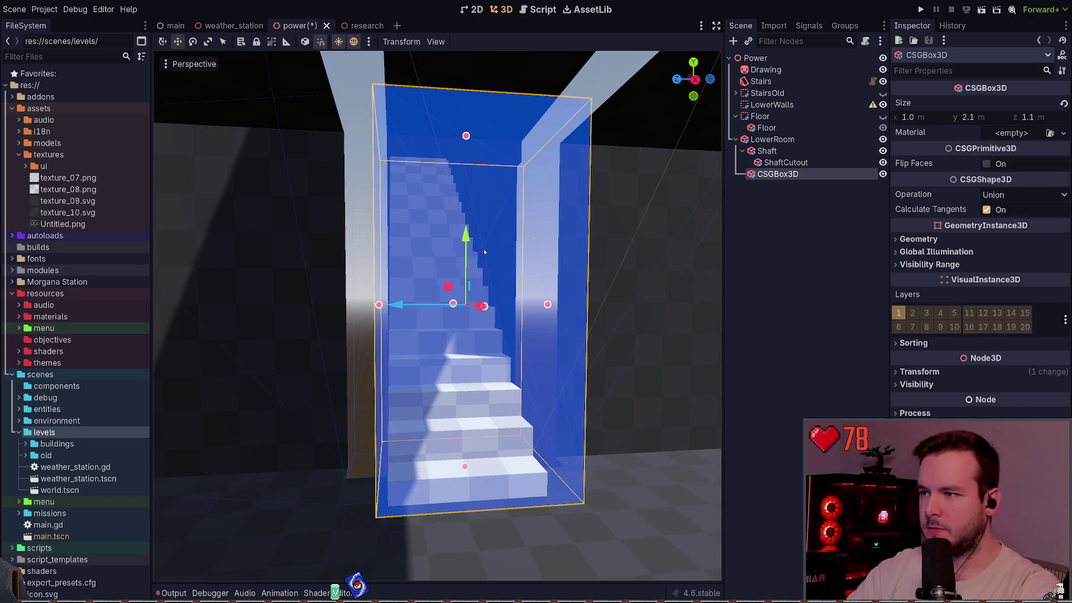
drag(466, 254, 466, 235)
click(832, 319)
Step: Check the opening against the stairs, save the scene, and collapse the Shaft node
mouse_move(436, 312)
mouse_down()
mouse_move(391, 313)
mouse_move(424, 302)
mouse_move(391, 268)
mouse_up()
drag(683, 235, 684, 229)
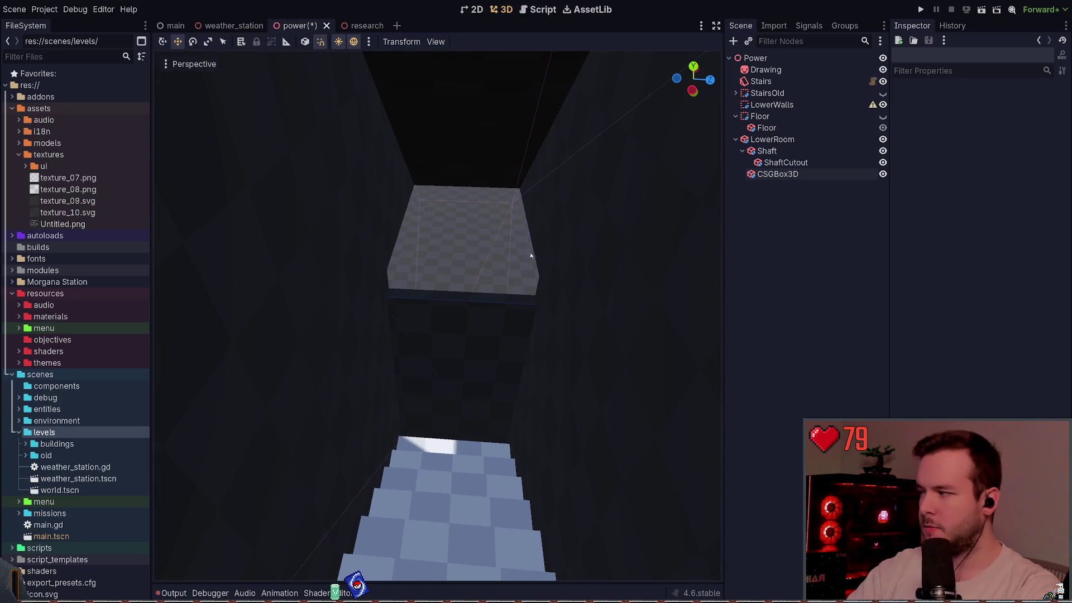
mouse_move(531, 256)
mouse_down()
mouse_move(544, 264)
mouse_move(497, 240)
mouse_up()
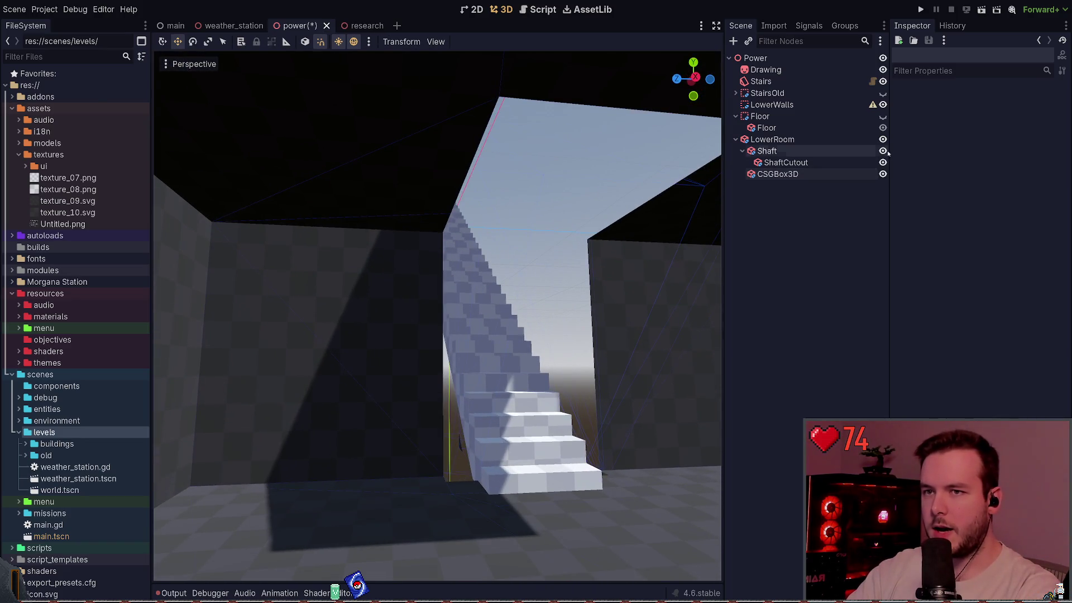
key(ctrl+s)
click(863, 163)
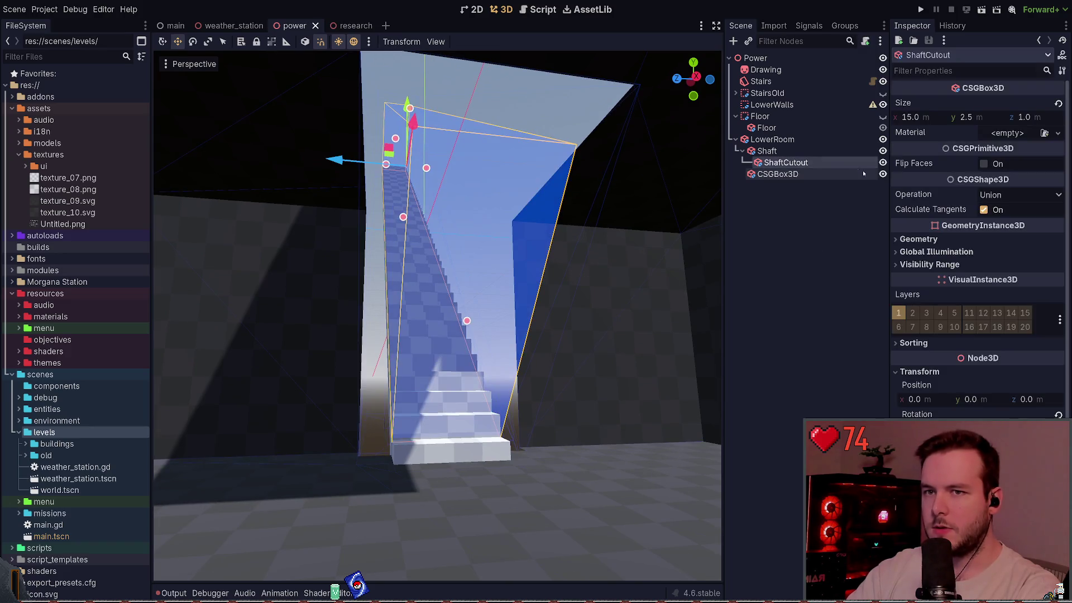
click(743, 151)
scroll(539, 303, down, 3)
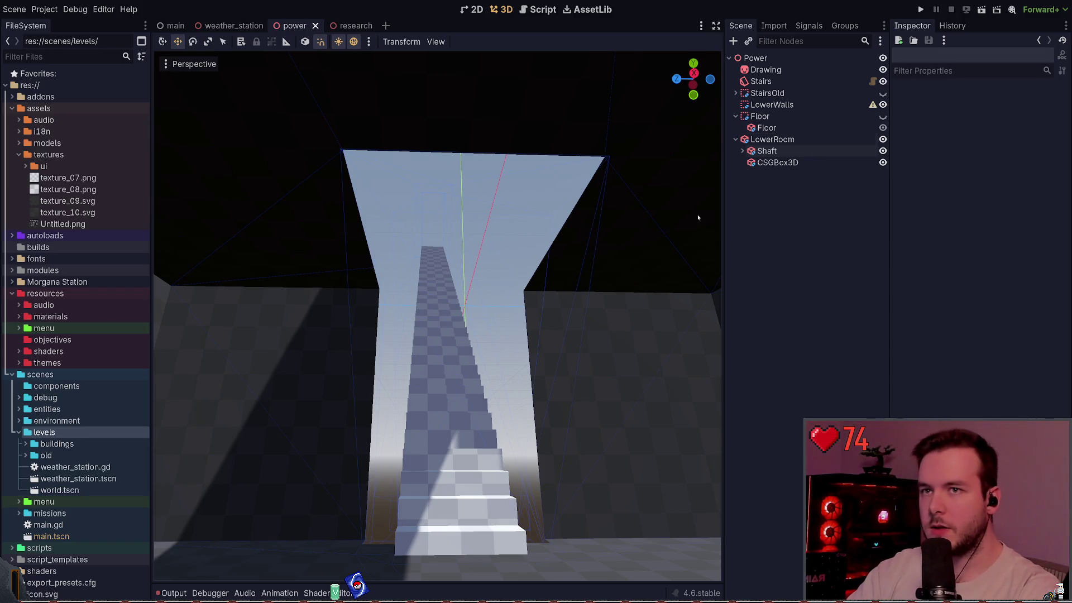
scroll(698, 217, up, 2)
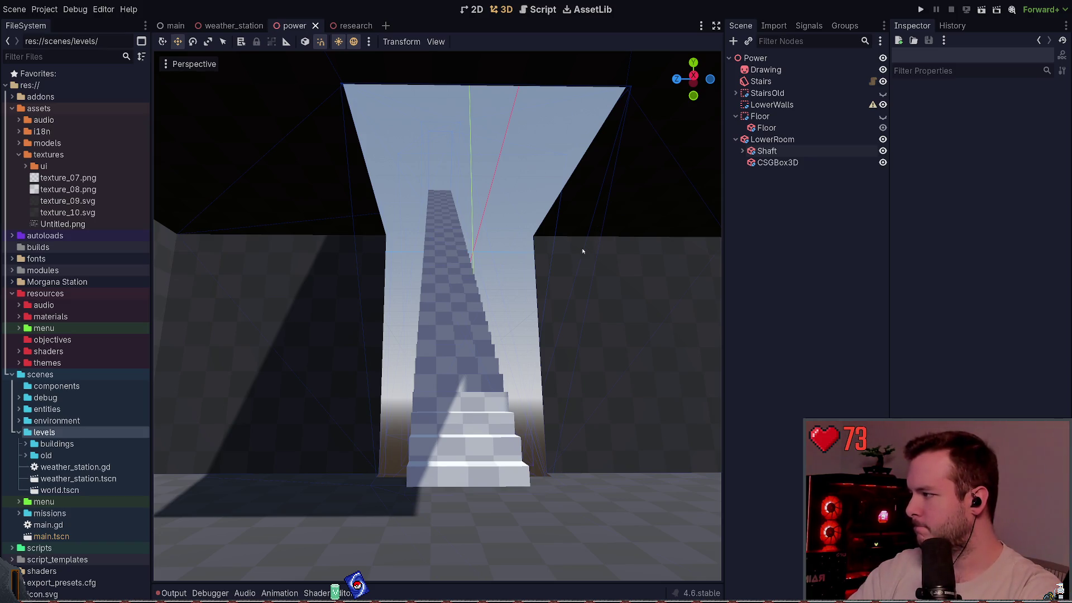
drag(540, 242, 540, 242)
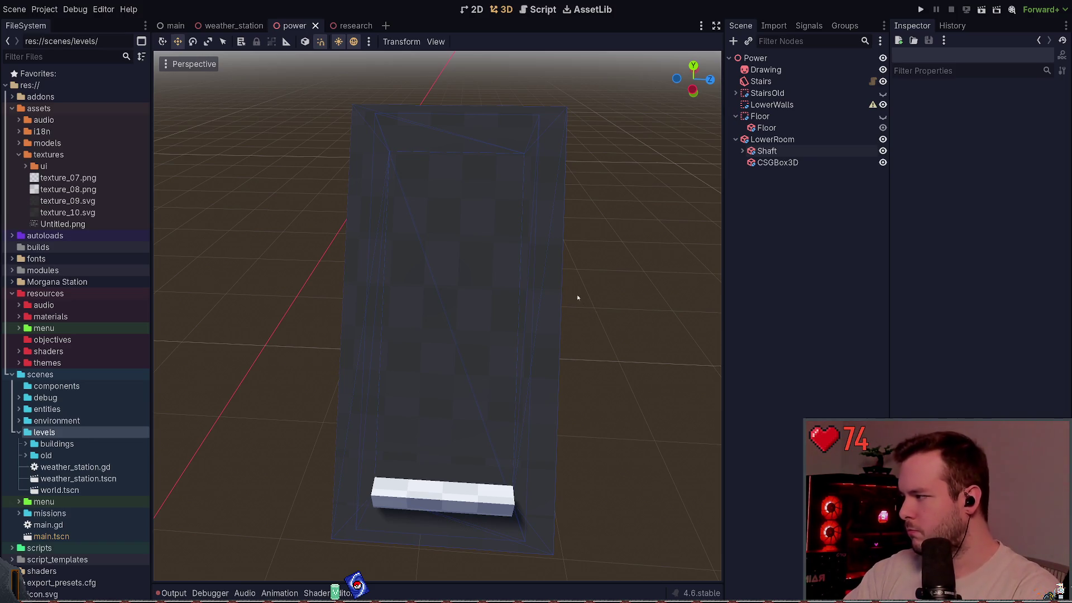
Step: Toggle the Shaft's visibility off and on, then reparent Stairs under the Shaft node
key(w)
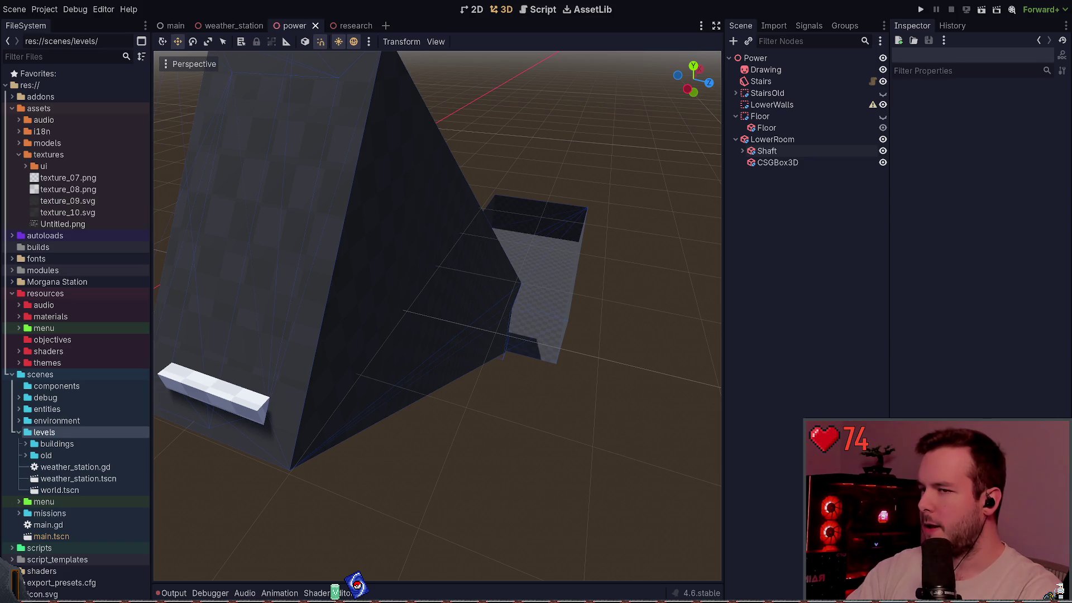
click(883, 151)
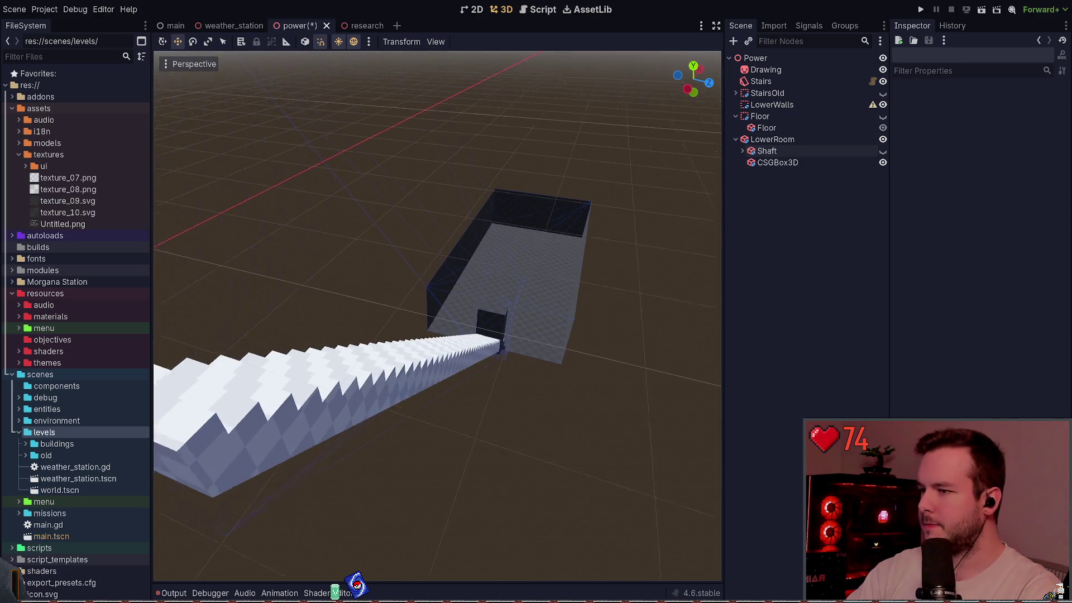
click(883, 151)
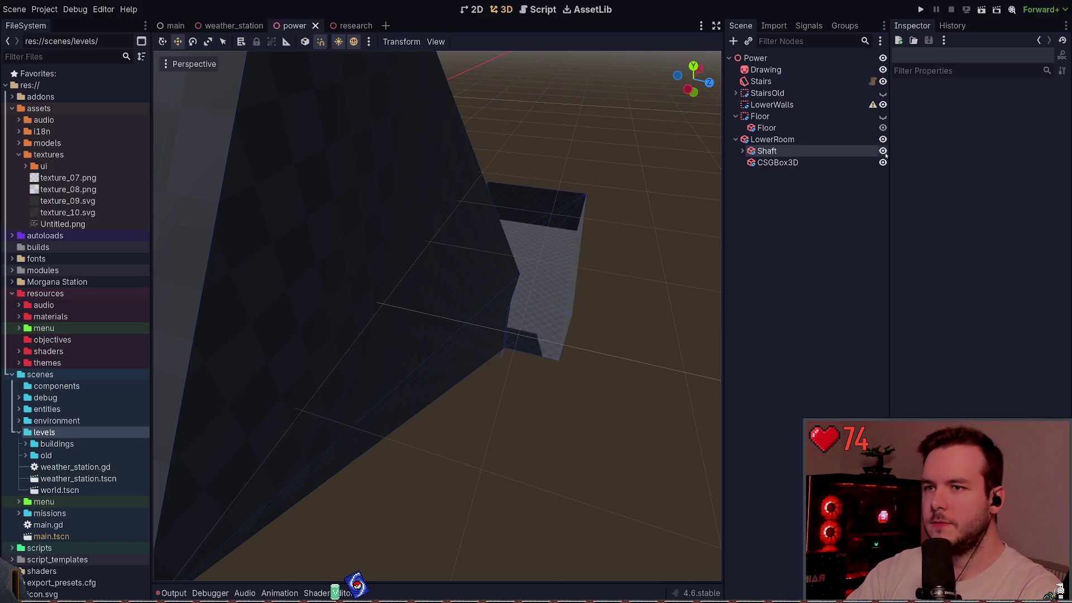
click(742, 151)
drag(761, 81, 773, 156)
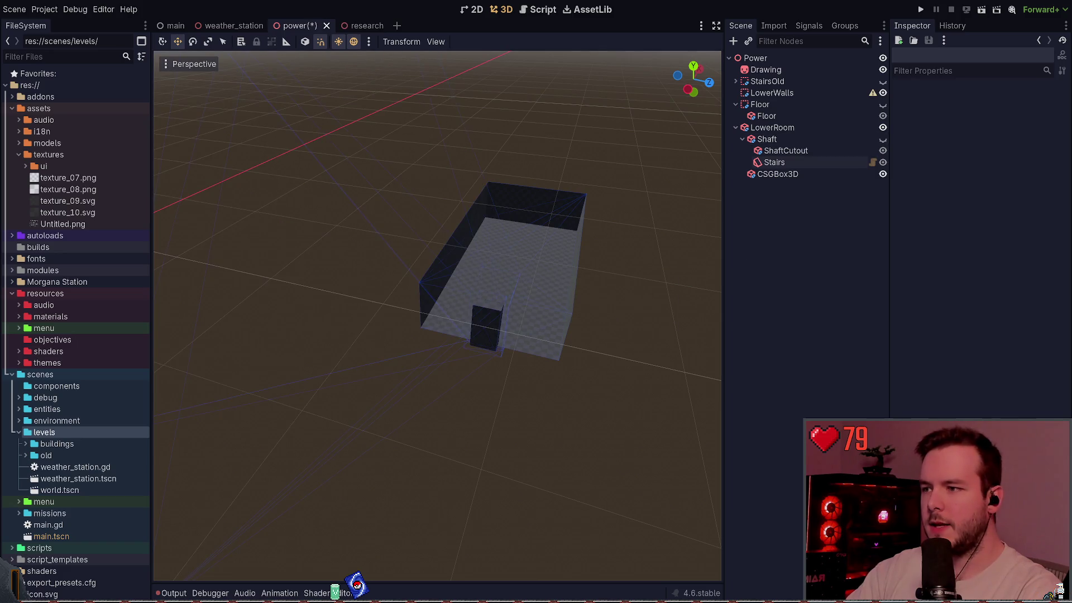
Step: Position the view facing the doorway, inspect the CSGBox3D, and save the scene
key(w)
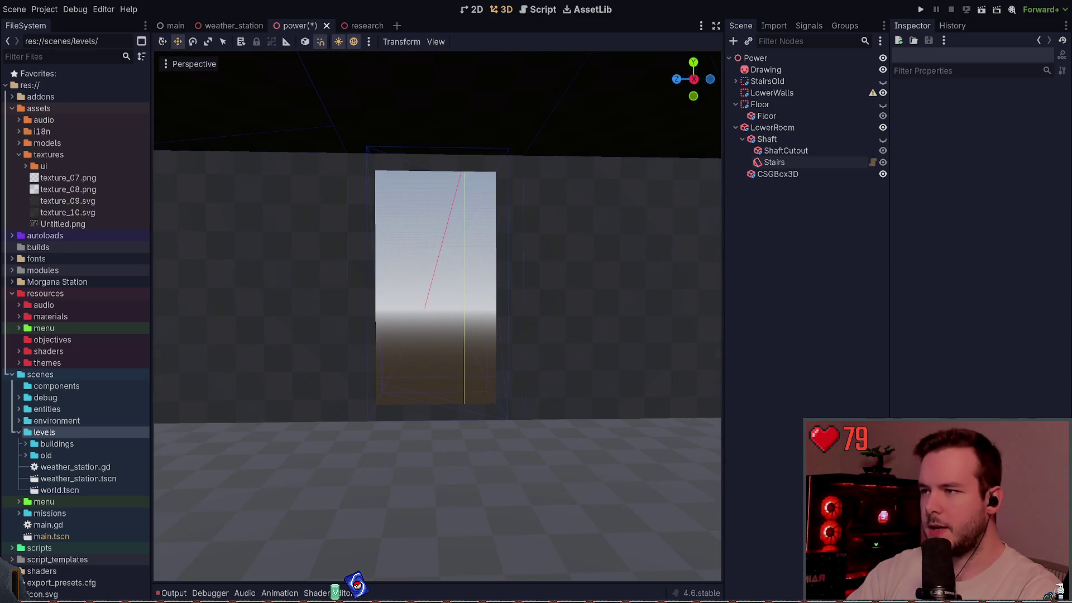
key(w)
key(s)
key(q)
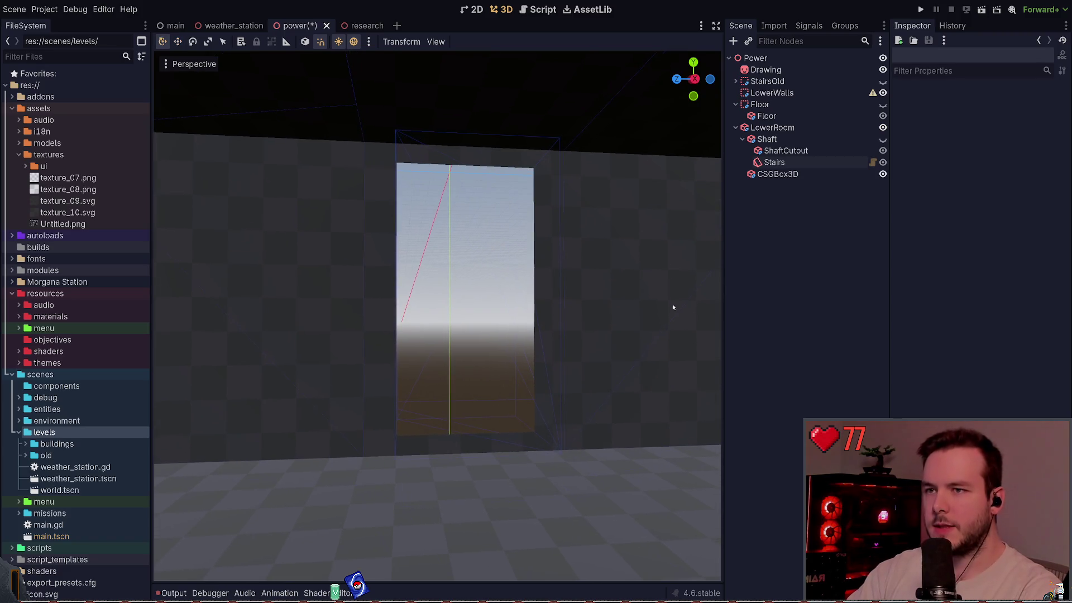
click(778, 173)
click(790, 256)
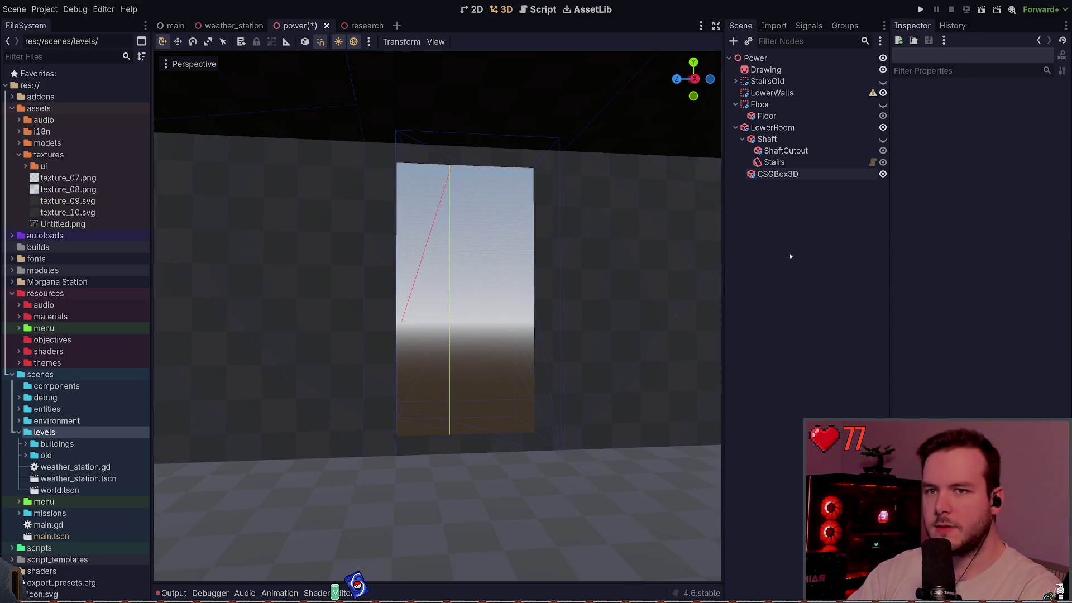
key(ctrl+s)
click(559, 257)
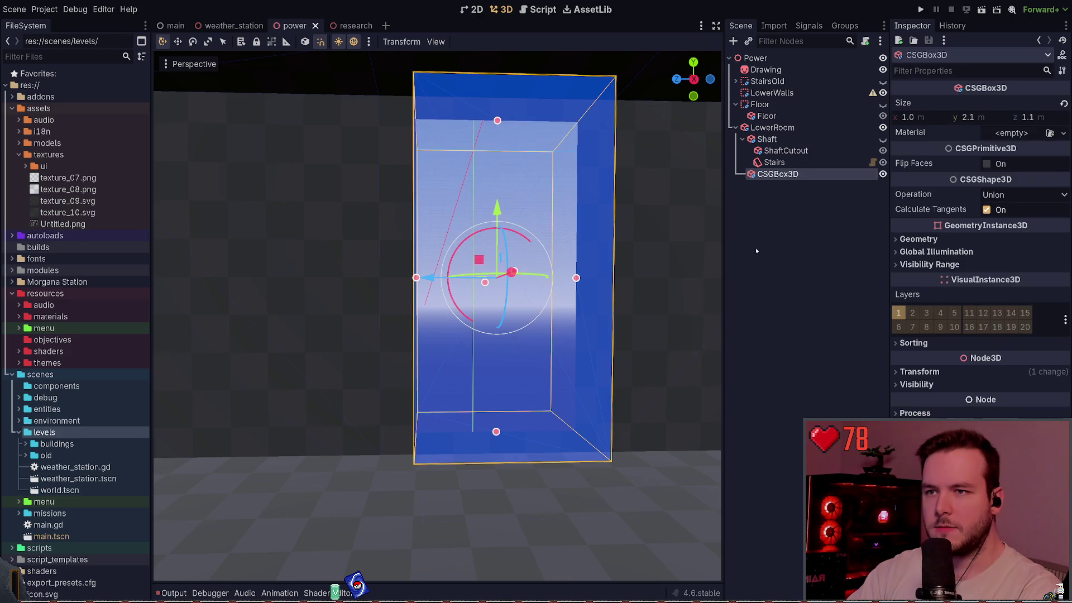
click(803, 277)
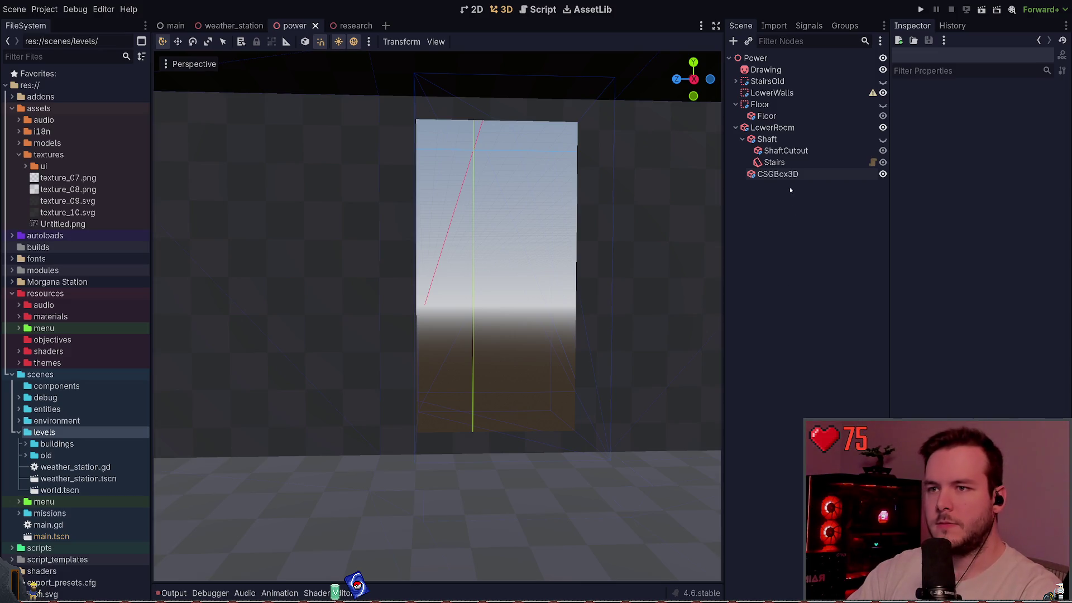
Step: Switch the CSGBox3D's operation to Subtraction to cut the doorway, then save
click(778, 174)
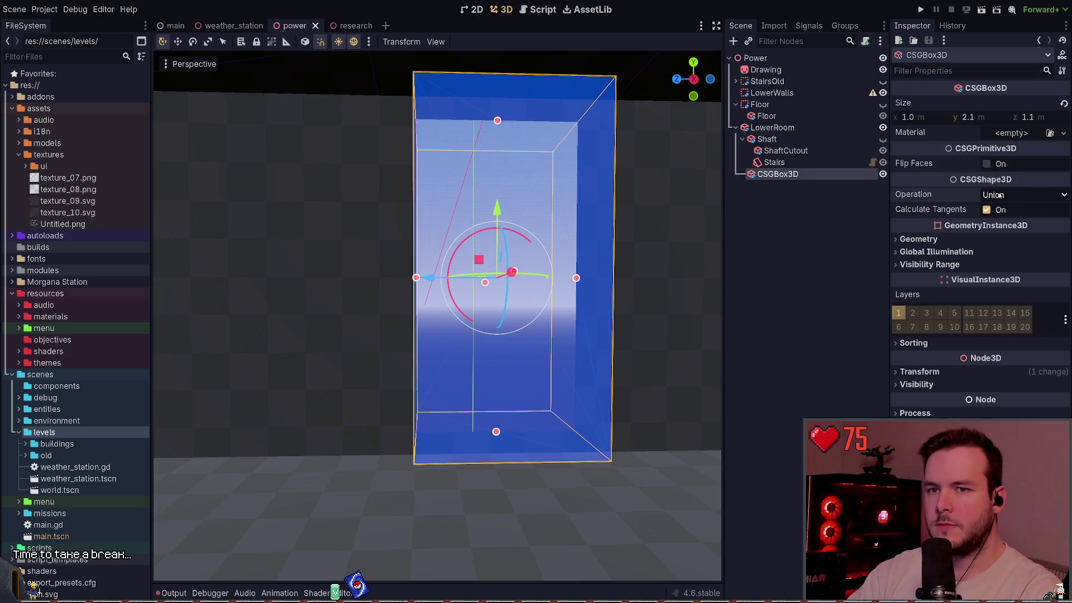
click(1025, 195)
click(1025, 209)
click(1025, 195)
click(1012, 229)
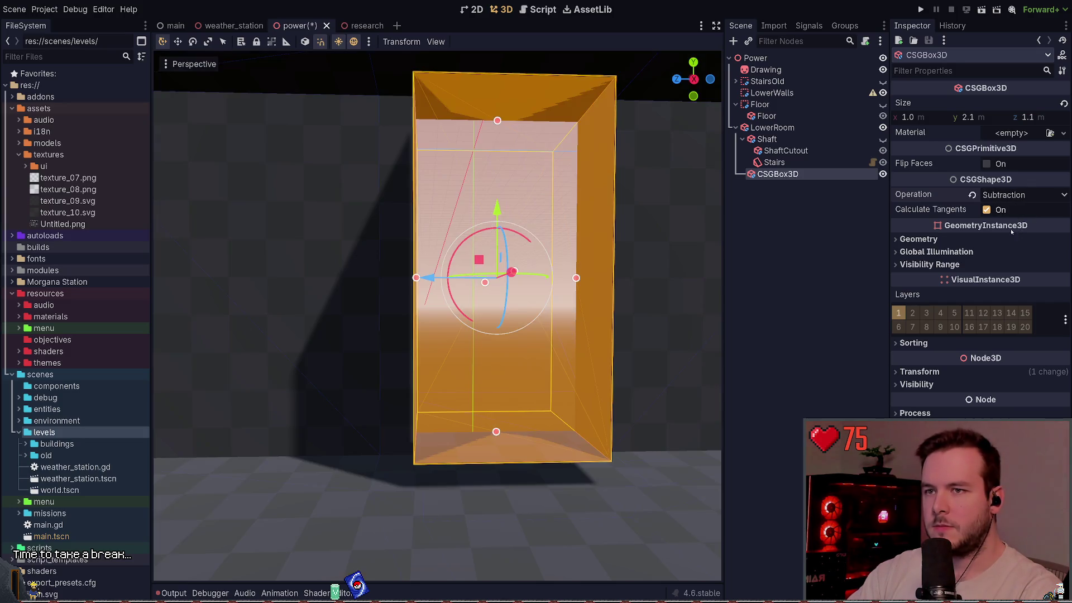
click(844, 230)
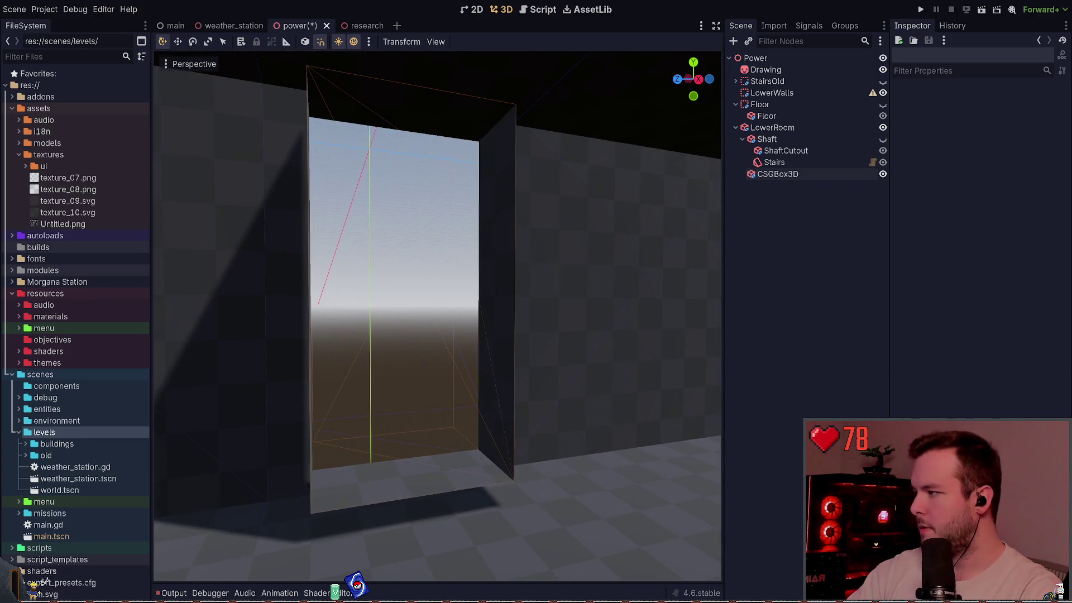
click(777, 174)
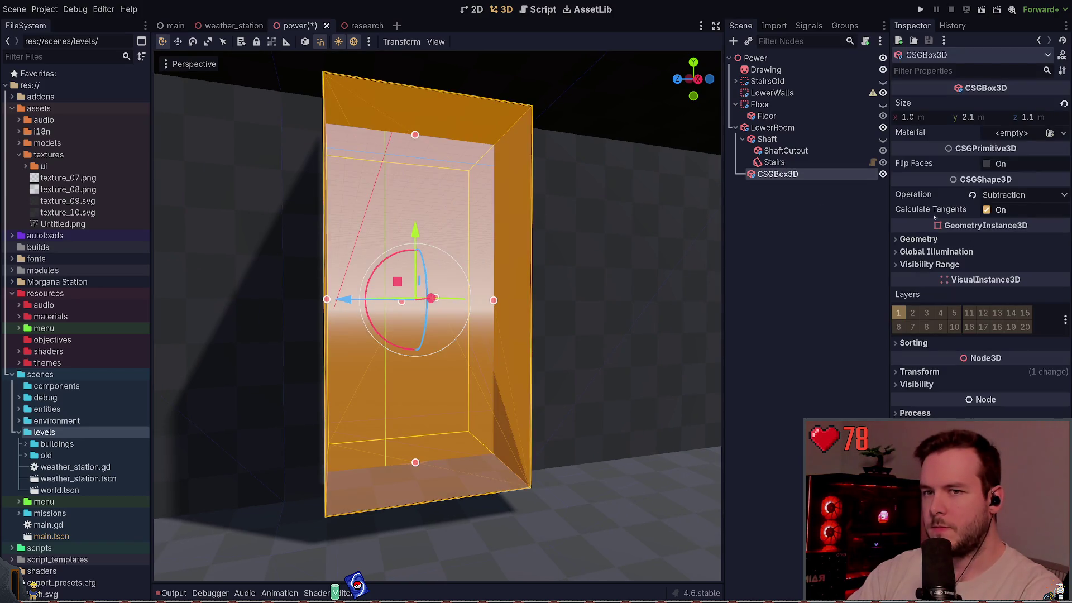
key(ctrl+s)
click(781, 258)
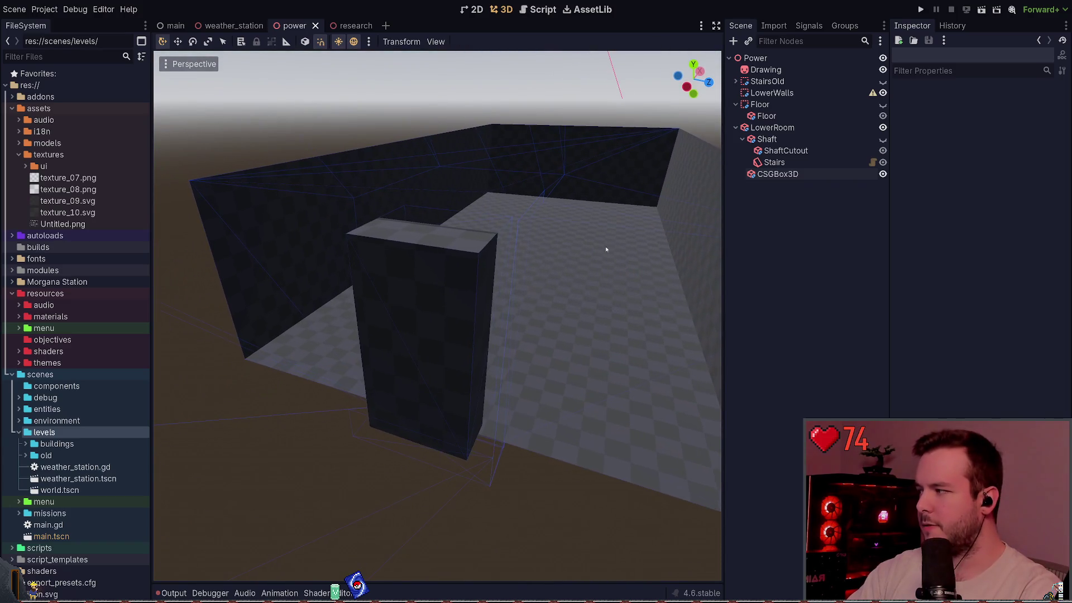
Step: Look around inside the room, then hide the door-cutting CSGBox3D and reveal the Shaft
click(572, 260)
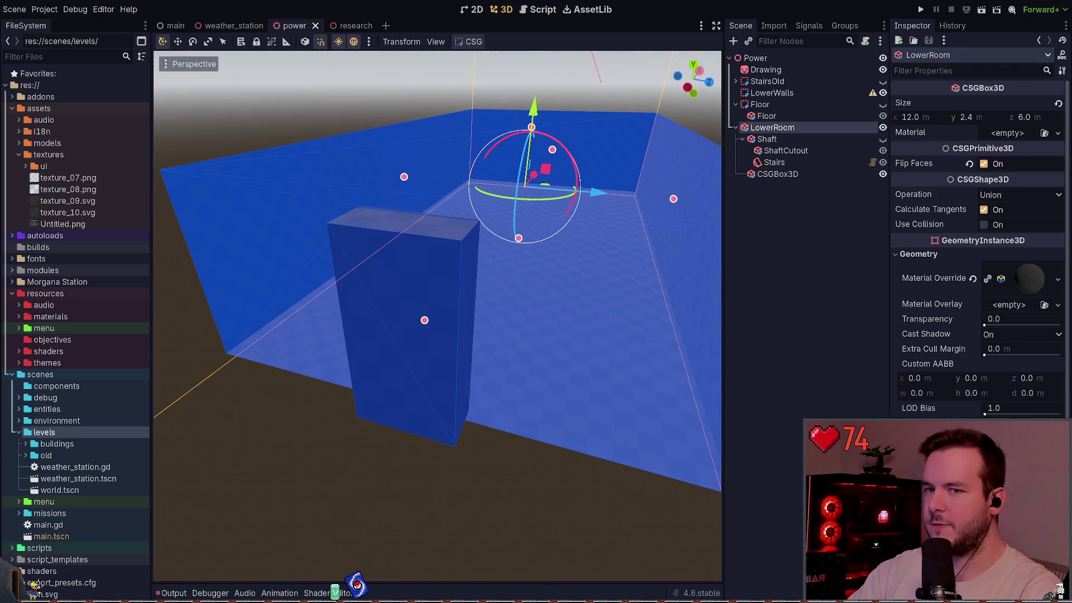
click(355, 125)
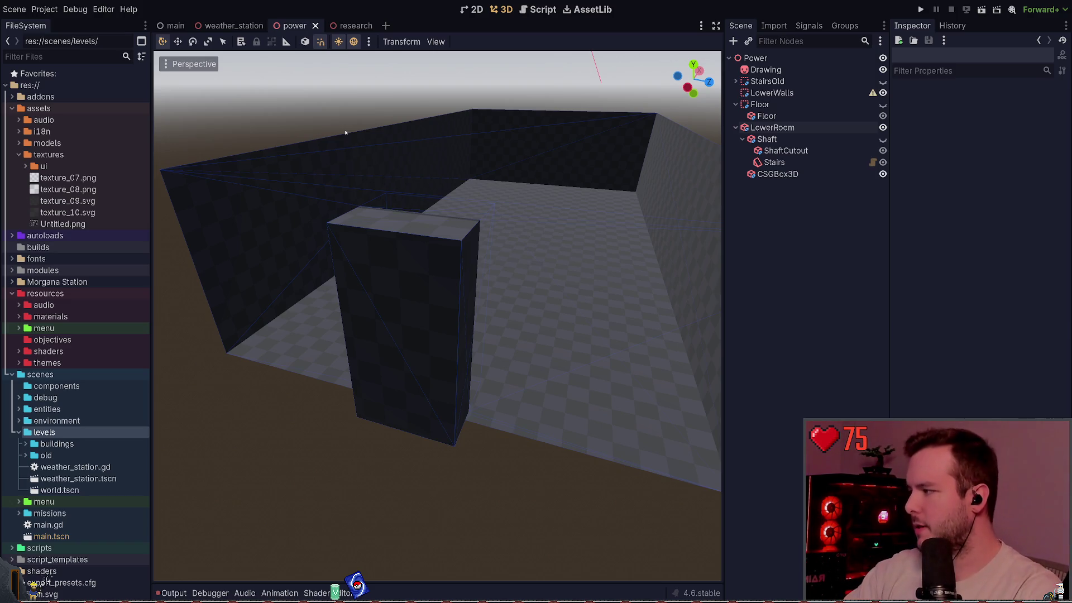
right_click(358, 143)
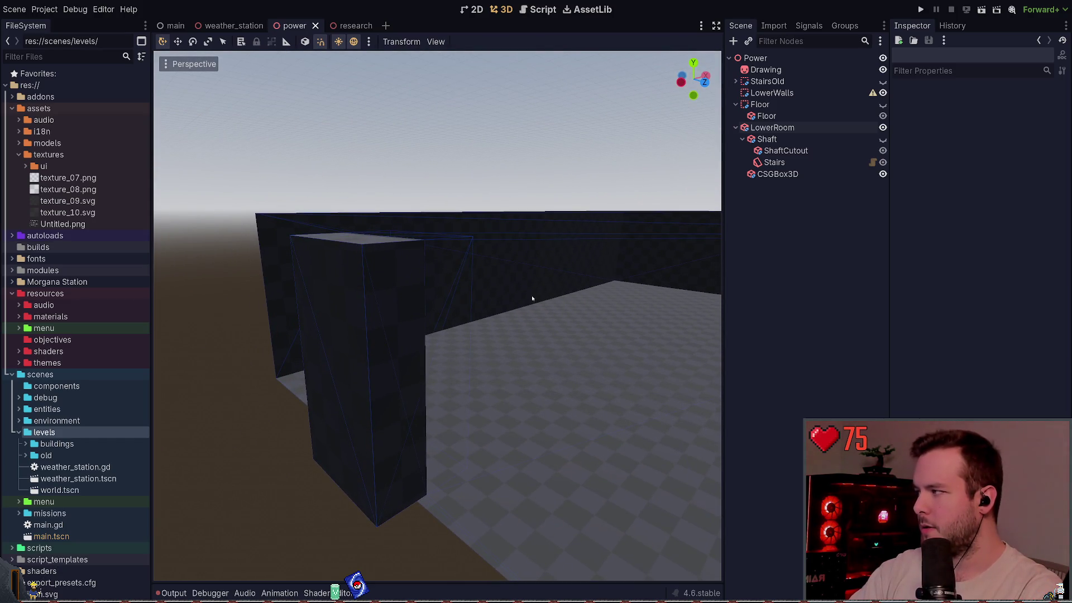
scroll(470, 285, down, 5)
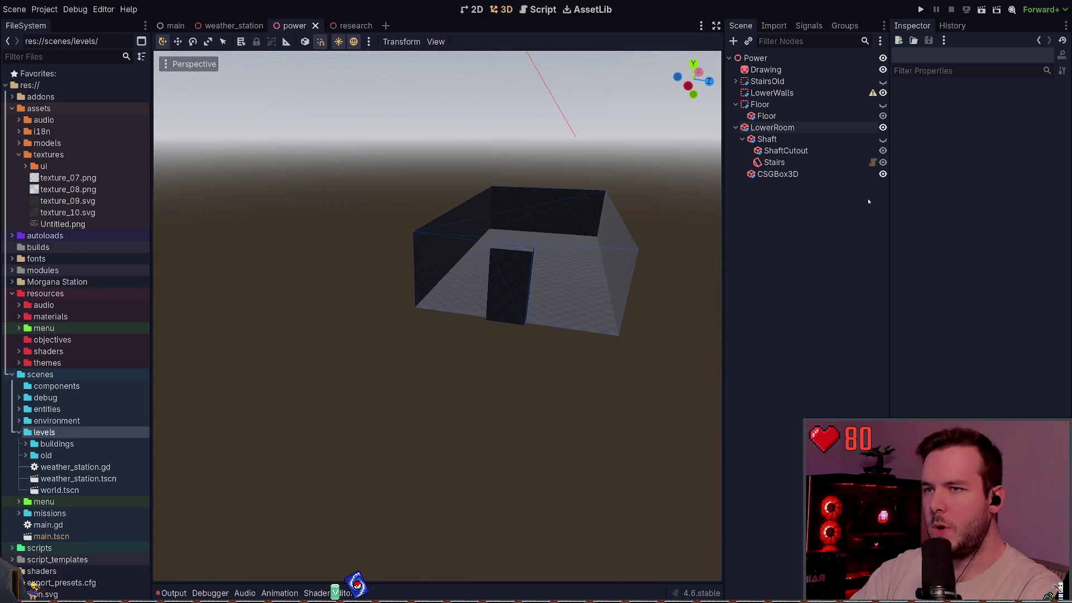
click(883, 174)
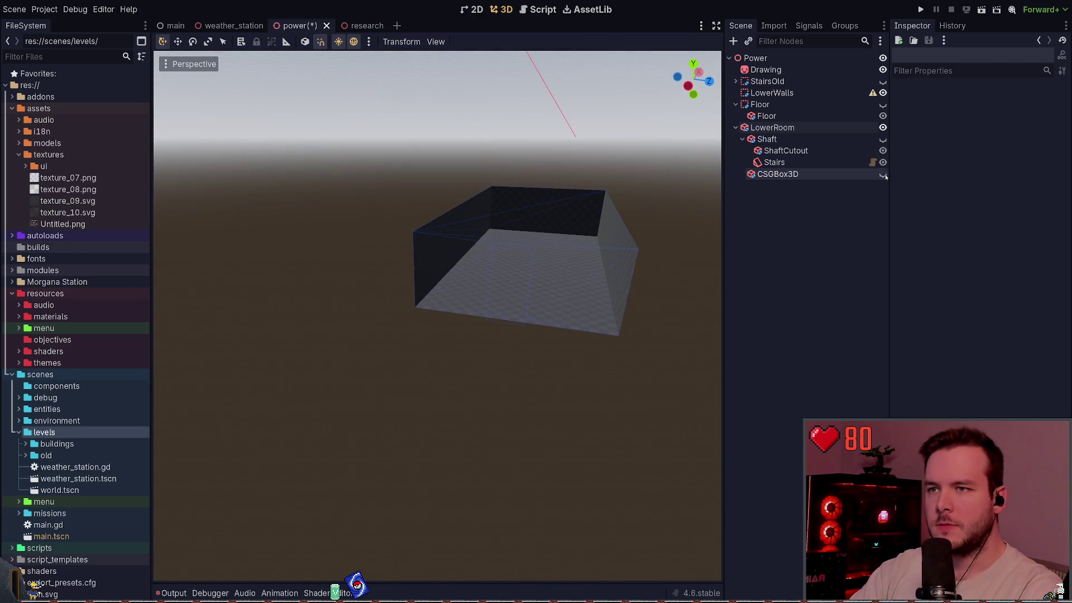
click(882, 139)
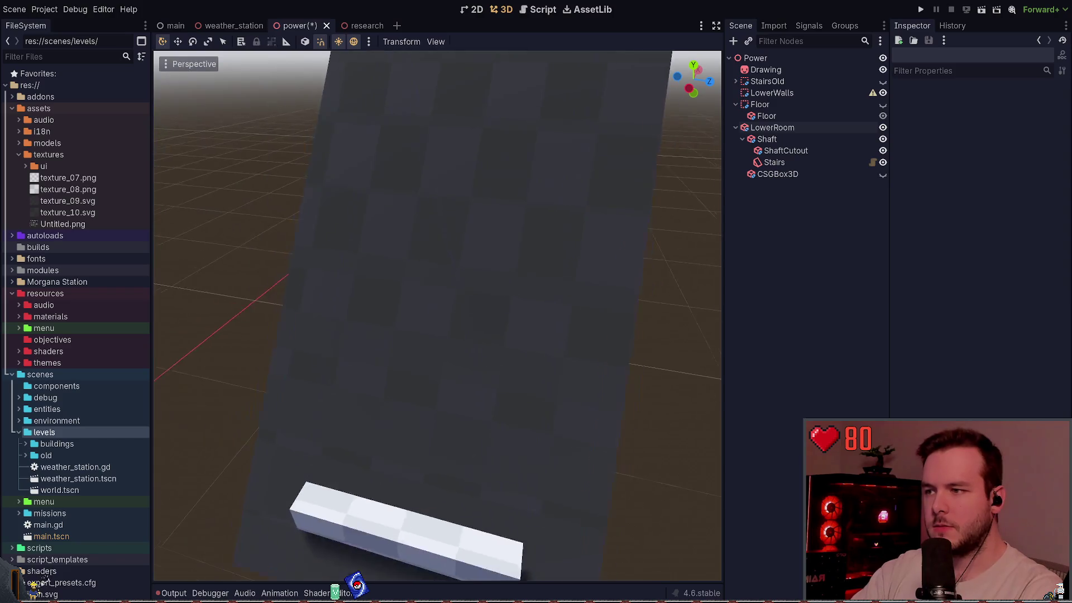
Step: Set the ShaftCutout's operation to Subtraction and save the scene
click(799, 152)
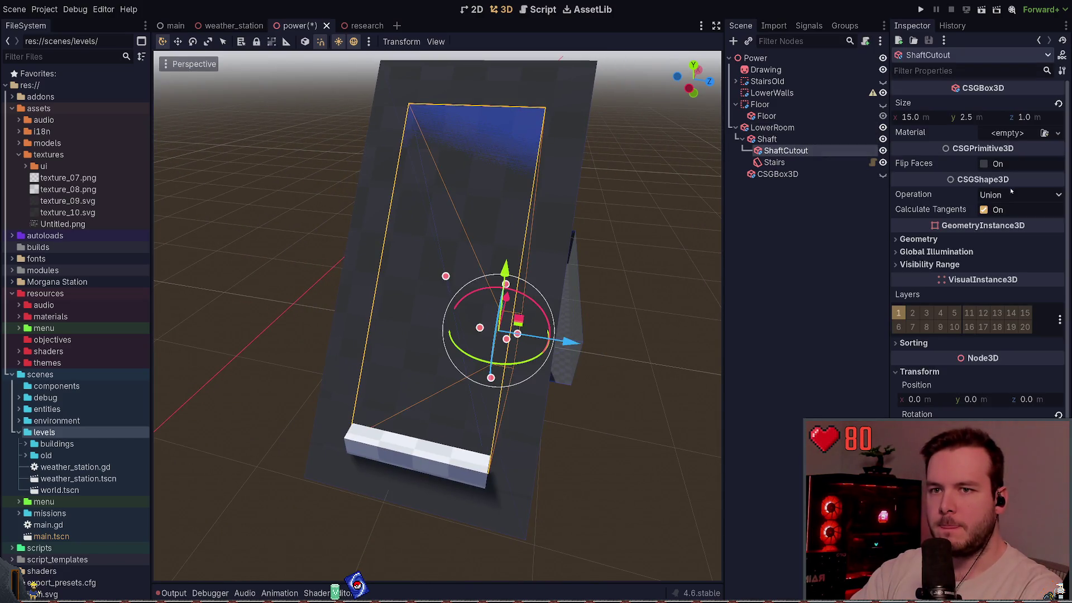
click(1020, 195)
click(1000, 230)
click(804, 224)
key(ctrl+s)
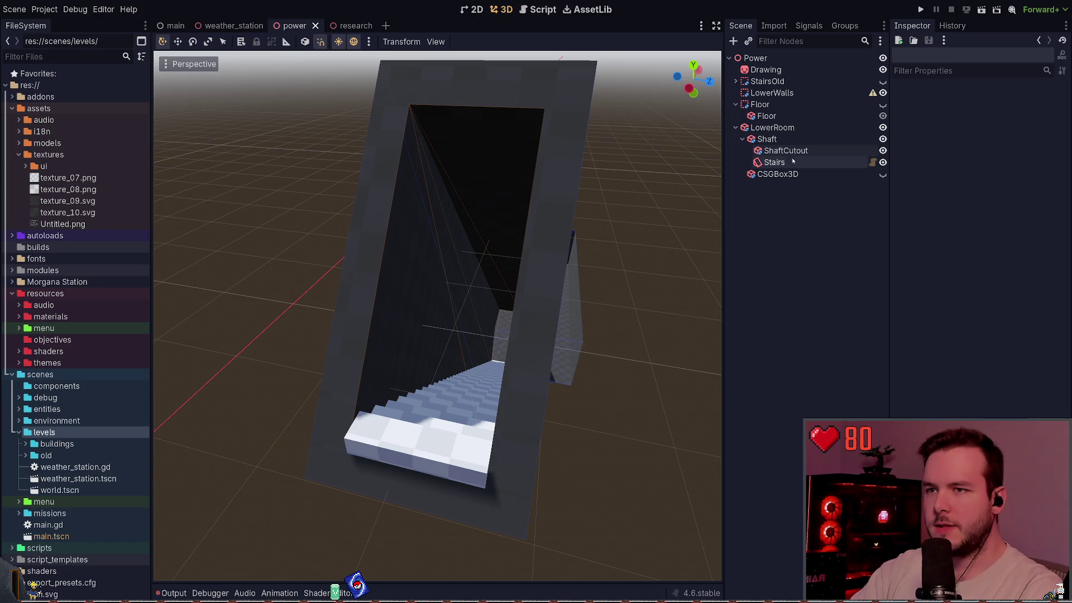
Step: Move the Shaft node out of LowerRoom to sit directly under Power, and save
click(793, 151)
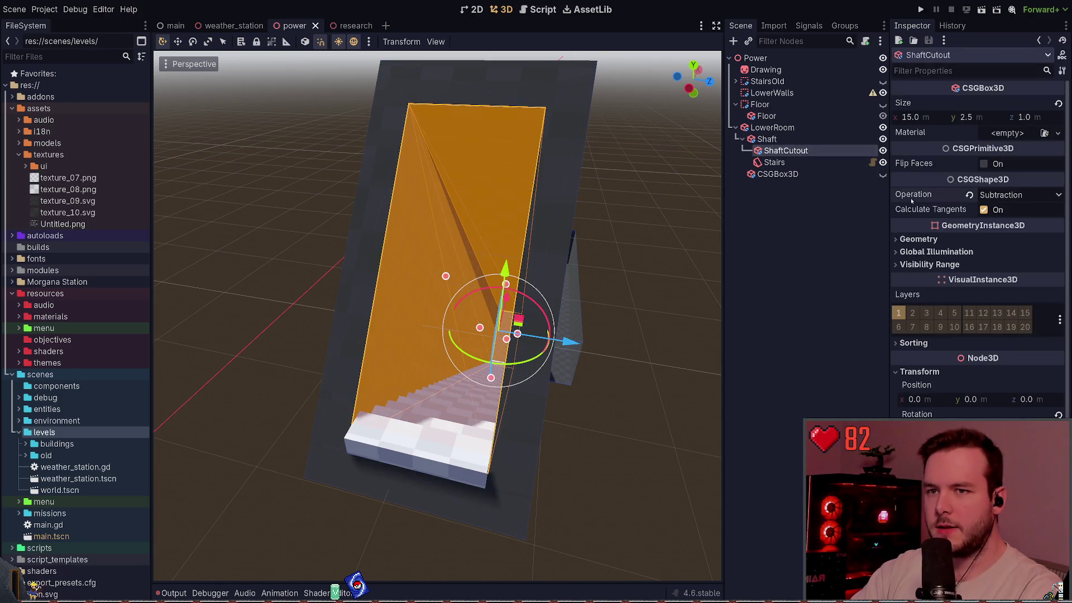
key(Up)
key(Down)
key(Up)
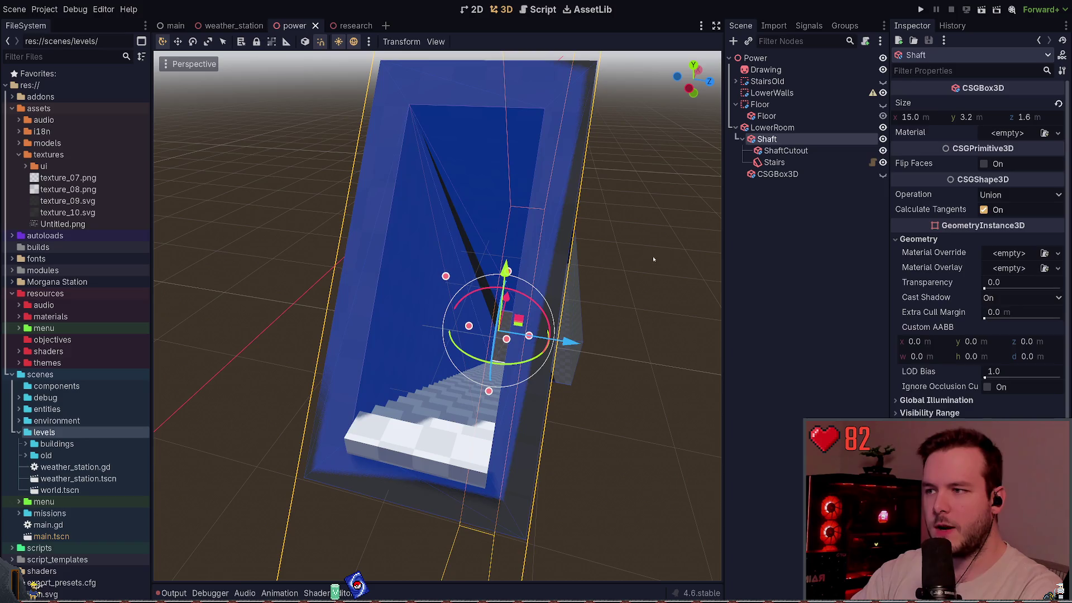
click(655, 258)
scroll(451, 265, up, 3)
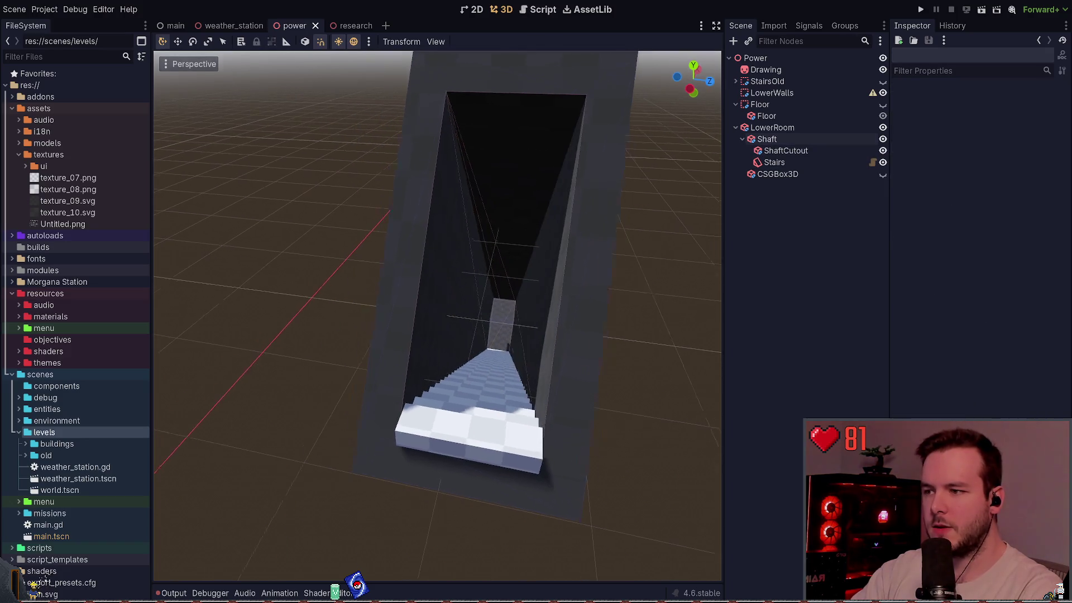
click(767, 139)
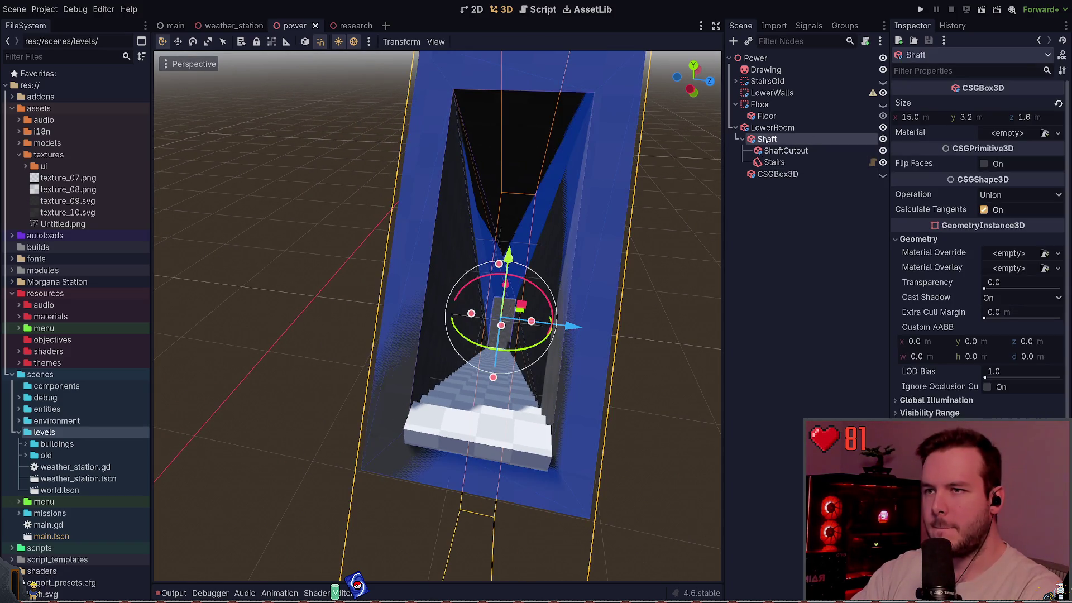
mouse_move(768, 139)
mouse_down()
mouse_move(763, 125)
mouse_move(777, 123)
mouse_up()
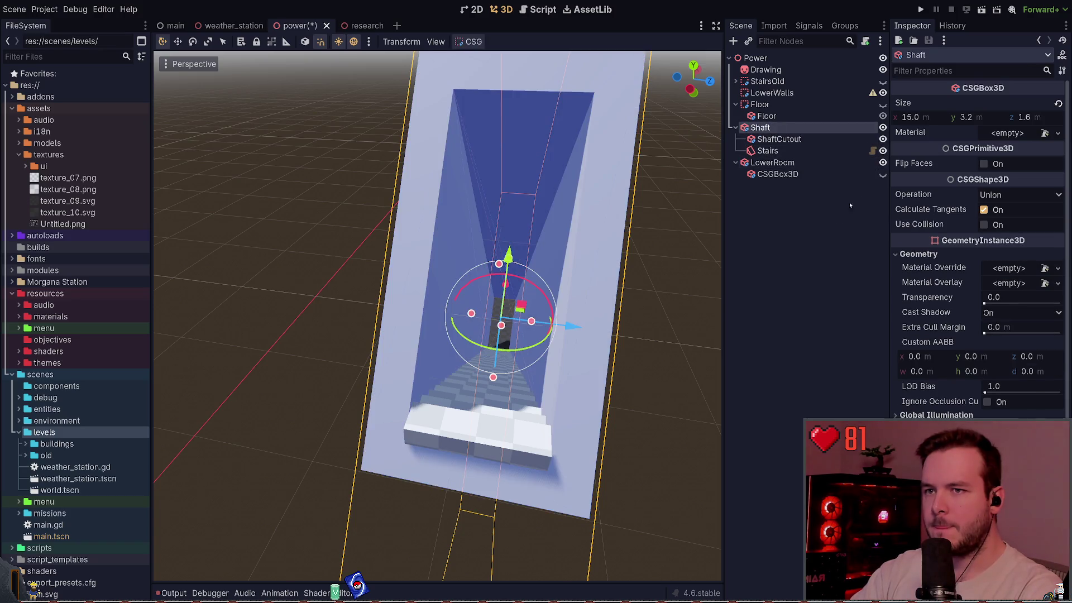
click(849, 205)
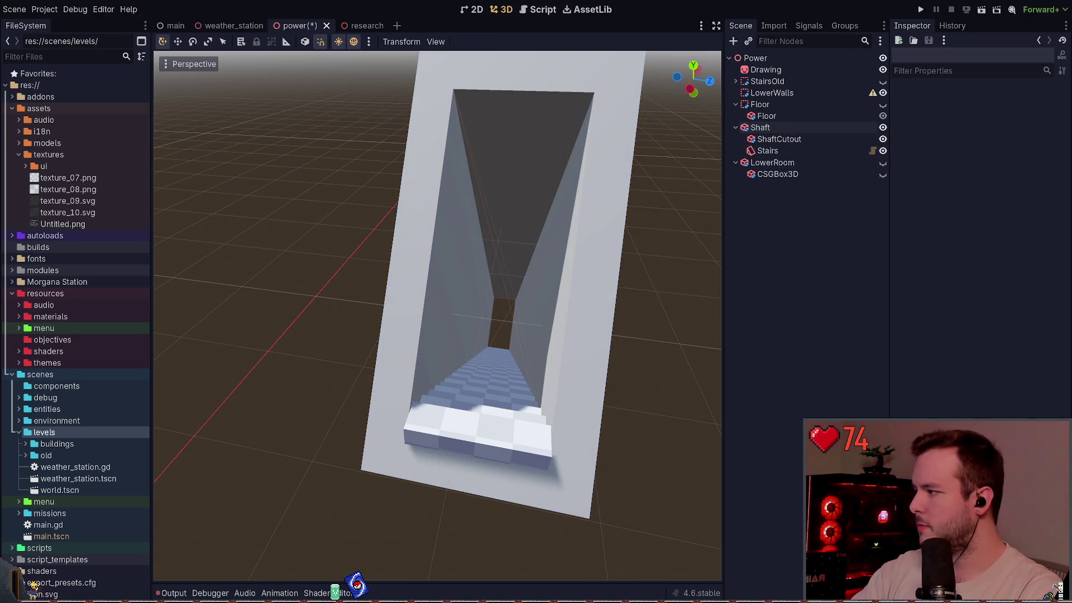
key(ctrl+s)
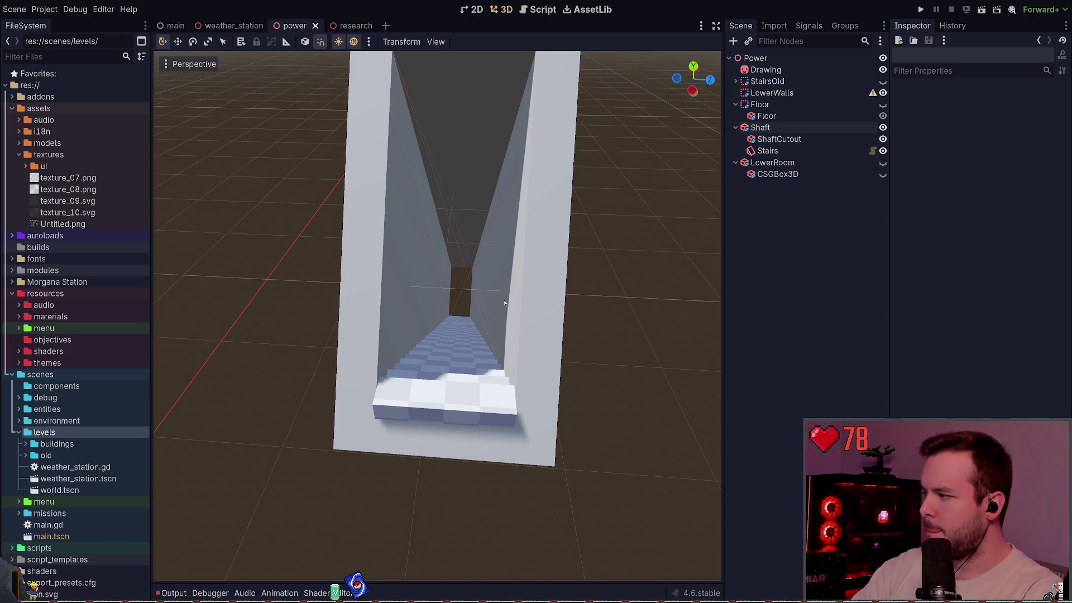
Step: Revisit the ShaftCutout, save the power scene, and switch to the weather_station scene
click(784, 150)
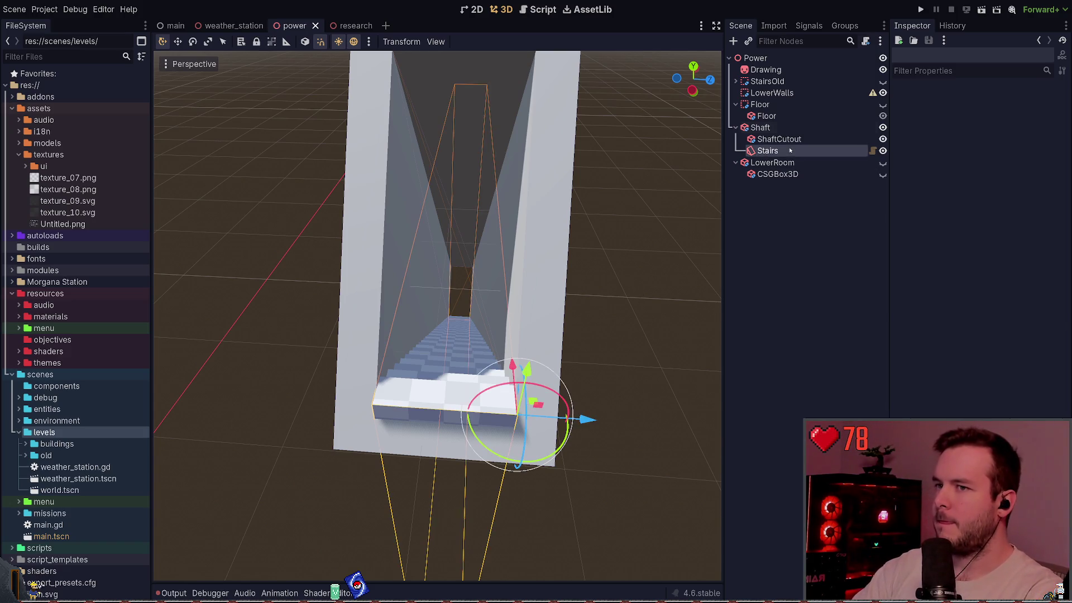
click(790, 140)
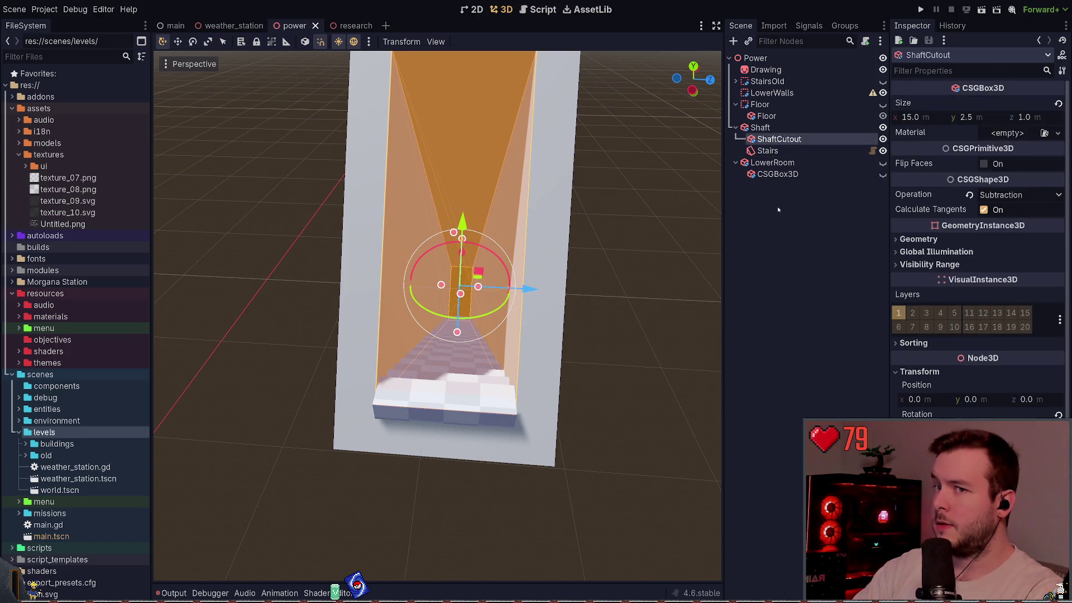
click(778, 209)
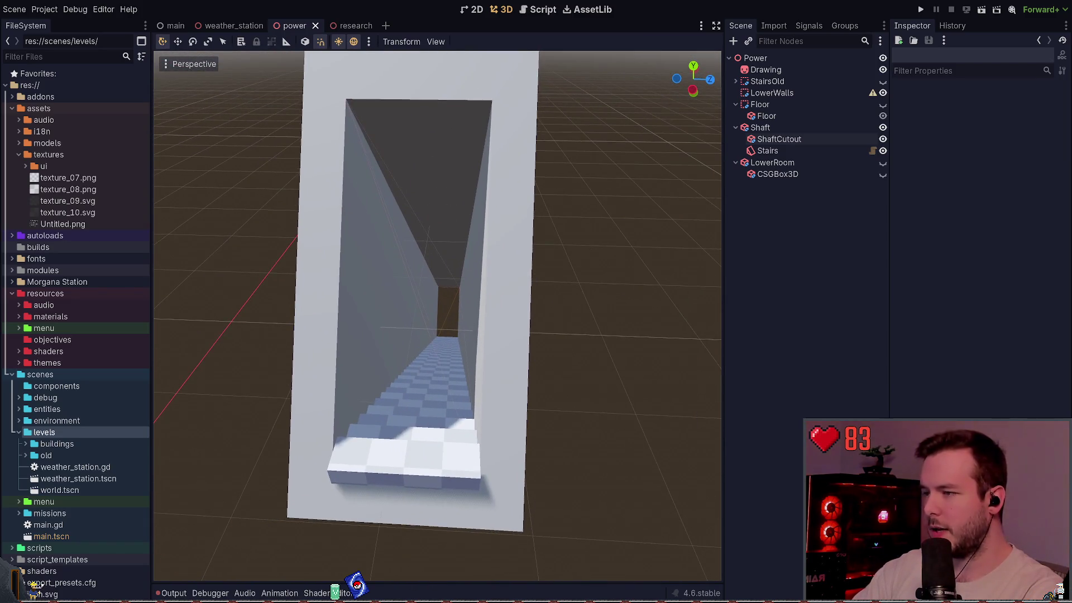
click(779, 139)
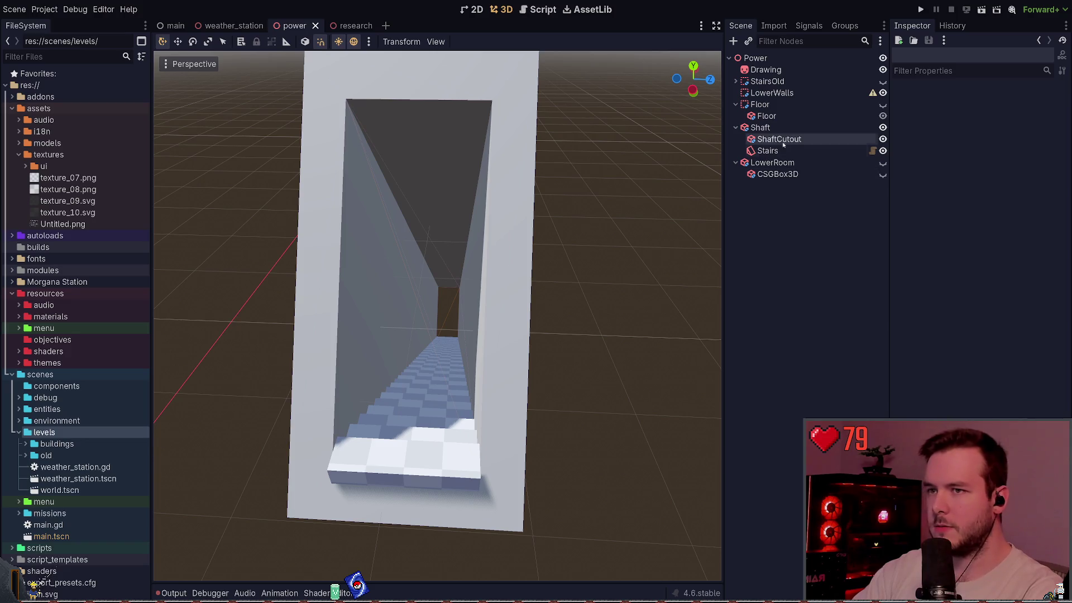
click(629, 309)
key(ctrl+s)
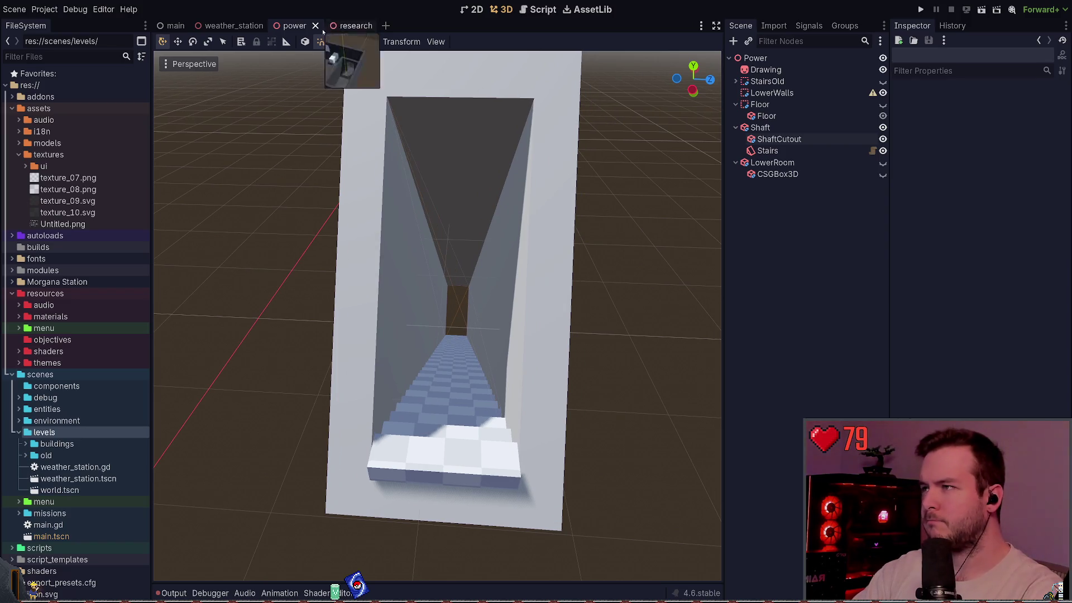
click(234, 26)
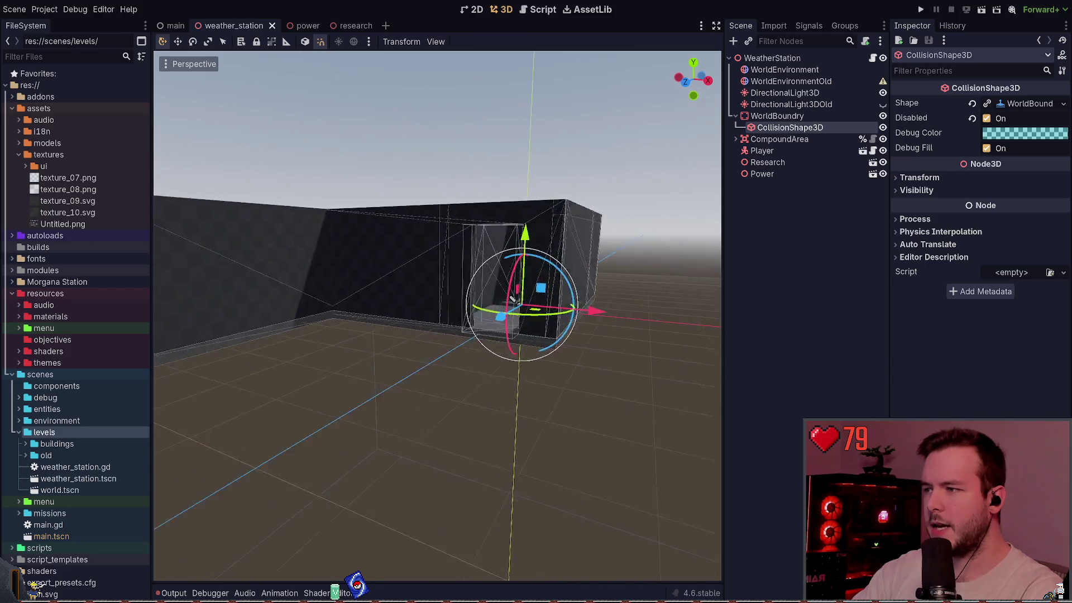
Step: Test-run and quit the game, then uncheck Disabled on the world boundary CollisionShape3D and rerun
click(923, 9)
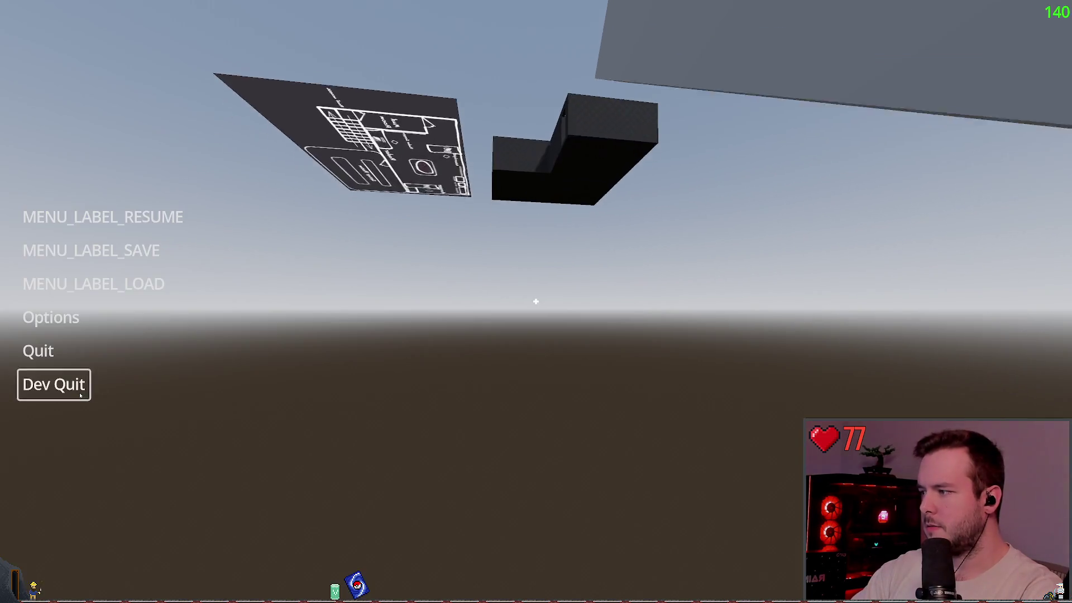
click(61, 446)
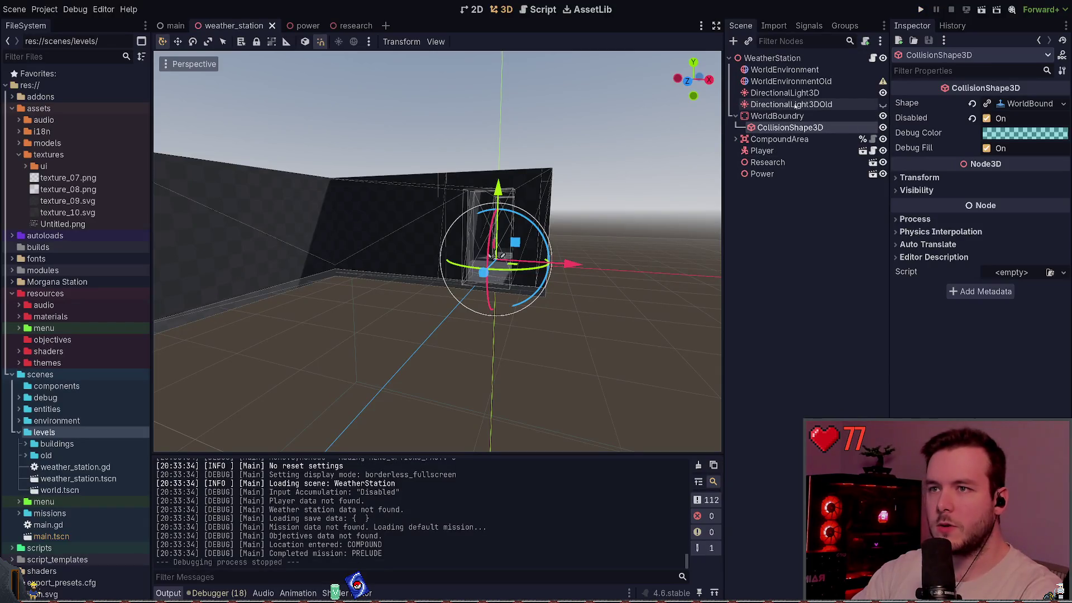
click(987, 118)
click(921, 9)
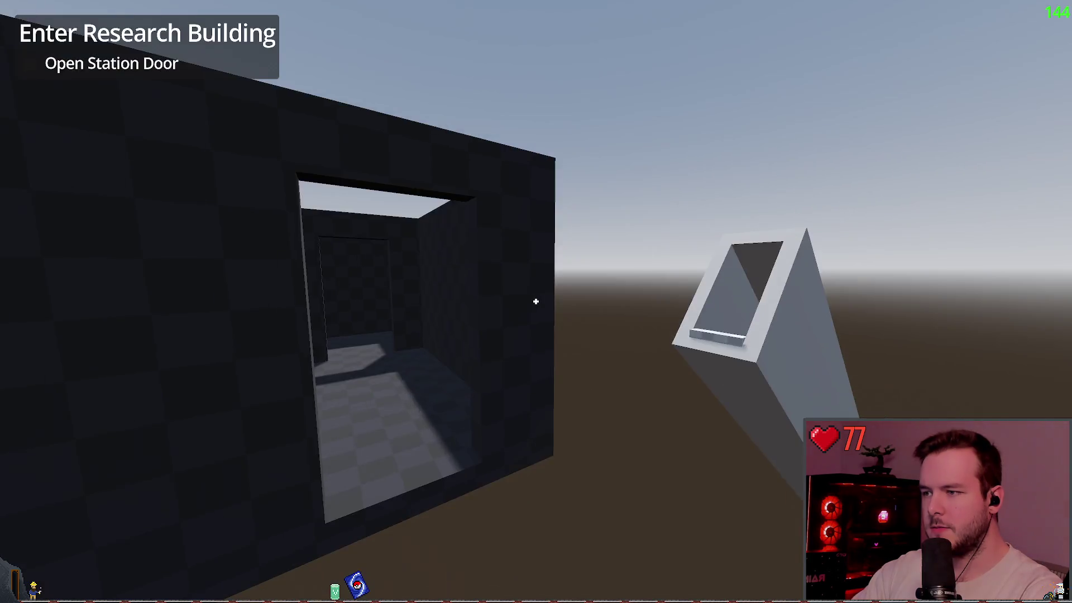
Step: Walk the player into the research building and down the corridor, pausing and resuming once
key(w)
key(w)
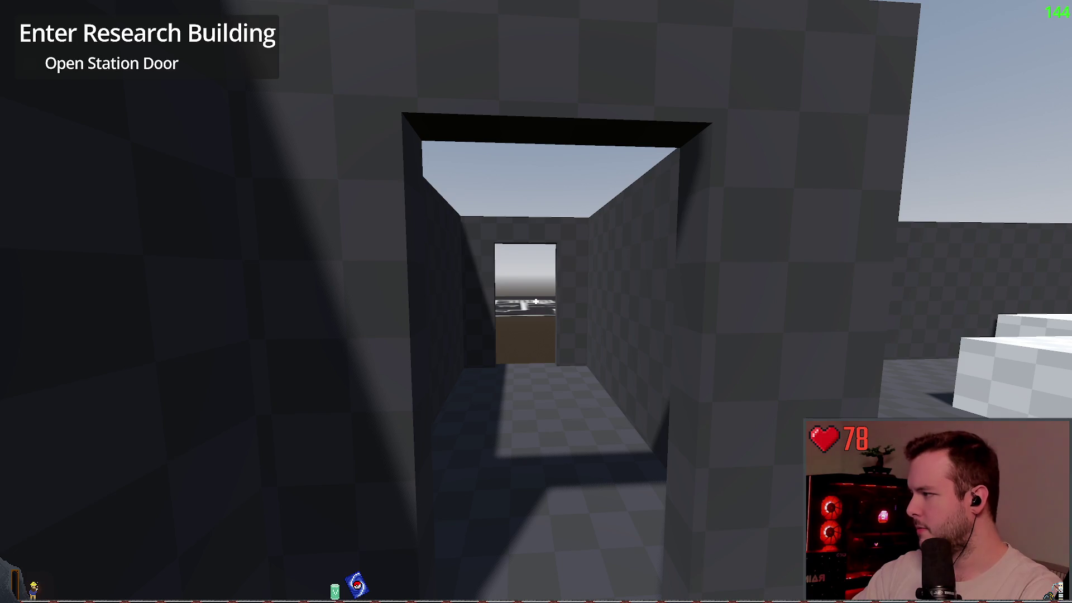
key(w)
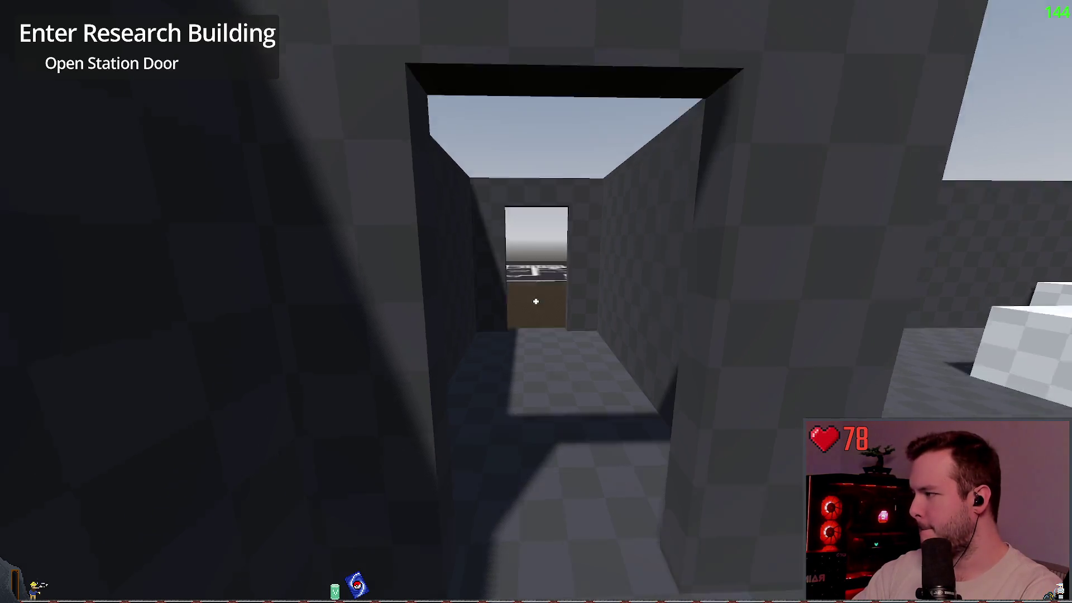
key(s)
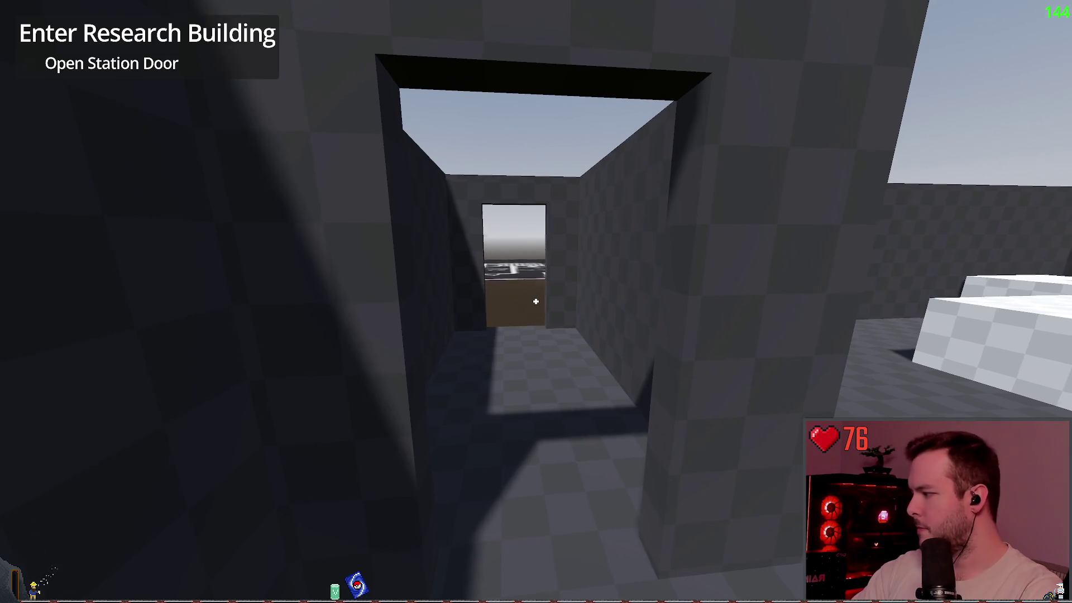
key(Escape)
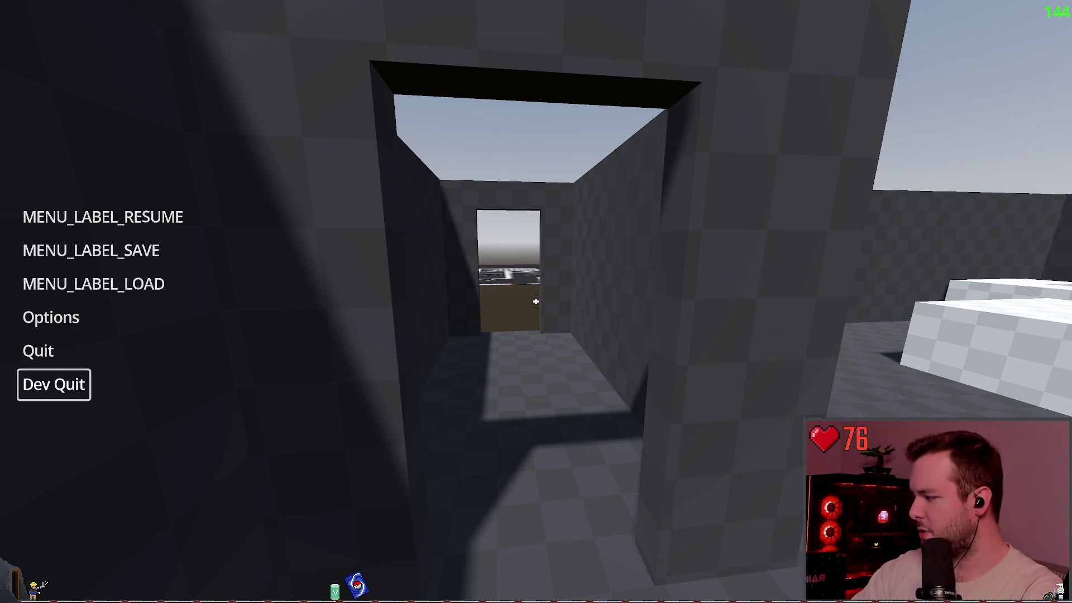
key(Escape)
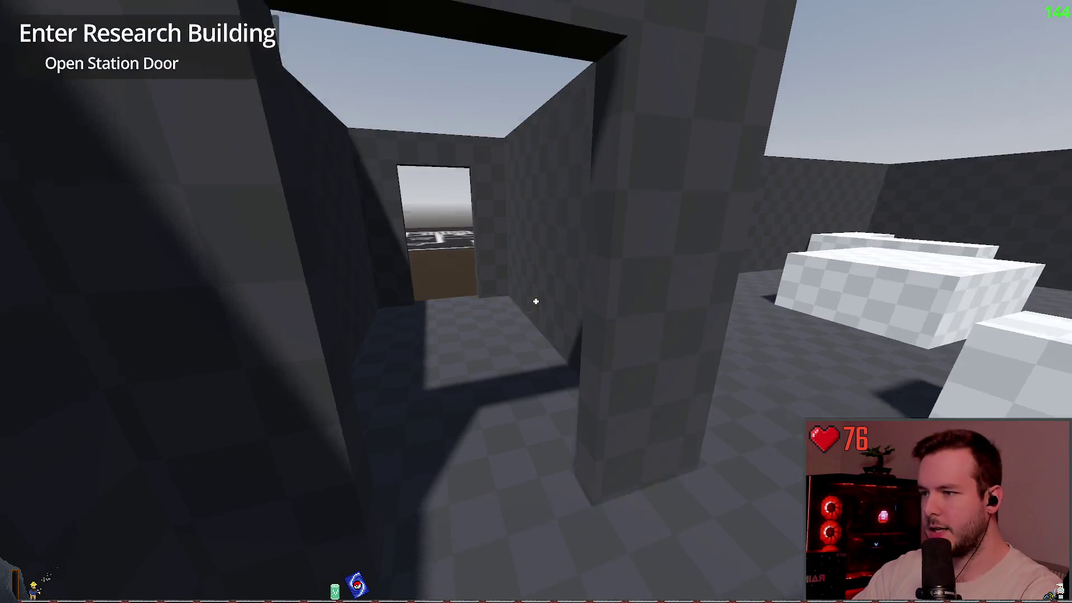
Step: Continue past the central pillar to the power shaft stairs, then quit the game via Dev Quit
key(w)
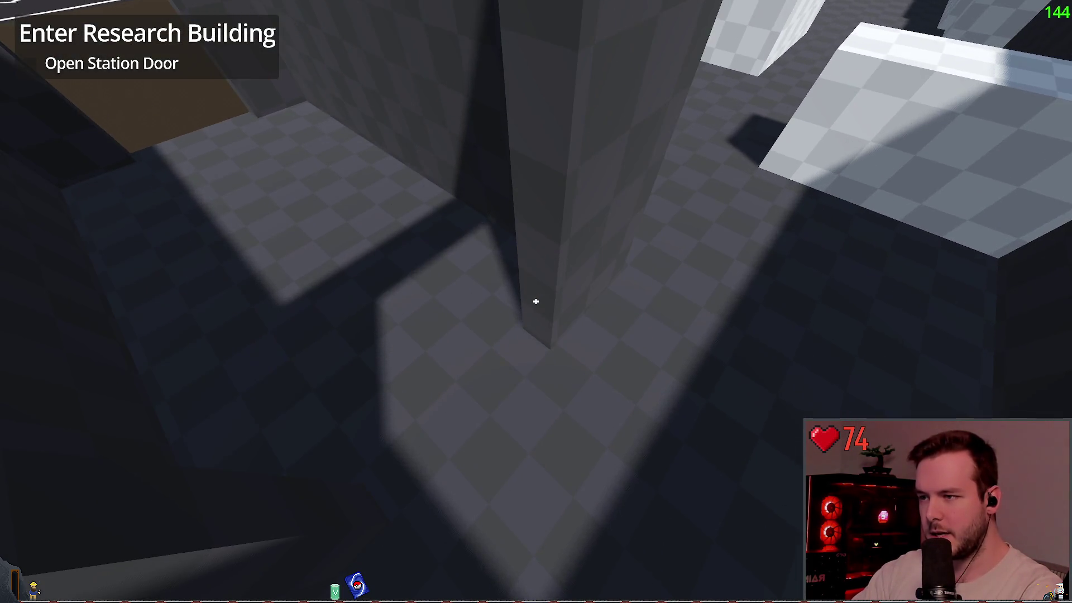
key(w)
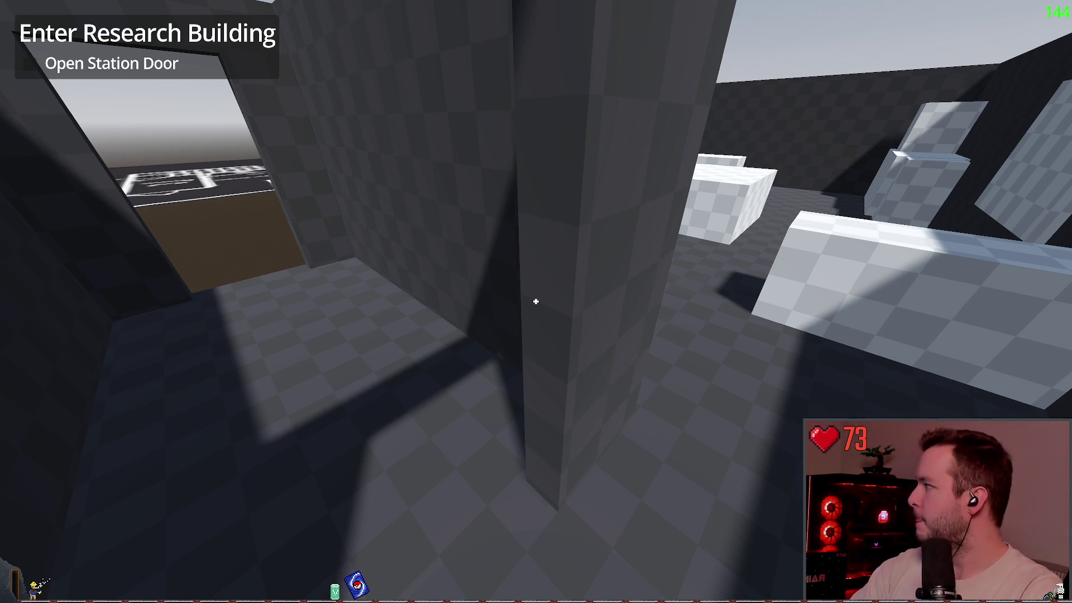
key(Escape)
key(Up)
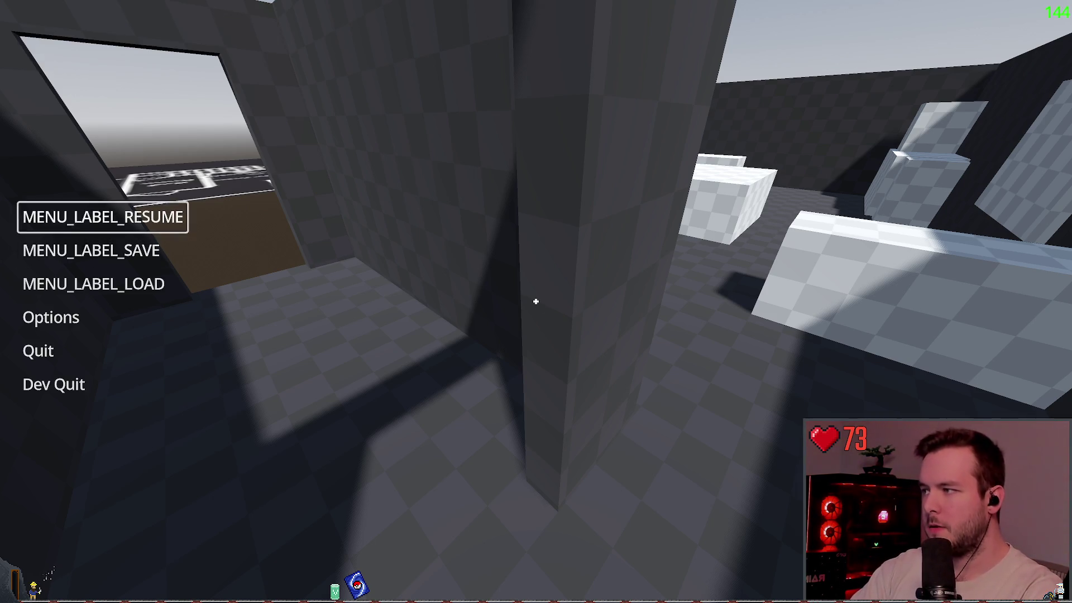
key(Return)
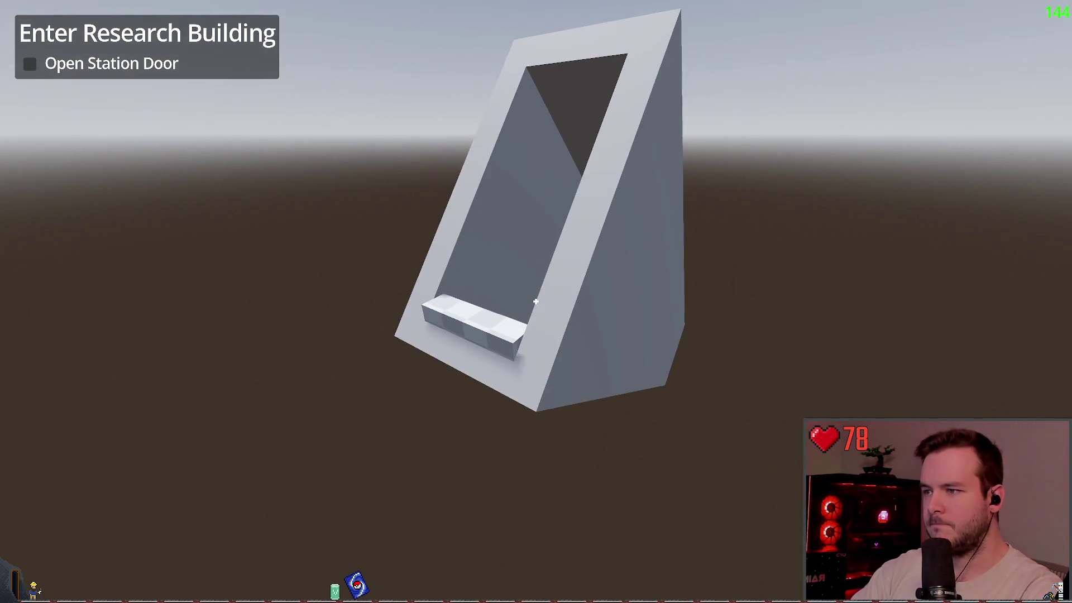
key(Escape)
click(53, 384)
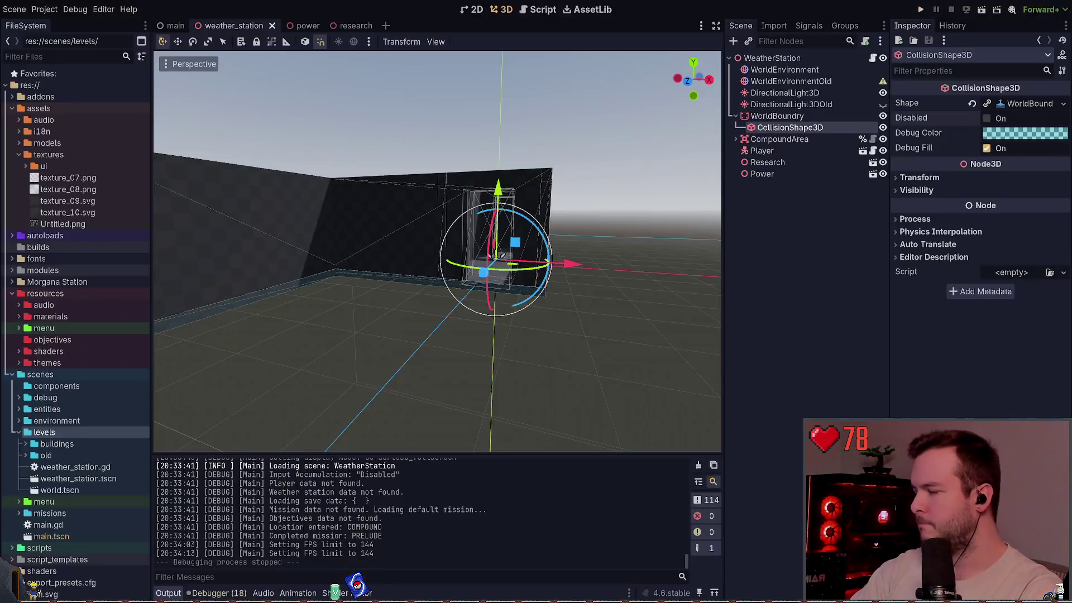
Step: Fly the editor view in and out of the stair shaft and building to inspect them
click(503, 254)
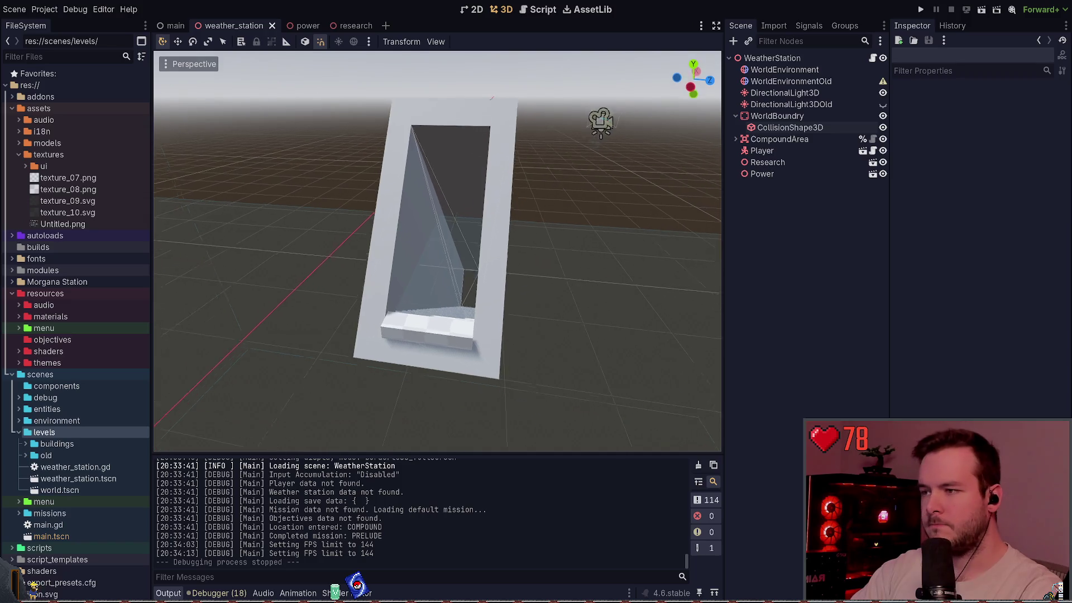
key(w)
key(s)
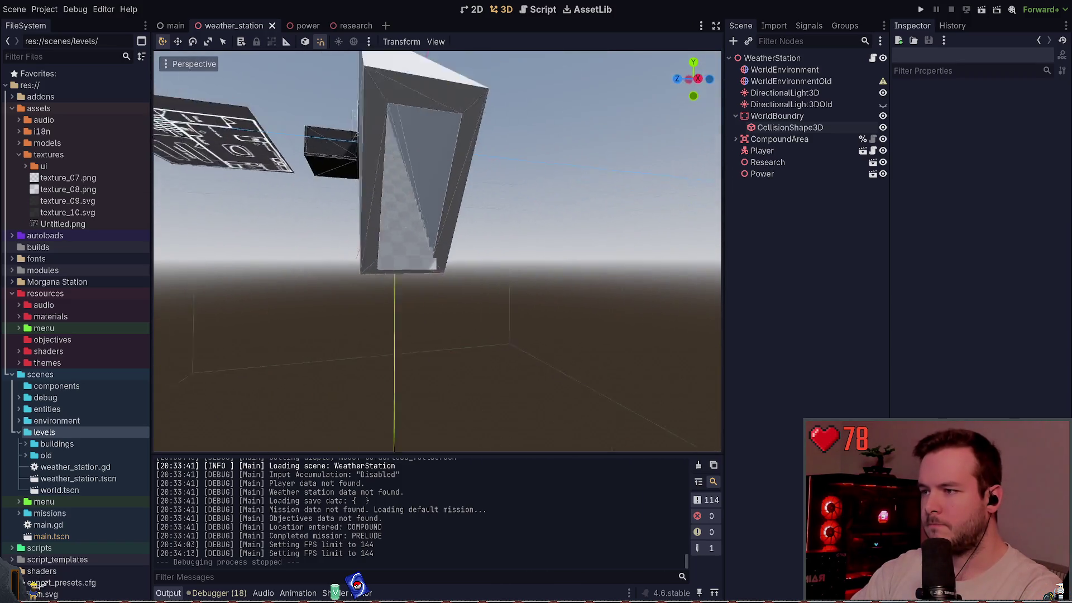
key(w)
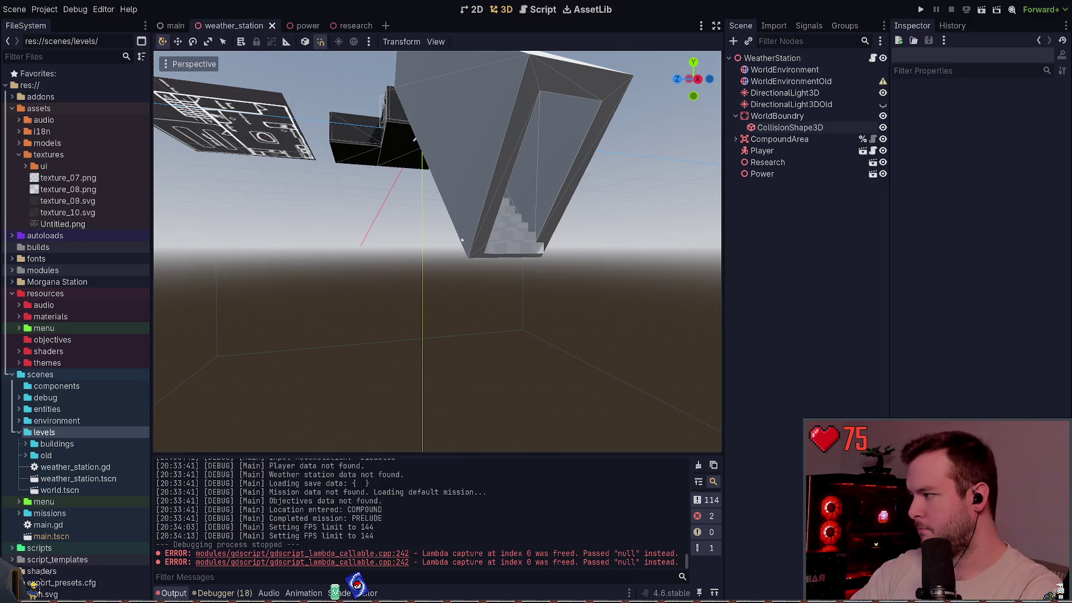
key(s)
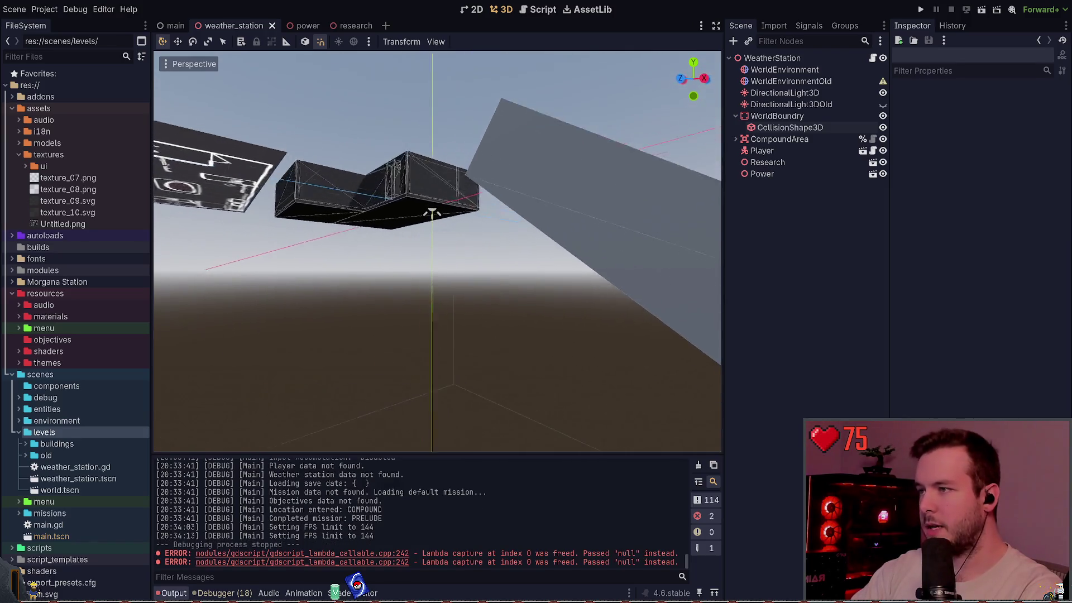
key(w)
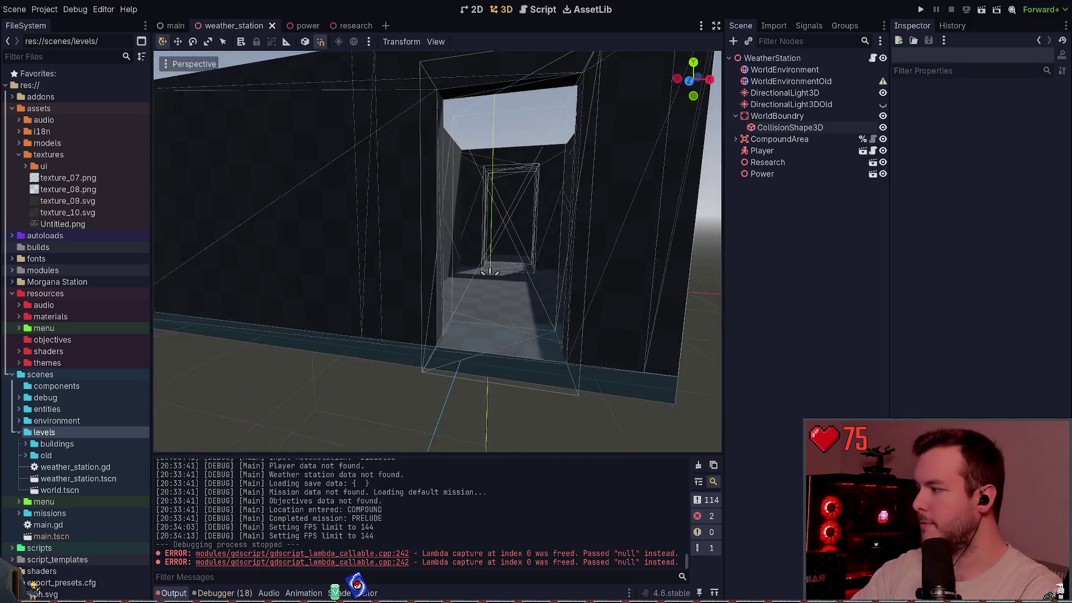
key(s)
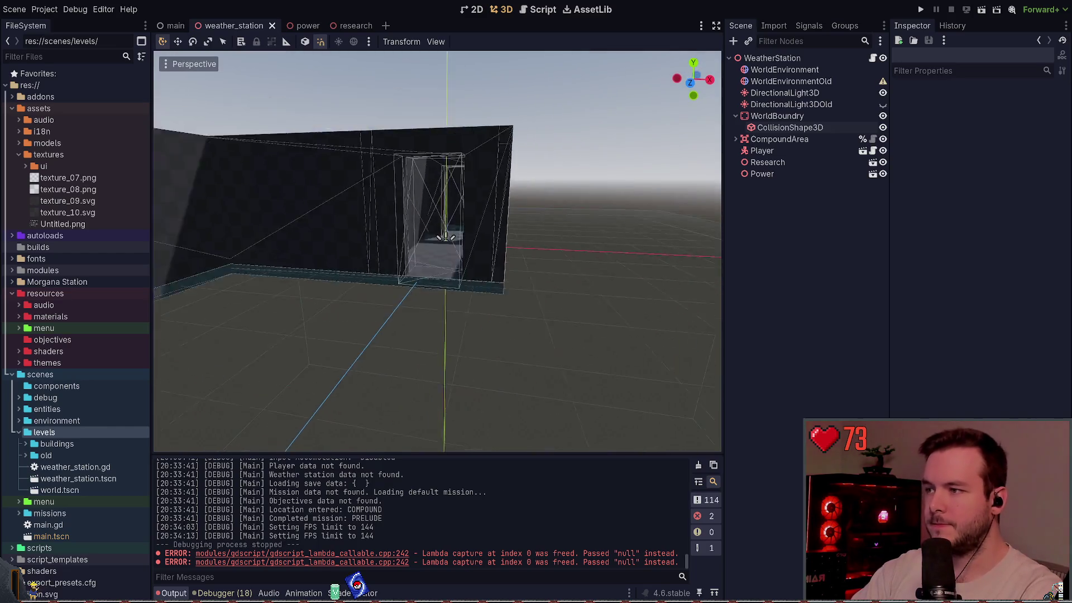
key(q)
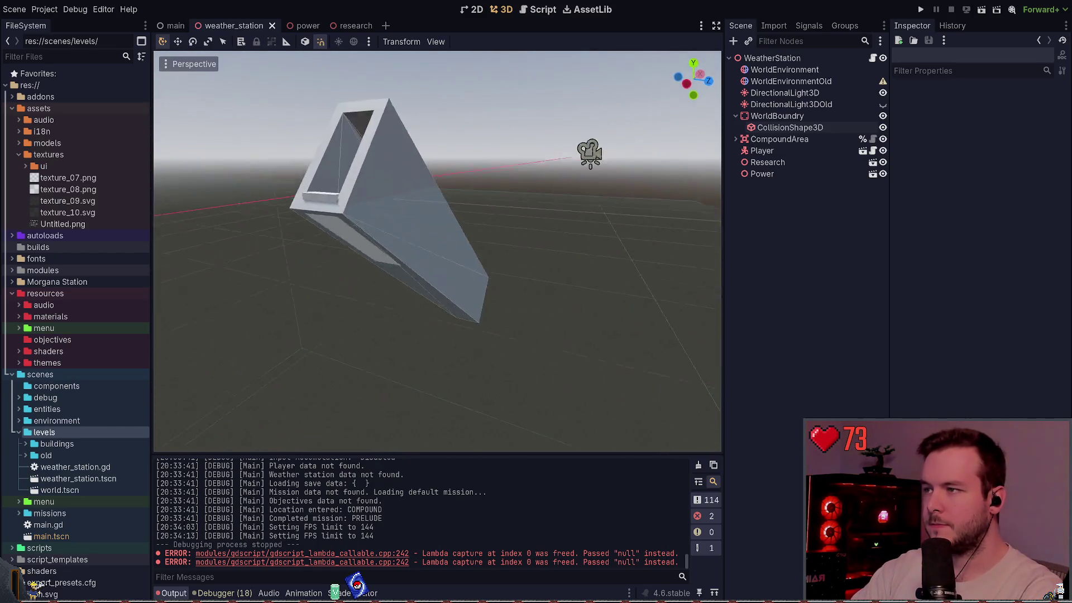
key(e)
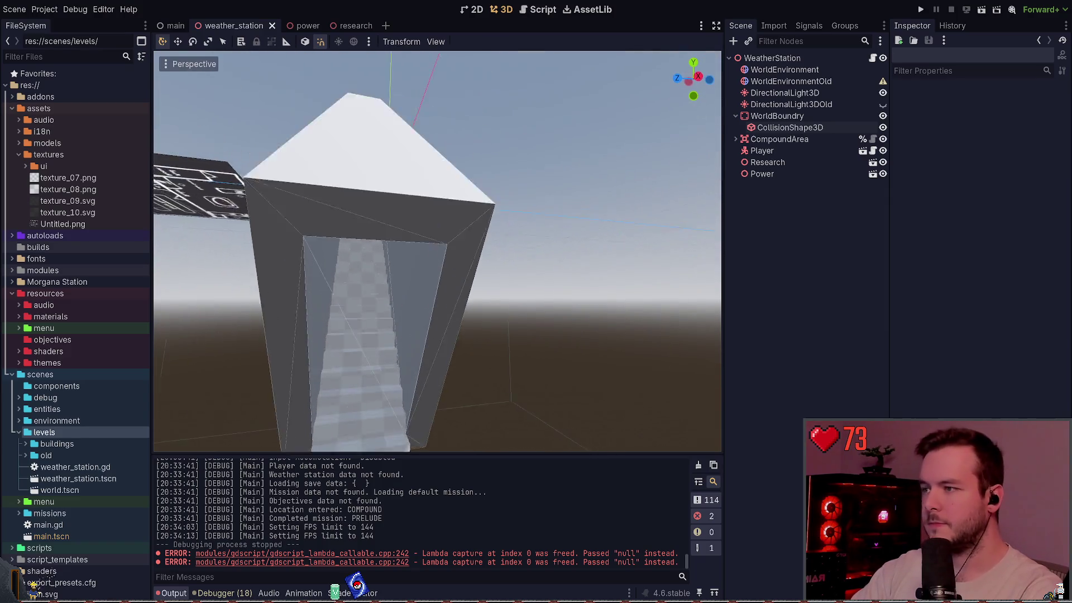
Step: Open the research scene to view its walls, floor and Floor properties
click(779, 139)
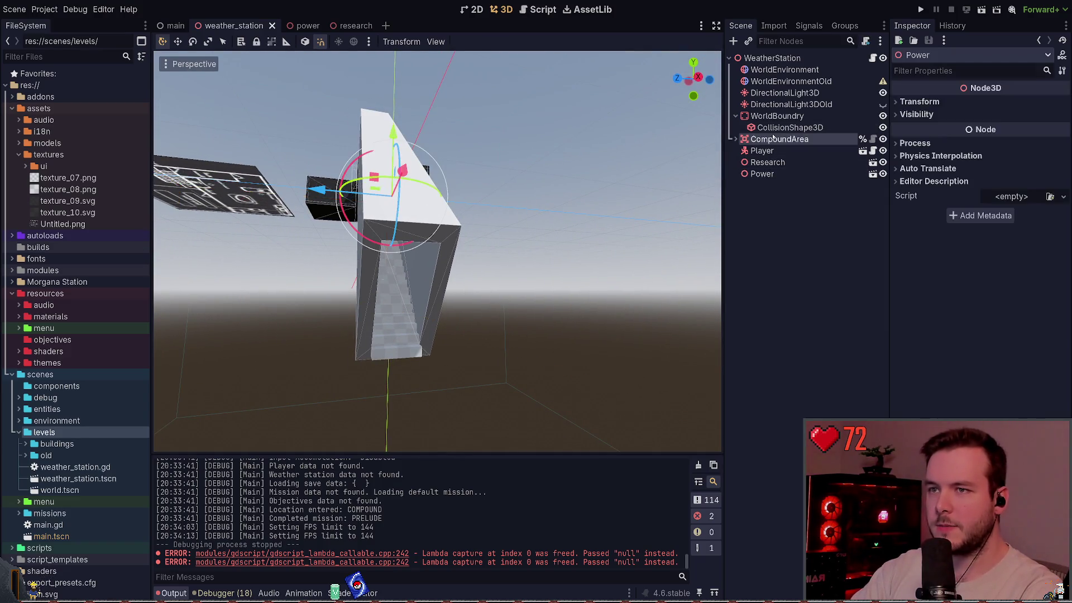
click(649, 178)
click(351, 24)
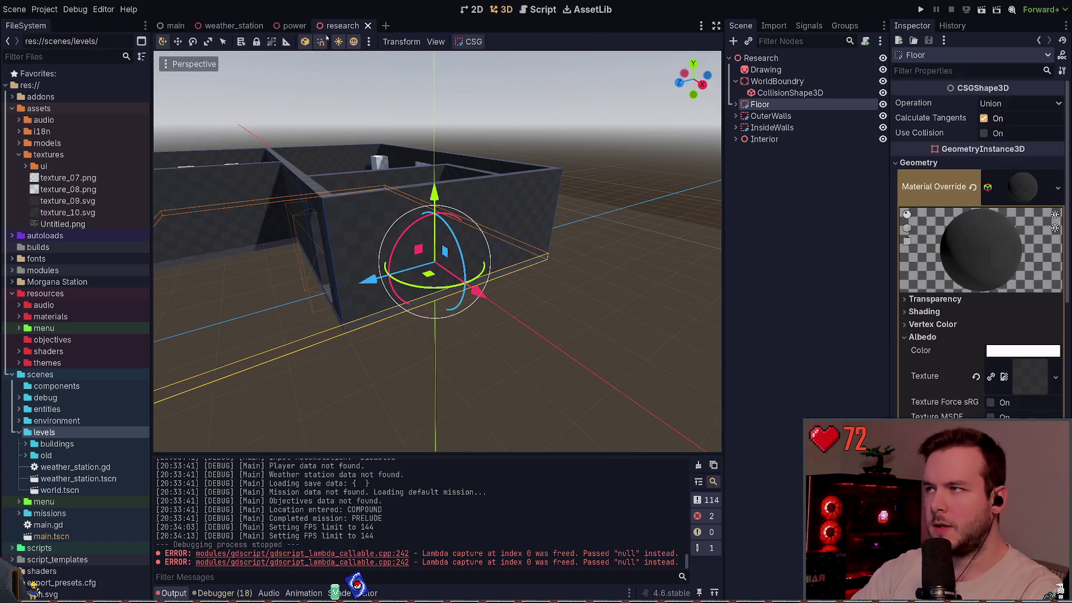
Step: In the power scene, undo hiding LowerRoom and save the scene
click(294, 26)
key(ctrl+z)
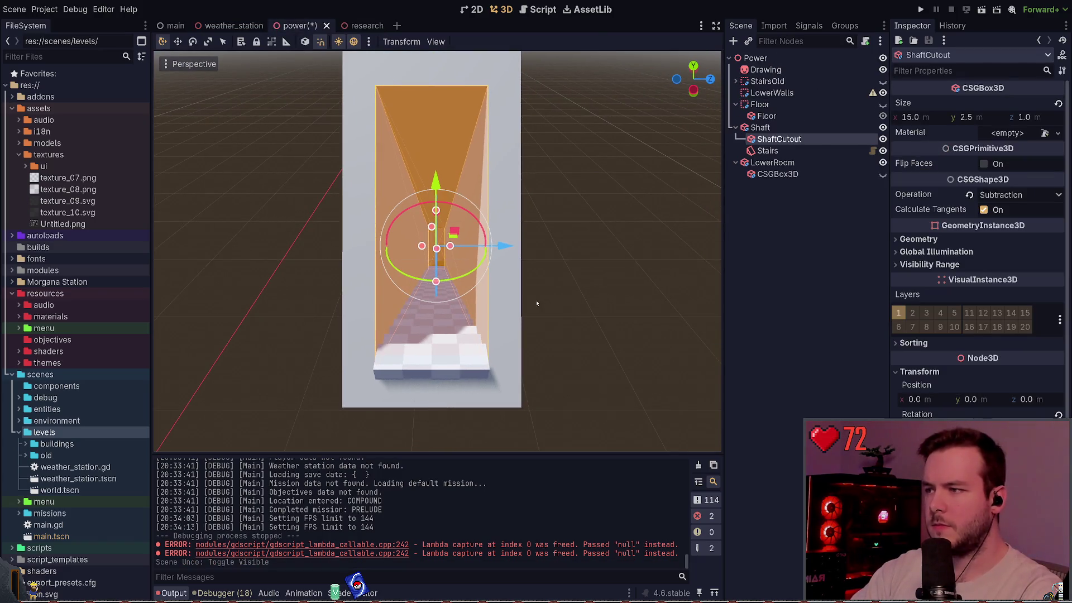
click(620, 225)
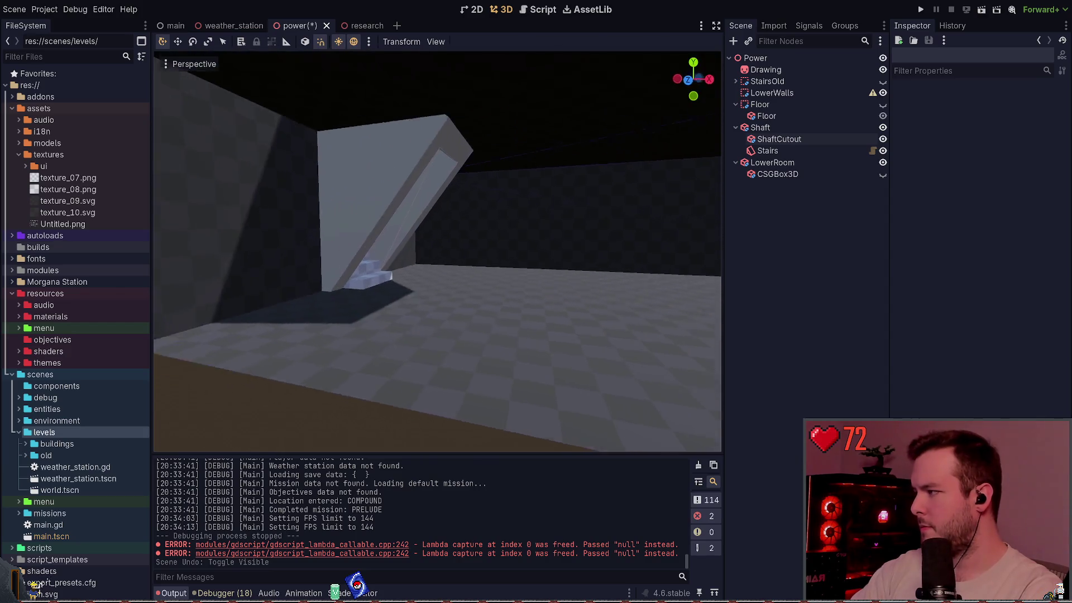
key(ctrl+s)
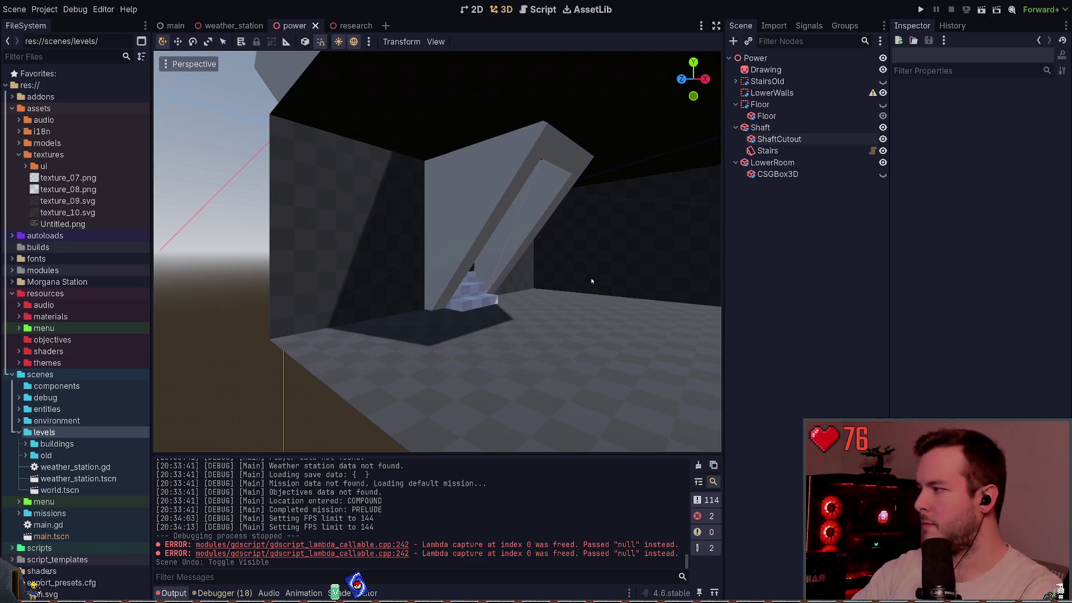
Step: Hide the Shaft, show the CSGBox3D pillar inside the lower room, and select LowerRoom
key(f)
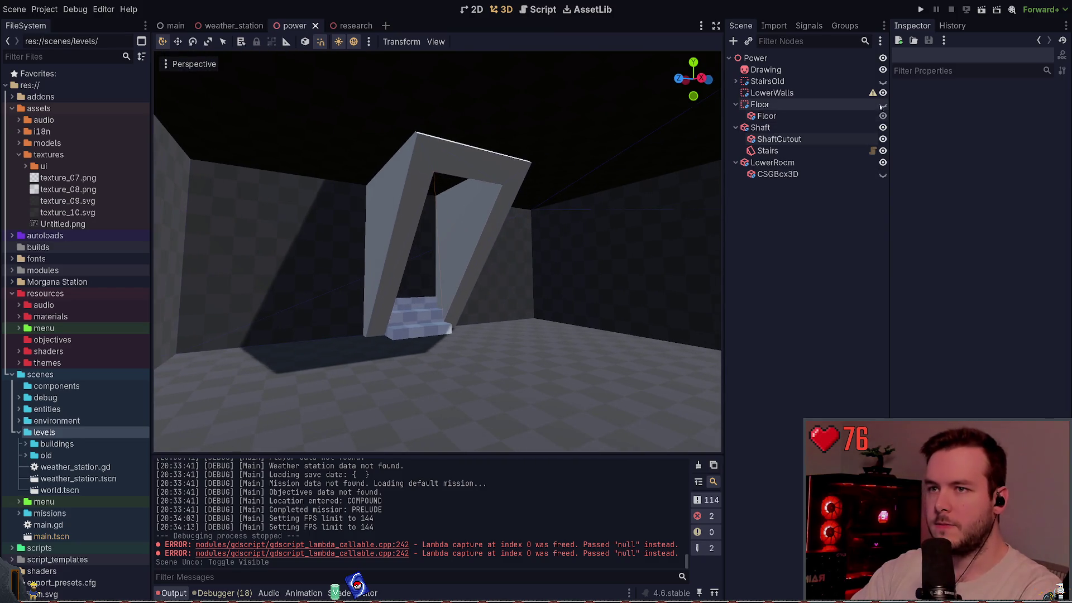
click(883, 128)
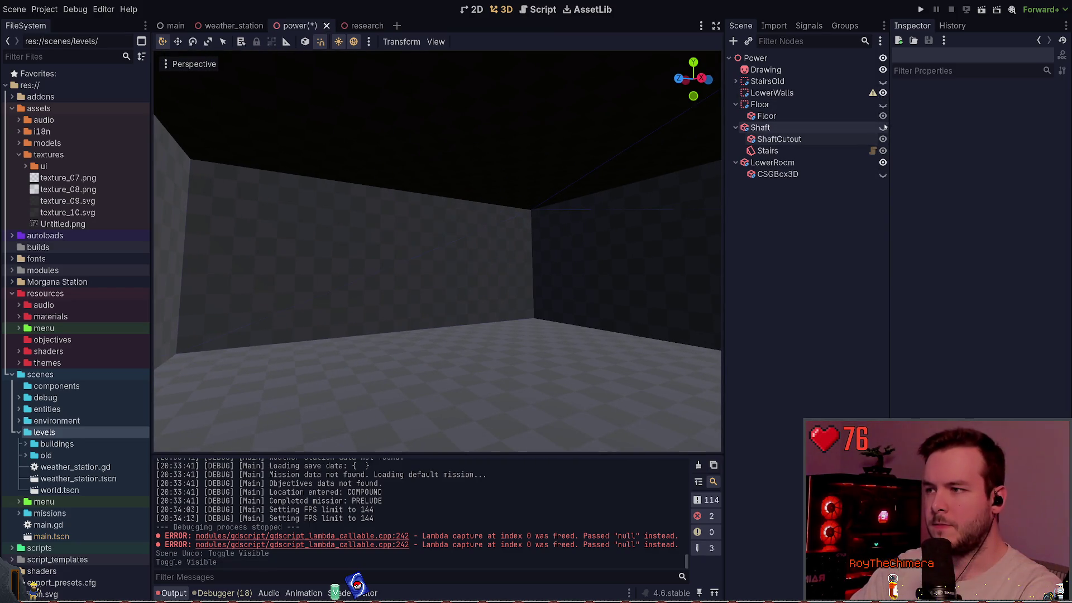
mouse_move(528, 273)
mouse_down()
mouse_move(502, 273)
mouse_move(547, 274)
mouse_move(525, 268)
mouse_move(537, 262)
mouse_move(503, 273)
mouse_move(527, 270)
mouse_up()
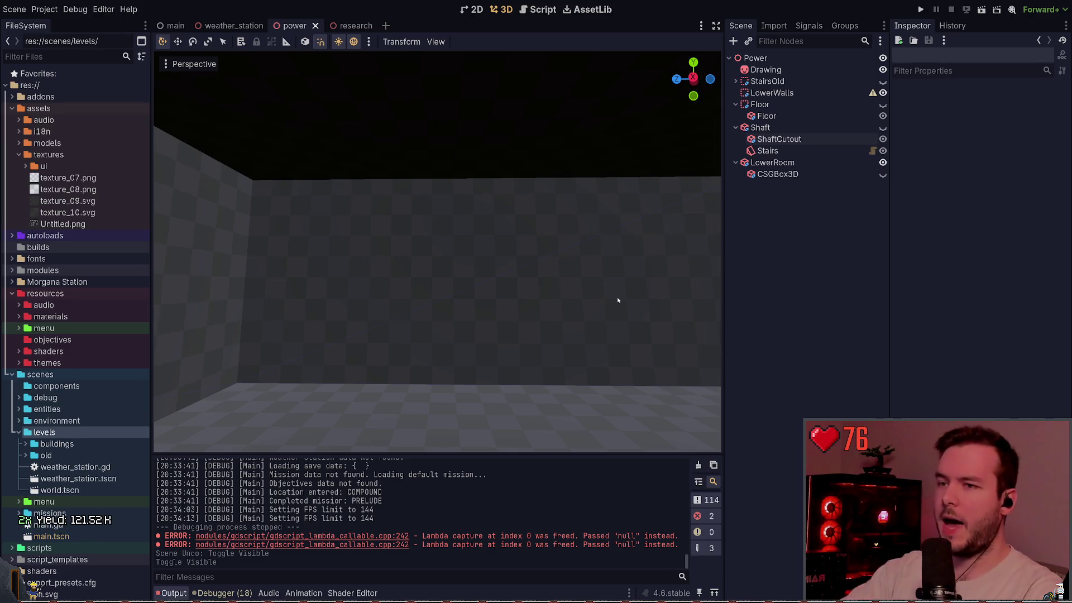
mouse_move(618, 299)
mouse_down()
mouse_move(586, 262)
mouse_move(584, 232)
mouse_up()
click(883, 175)
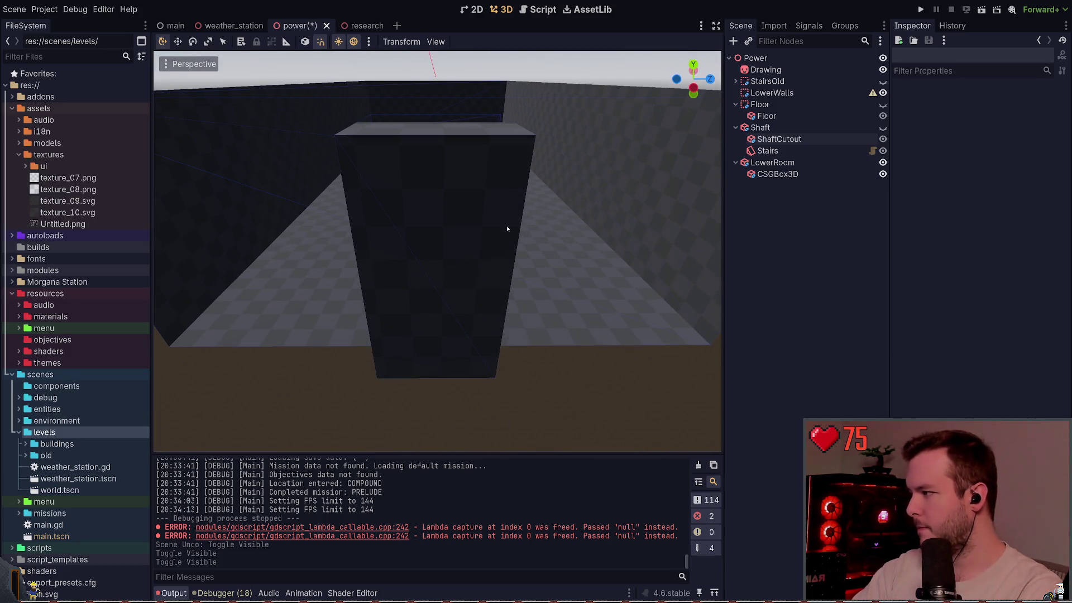
mouse_move(615, 223)
mouse_down()
mouse_move(535, 303)
mouse_move(491, 313)
mouse_up()
click(491, 313)
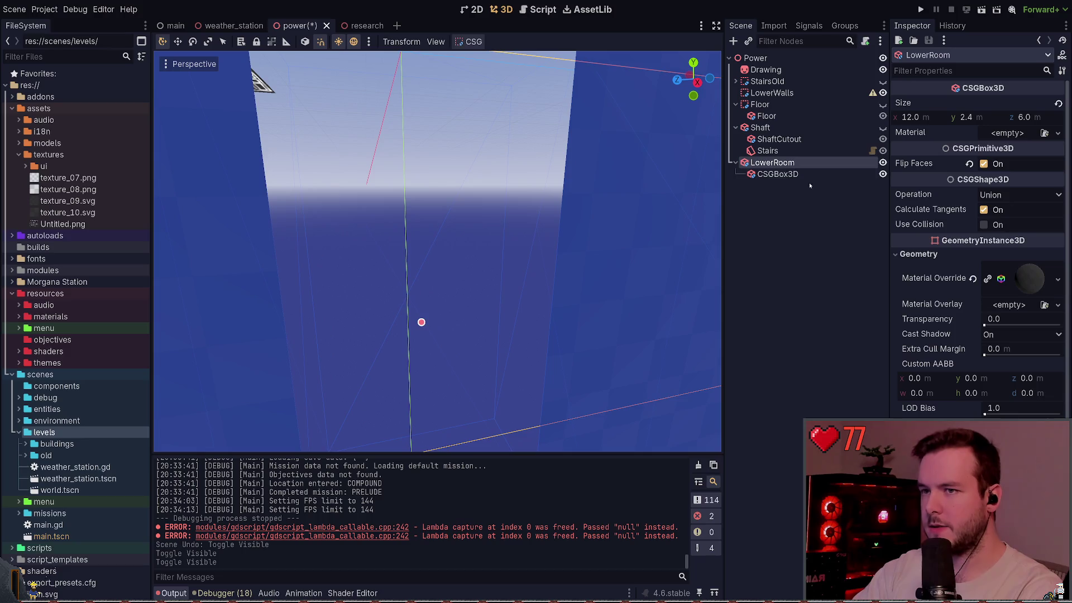
Step: Select the pillar CSGBox3D, toggle Flip Faces on and off, and inspect its Geometry settings
click(490, 313)
key(f)
drag(547, 291, 548, 292)
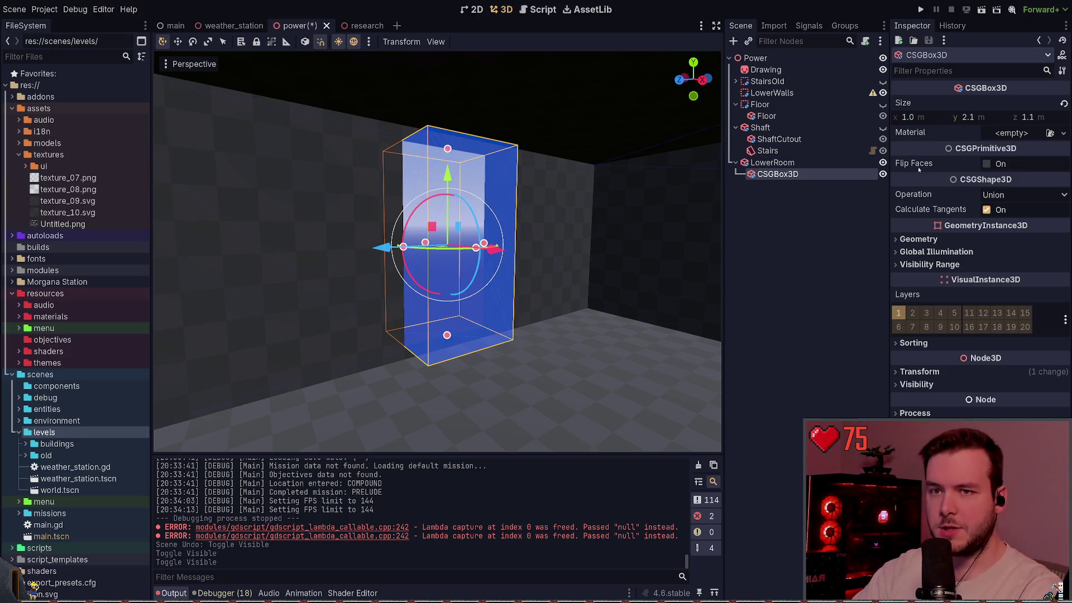
click(986, 164)
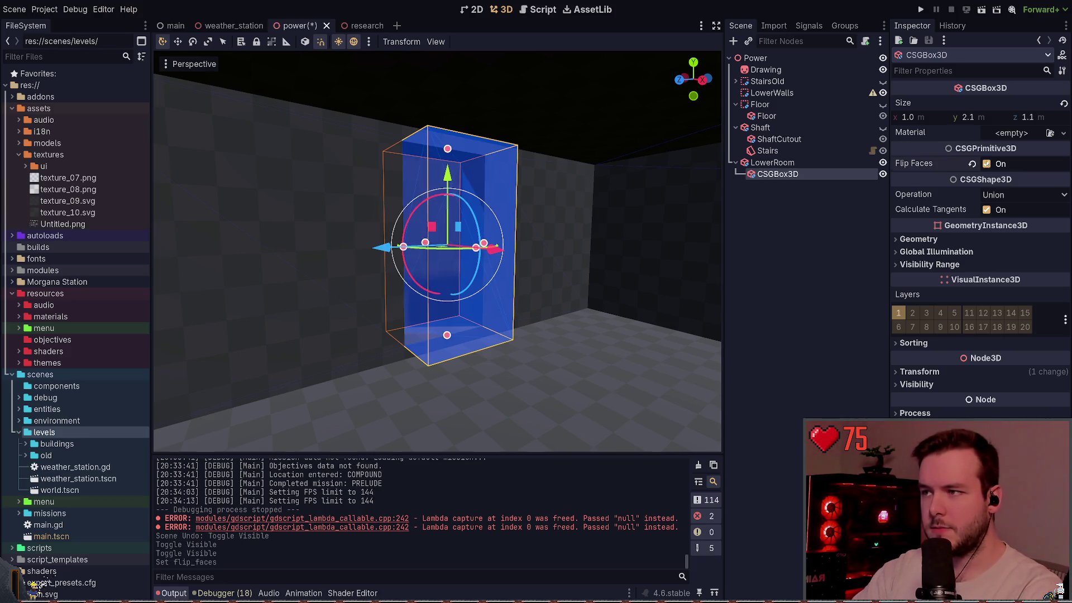
click(987, 164)
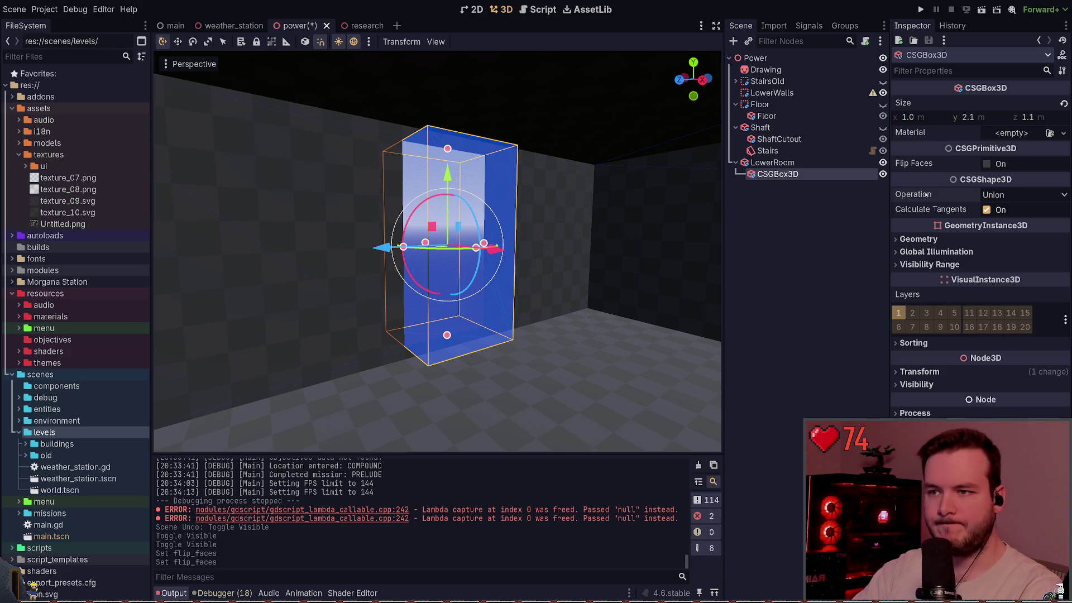
click(927, 239)
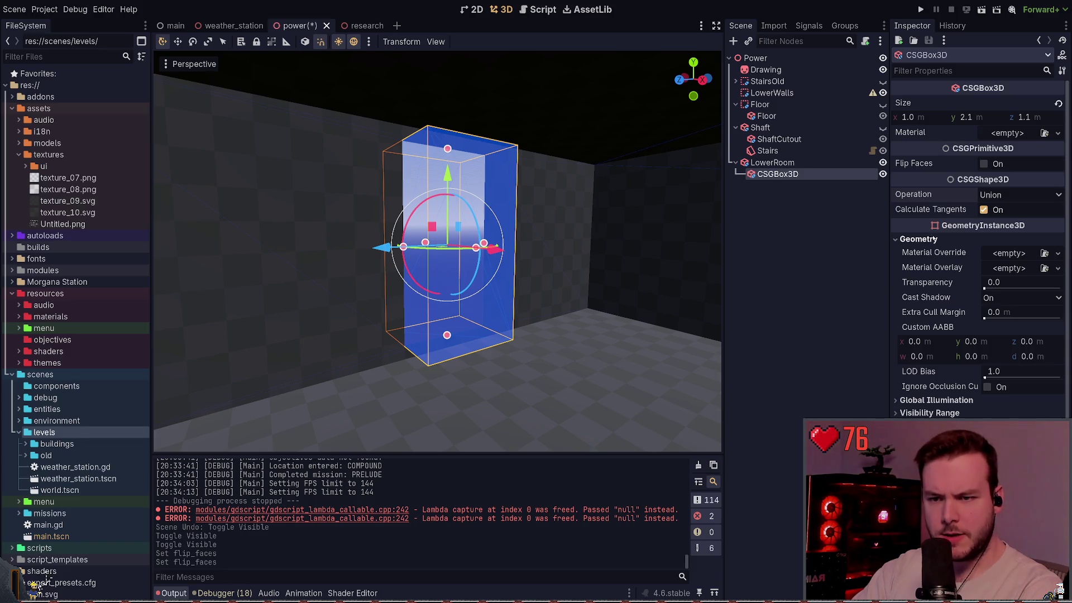
click(925, 401)
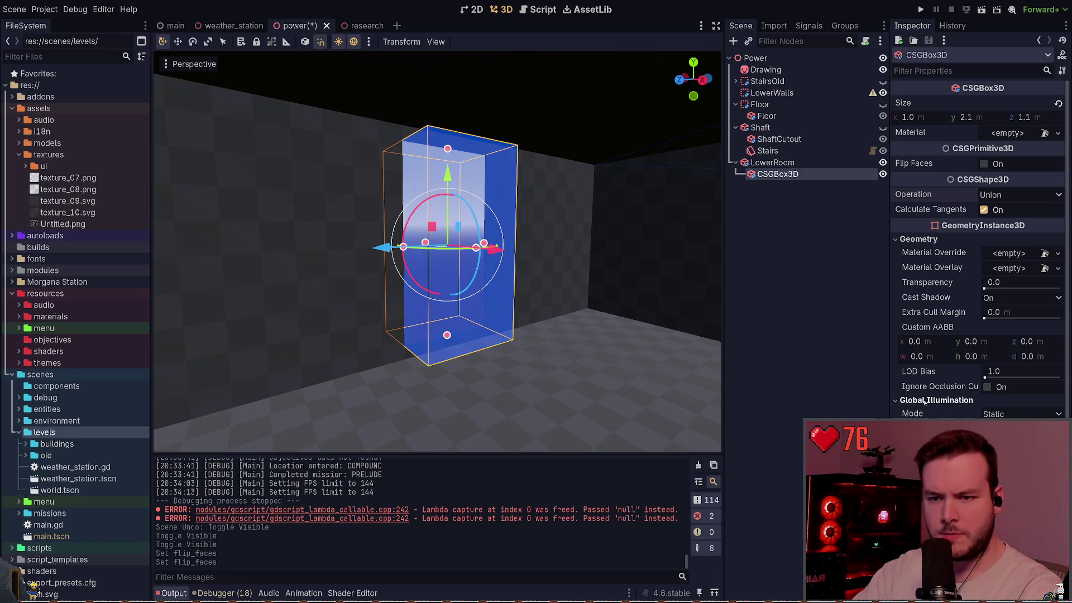
click(903, 239)
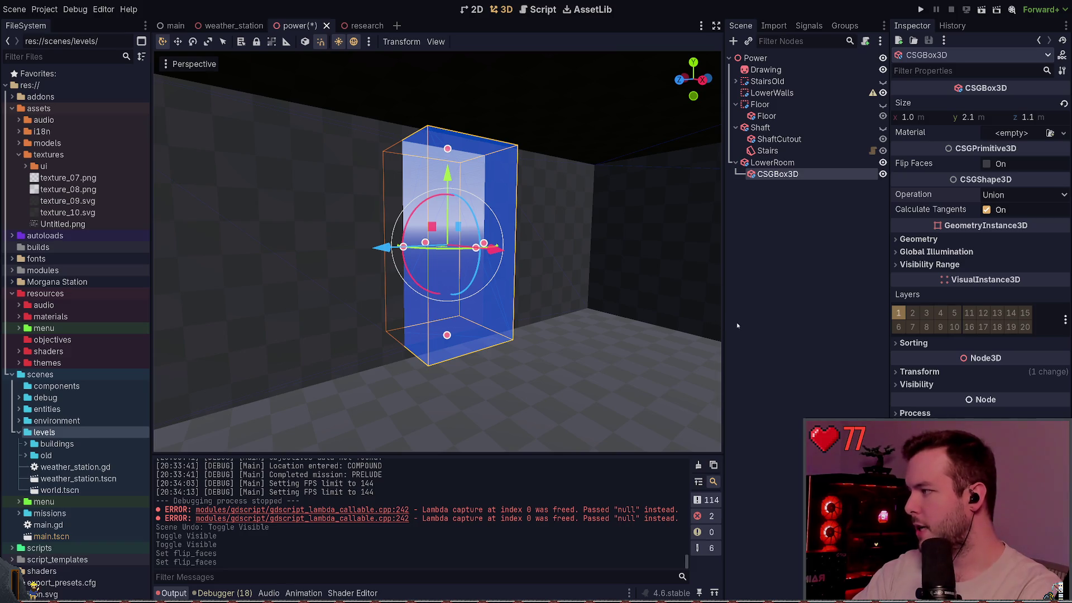
Step: Uncheck Calculate Tangents on the CSGBox3D and save the power scene
key(ctrl+s)
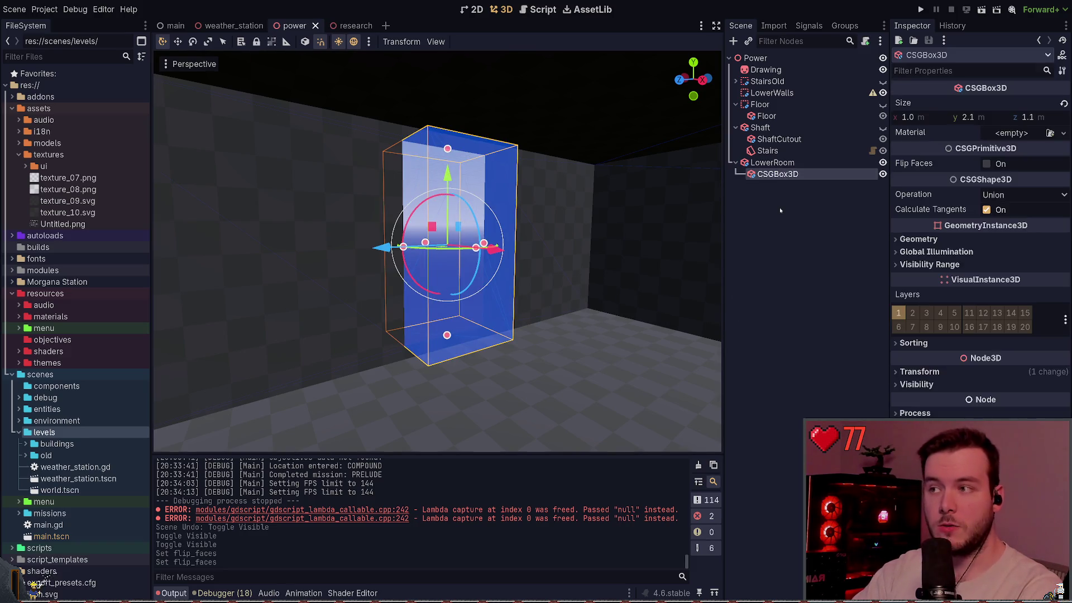
click(771, 163)
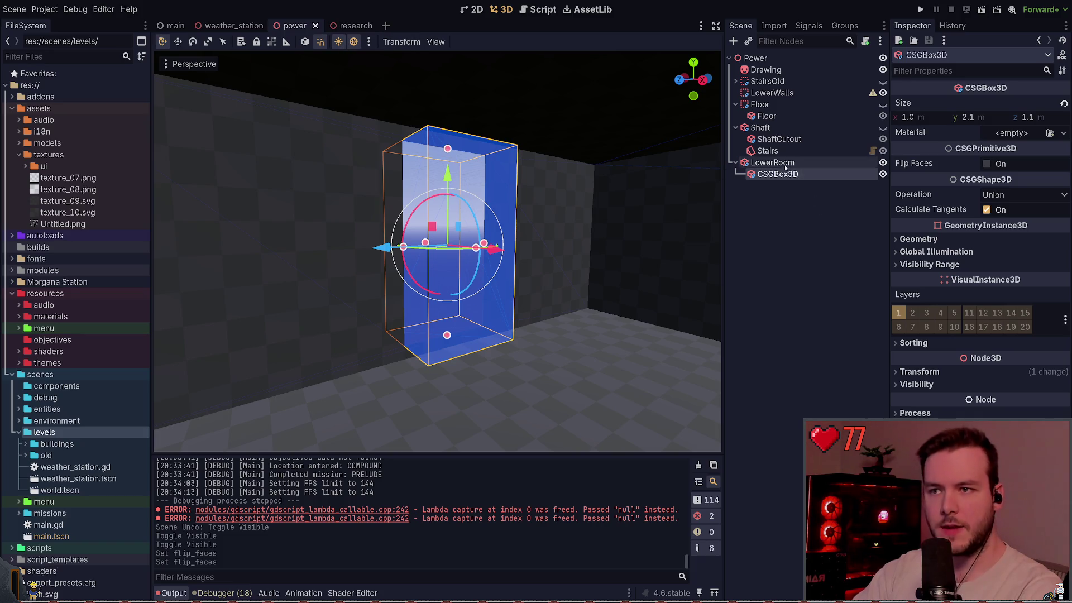
click(807, 175)
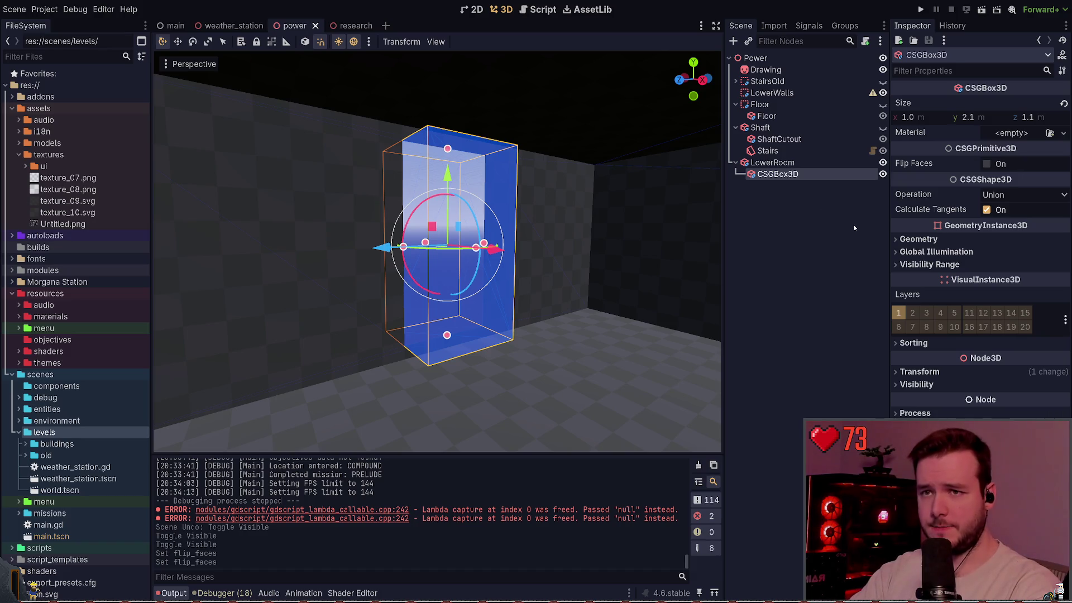
click(949, 239)
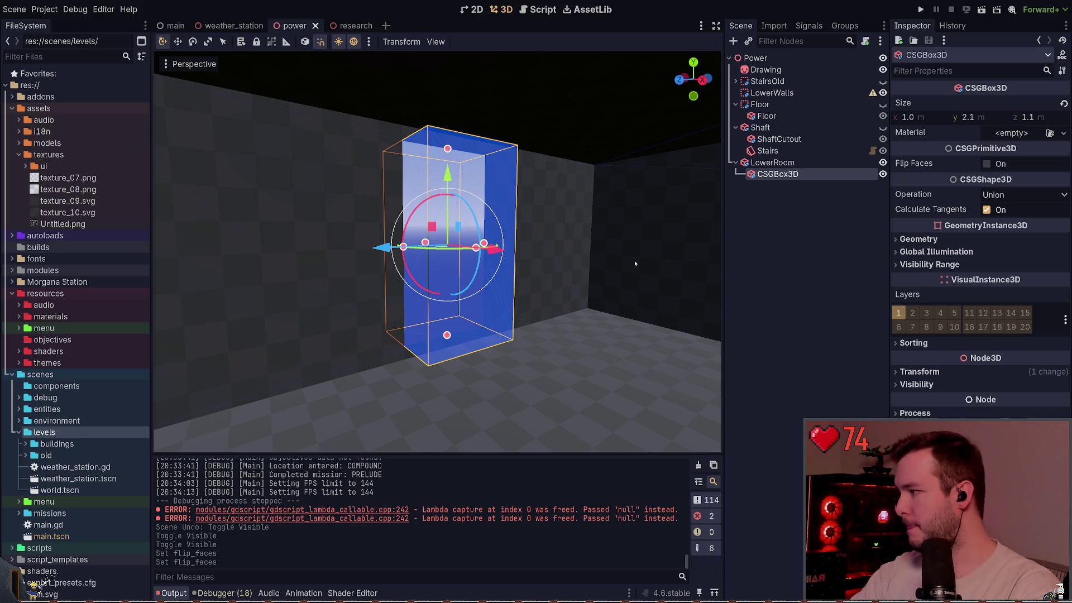
click(770, 274)
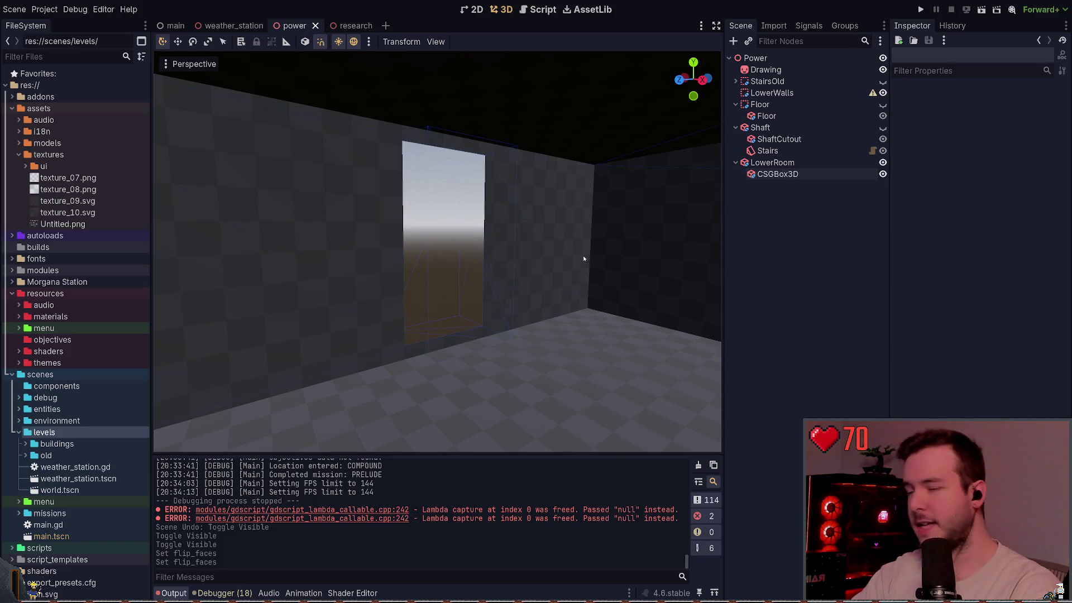
click(778, 173)
click(772, 163)
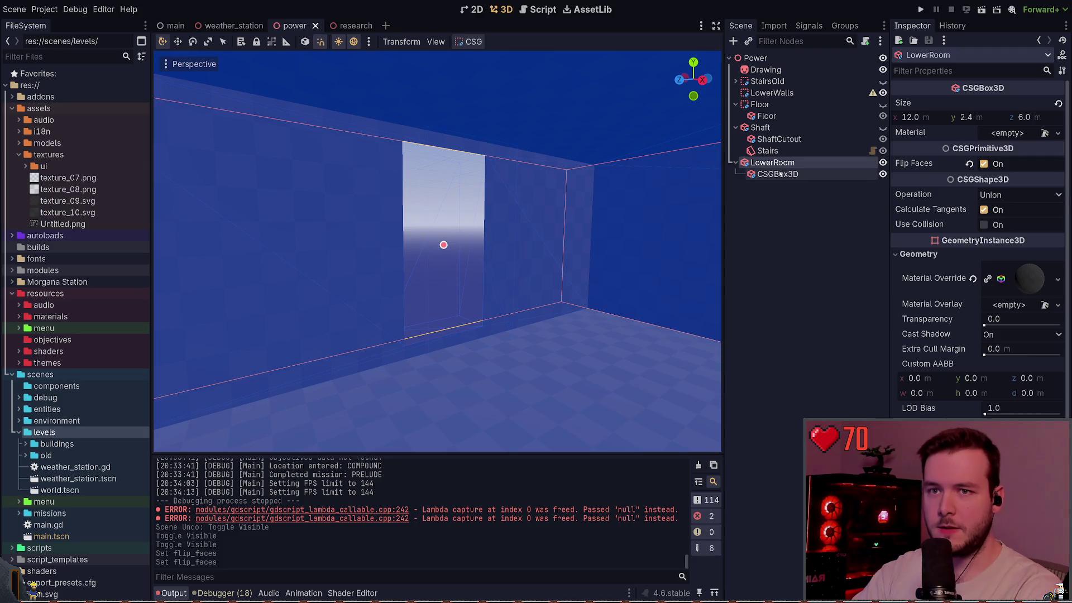
click(778, 173)
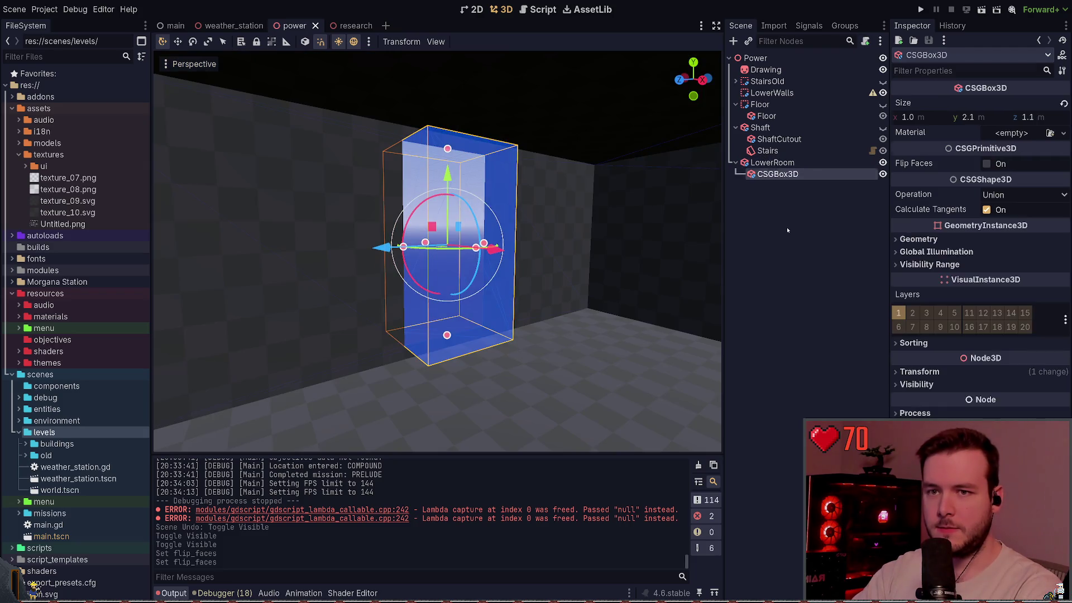
click(987, 210)
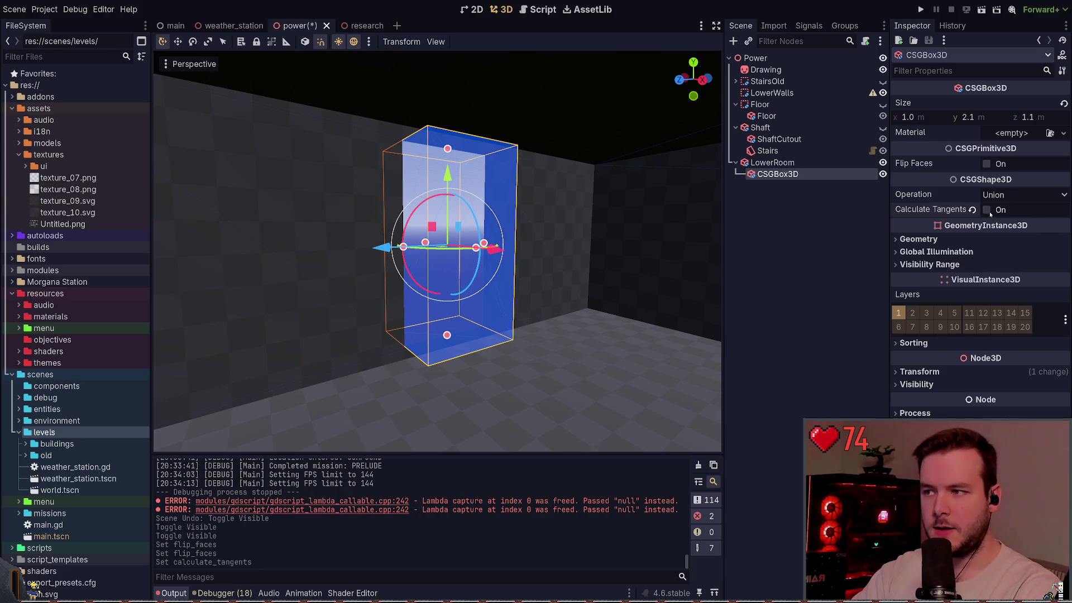
click(770, 252)
key(ctrl+s)
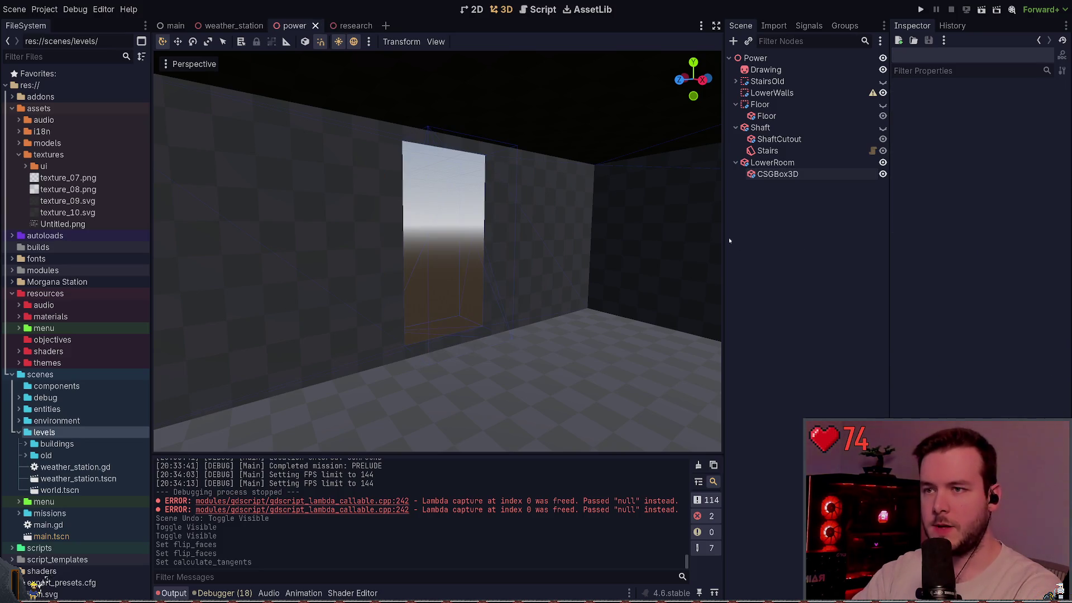
scroll(446, 251, down, 5)
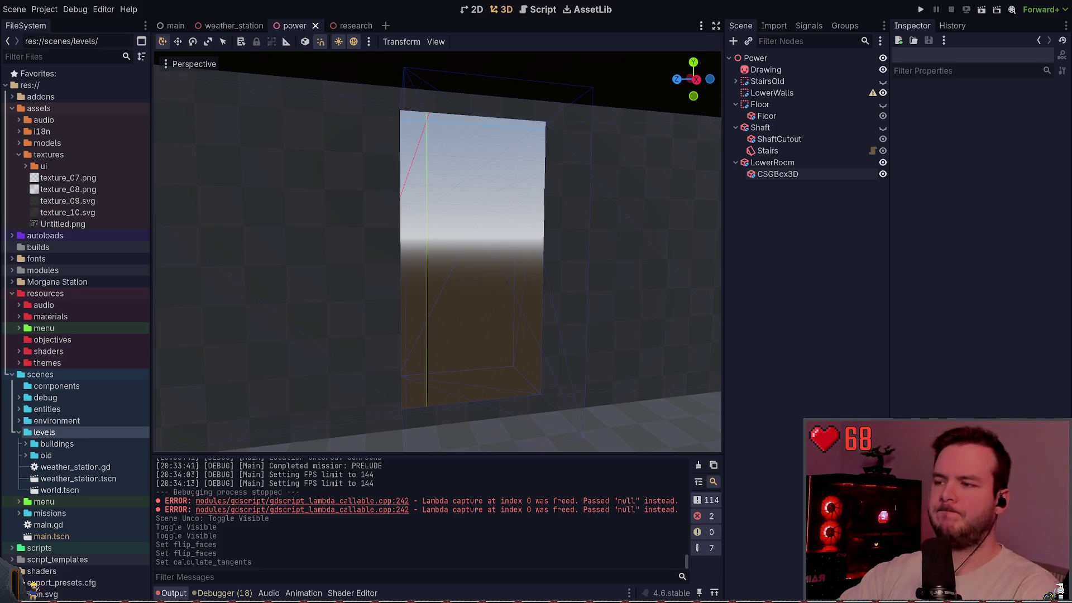
drag(523, 218, 491, 259)
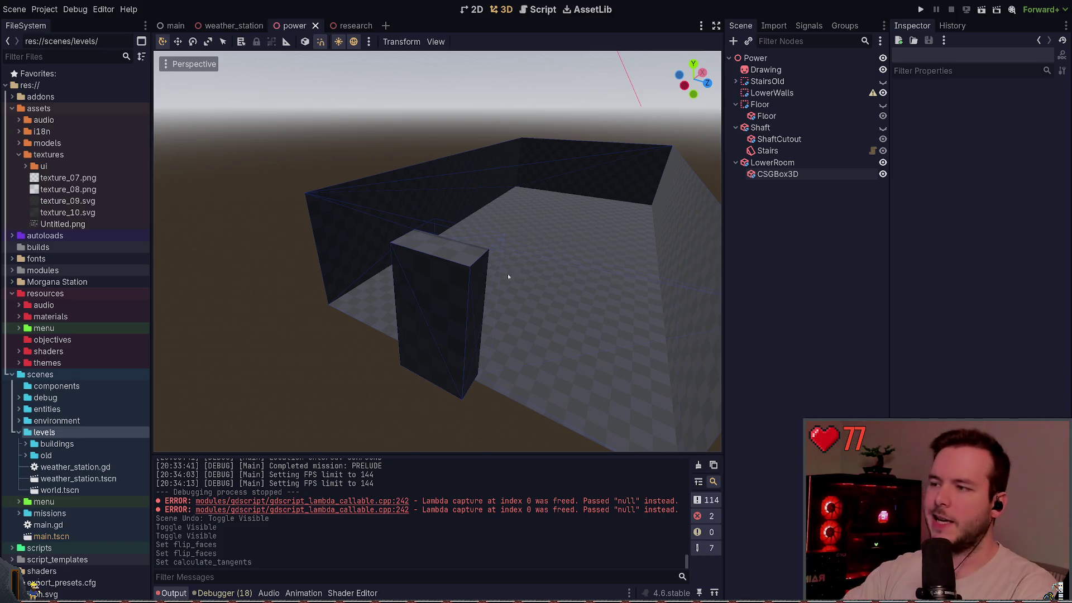
drag(508, 278, 502, 274)
click(778, 174)
Step: Duplicate the box as CSGBox3D2, try setting it to Subtraction, save, then undo
key(ctrl+d)
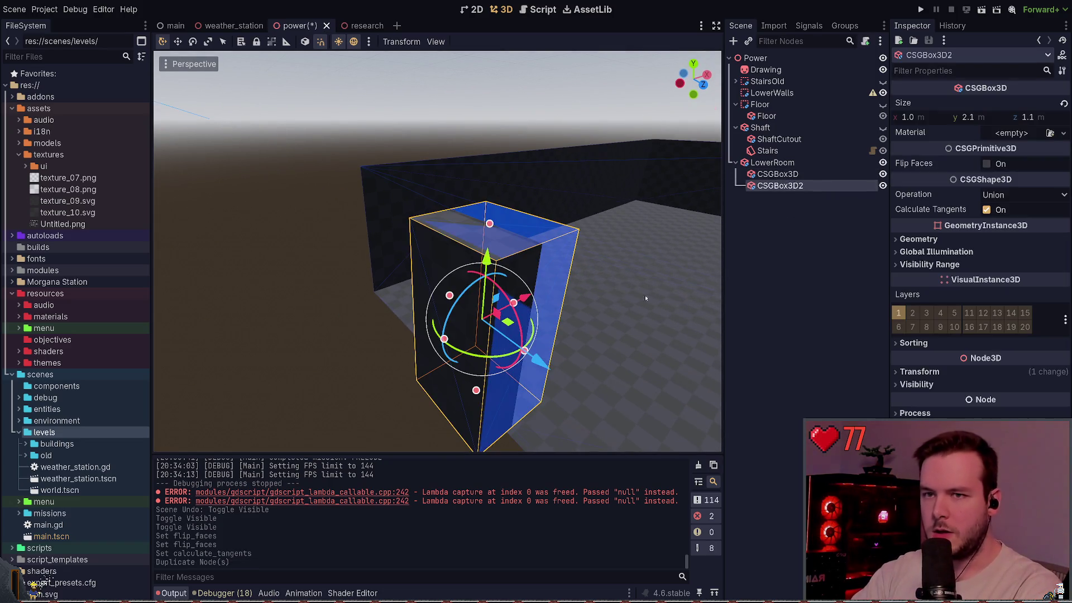
click(1000, 195)
click(1000, 224)
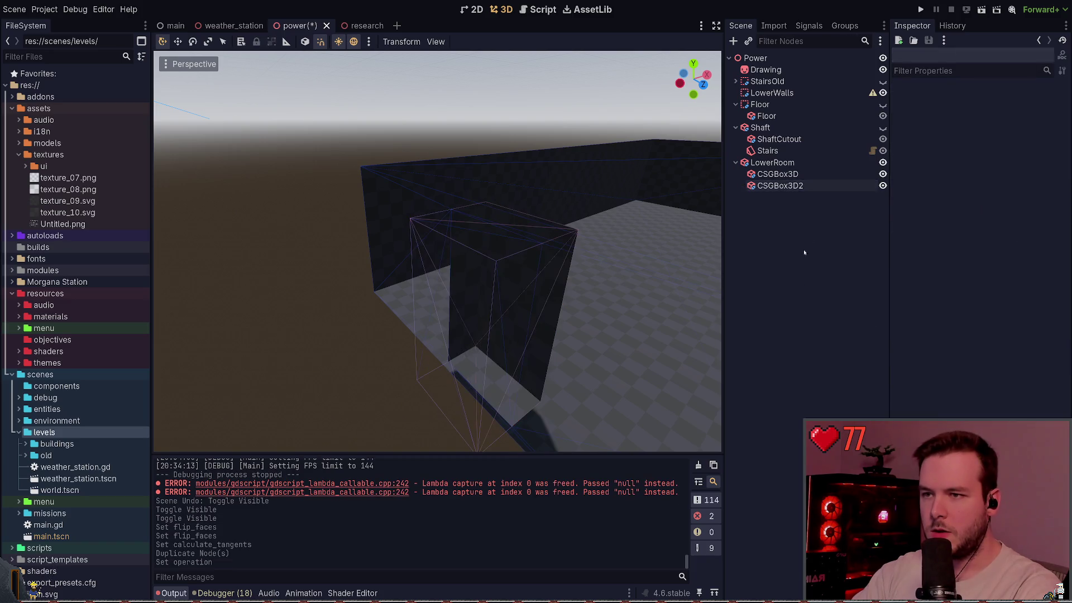
click(999, 194)
click(1000, 223)
key(ctrl+s)
click(614, 140)
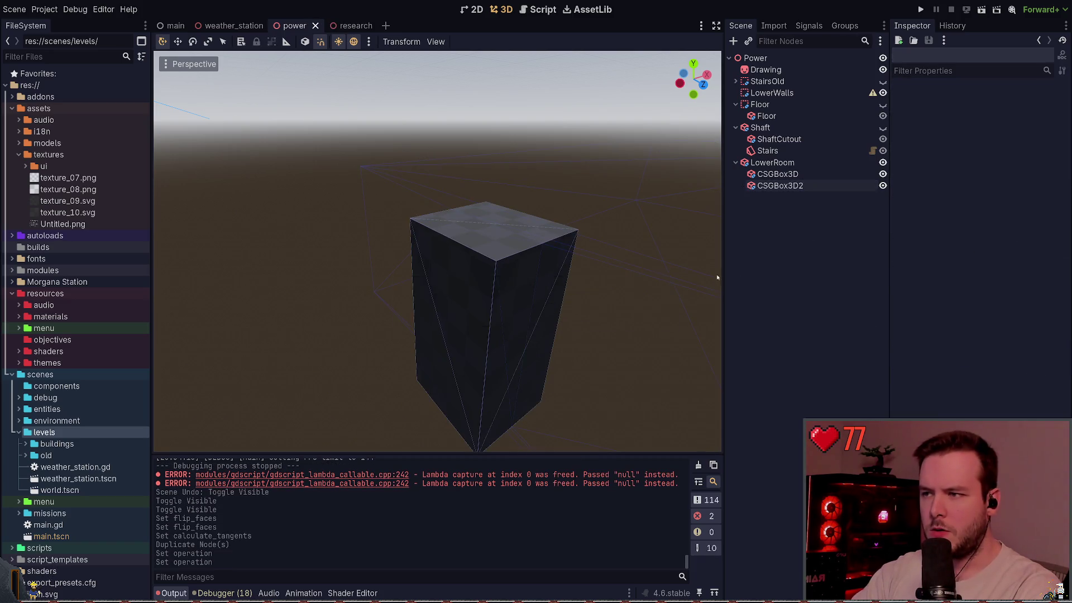
mouse_move(614, 139)
mouse_down()
mouse_move(502, 234)
mouse_move(746, 214)
mouse_up()
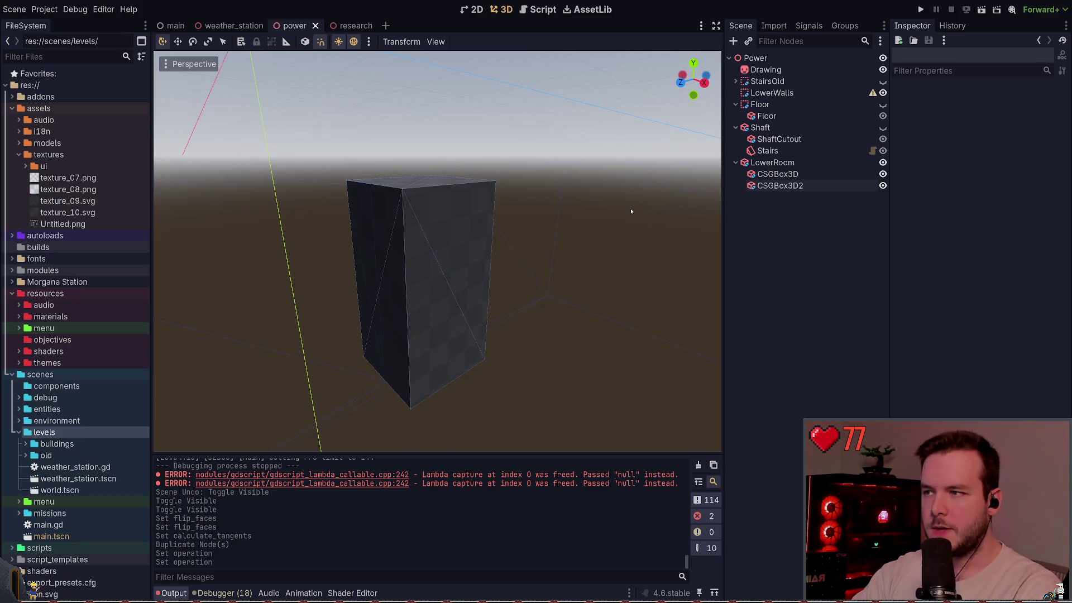
key(ctrl+z)
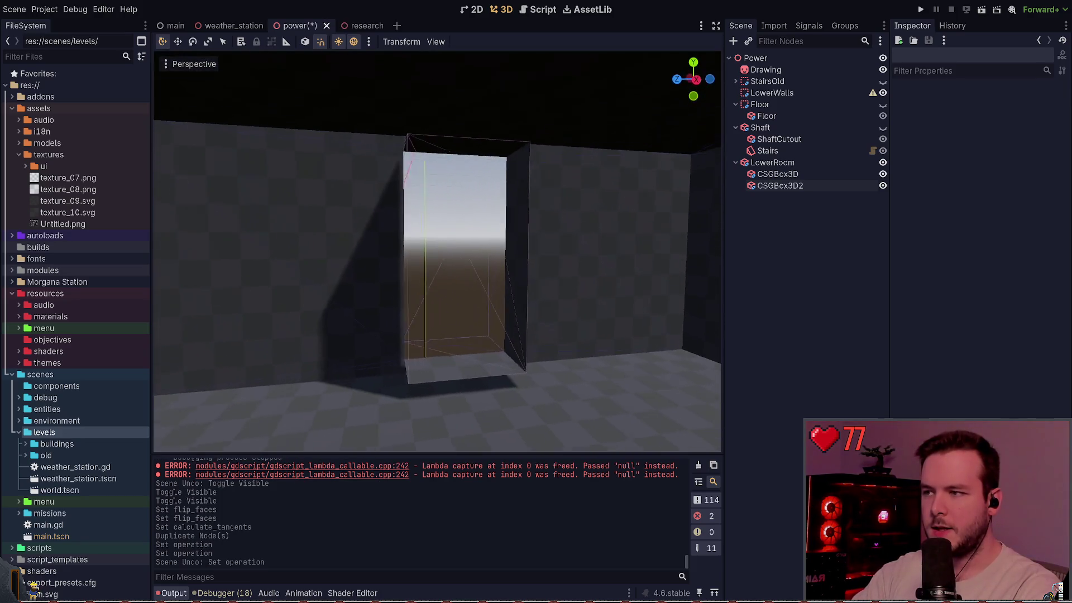
drag(437, 251, 525, 229)
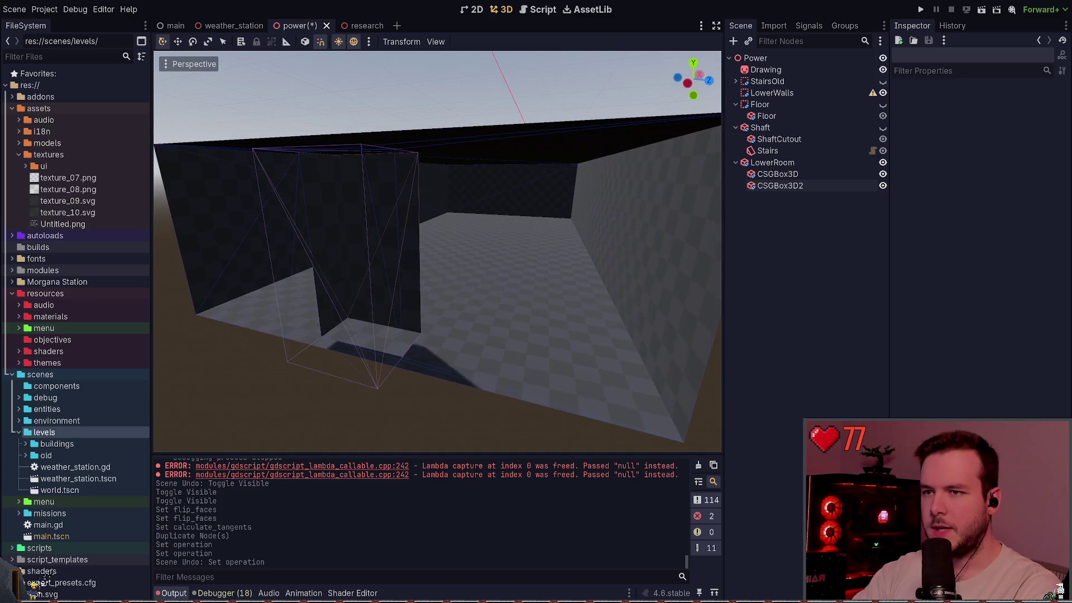
Step: Nest CSGBox3D2 under CSGBox3D as a Subtraction, then undo the change
click(780, 185)
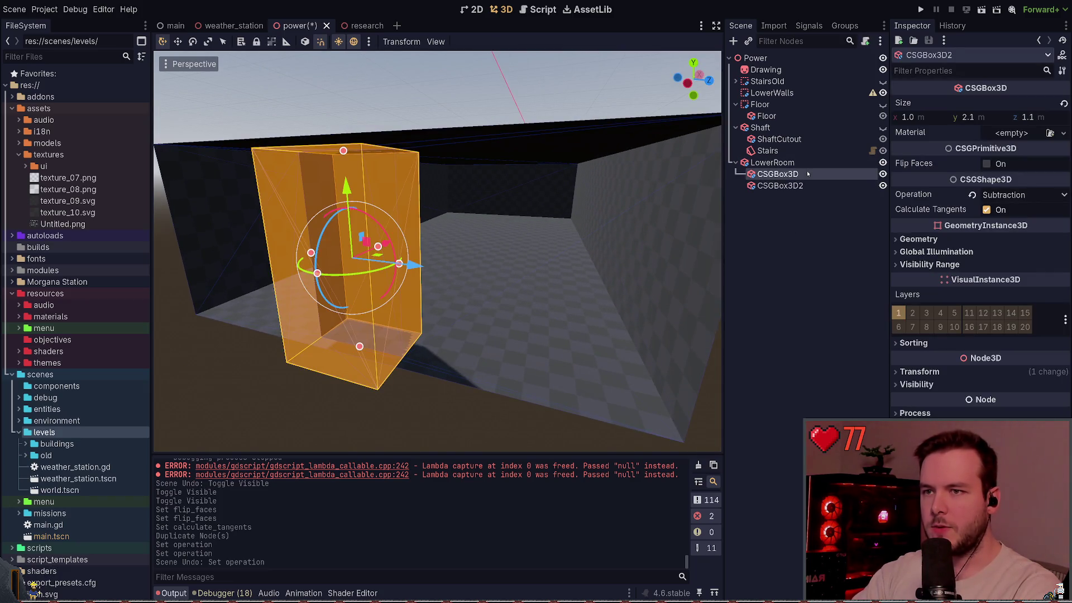
drag(793, 185, 788, 174)
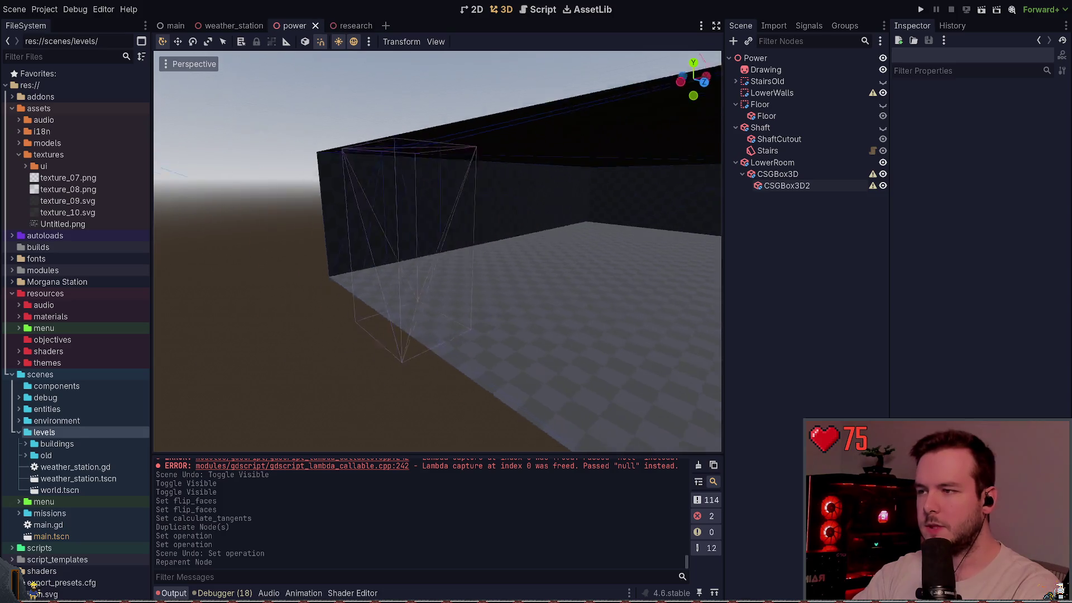
click(826, 186)
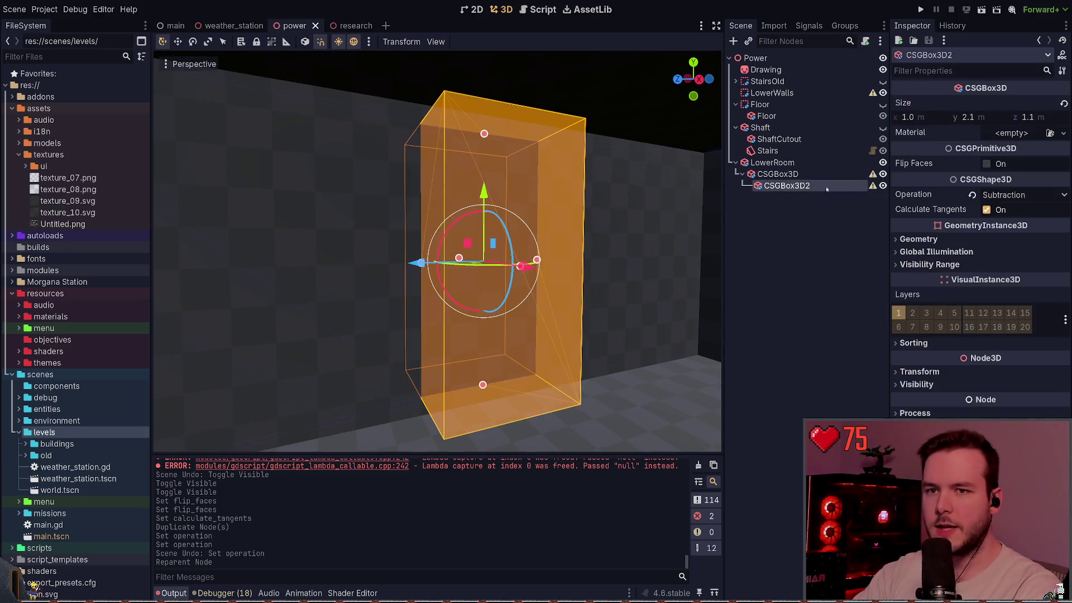
click(972, 194)
click(802, 291)
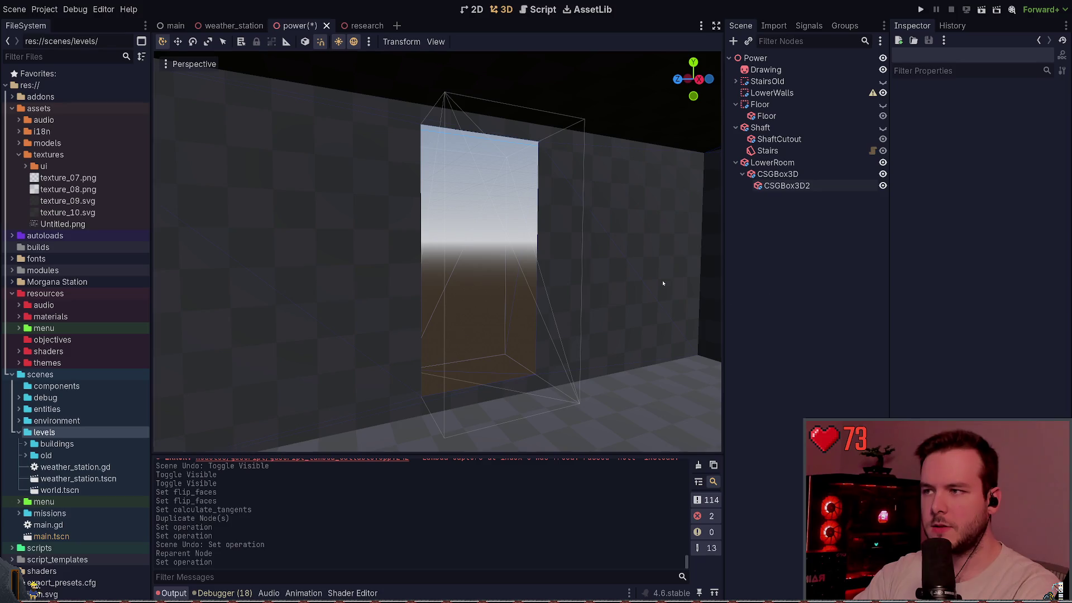
drag(663, 284, 609, 235)
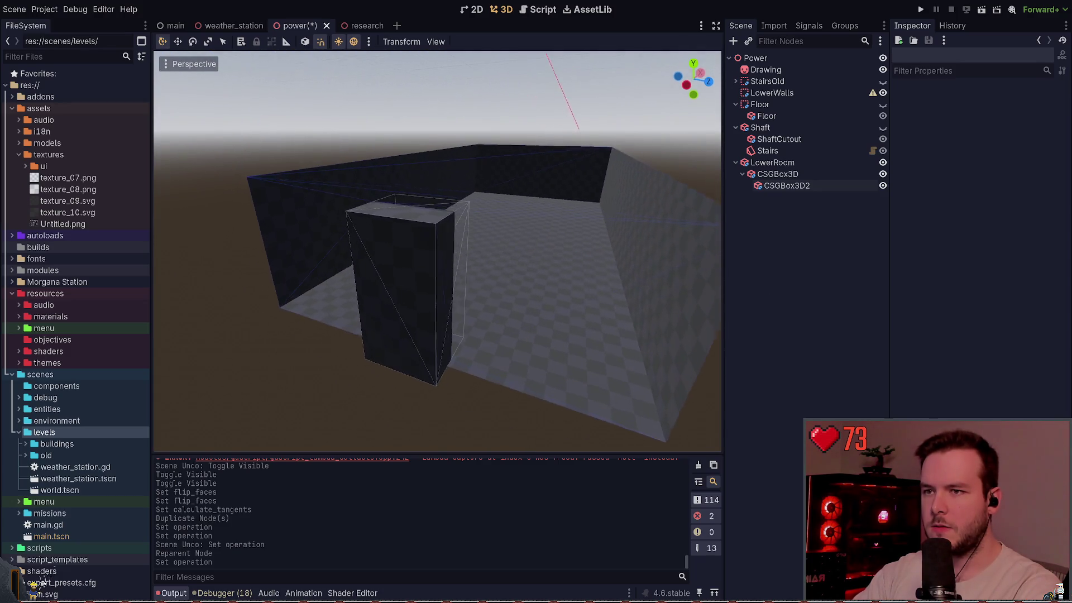
click(787, 185)
click(778, 174)
click(805, 237)
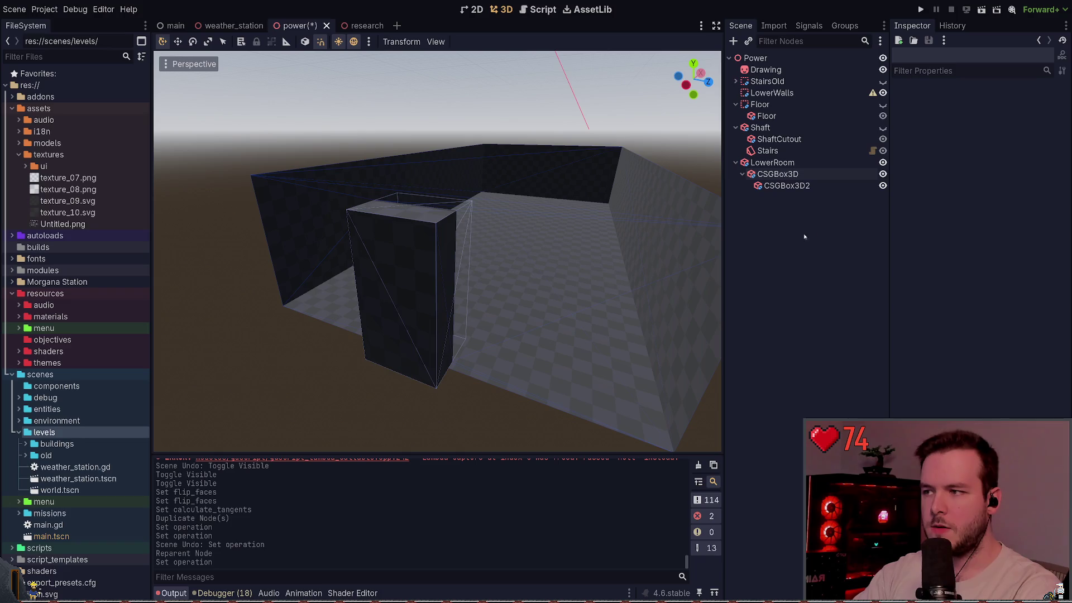
drag(549, 269, 536, 262)
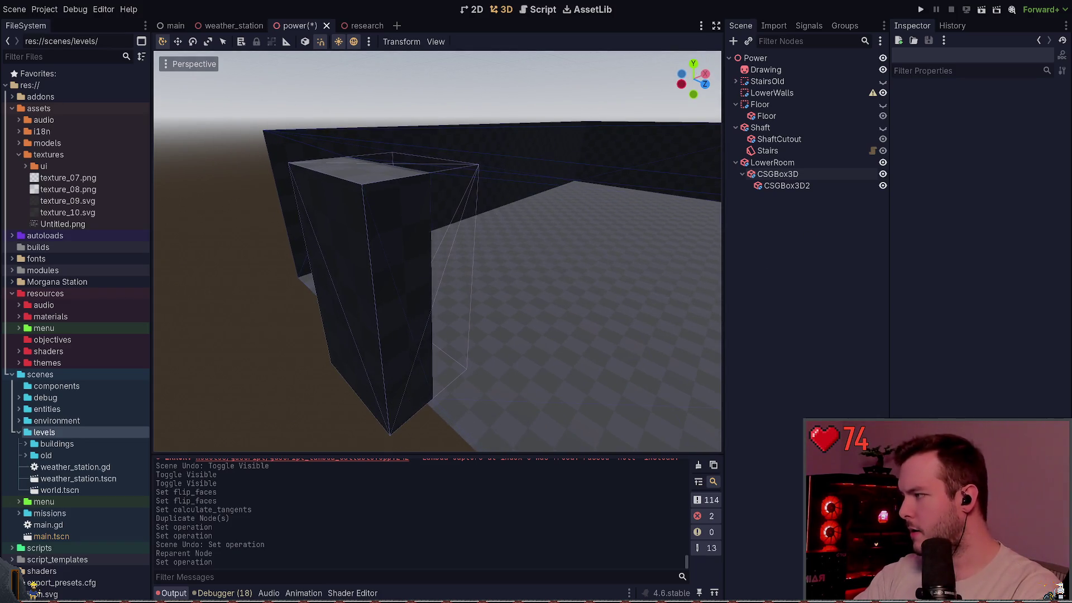
key(ctrl+z)
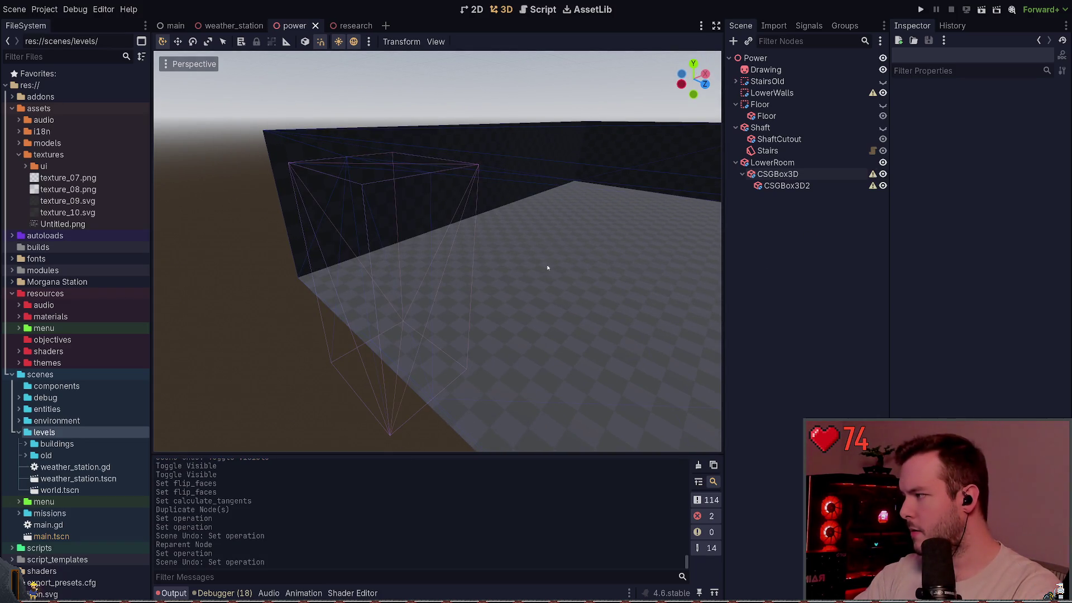
mouse_move(546, 270)
mouse_down()
mouse_move(543, 301)
mouse_move(534, 276)
mouse_move(528, 293)
mouse_up()
Step: Delete both box nodes from LowerRoom and make the Shaft visible again
click(778, 173)
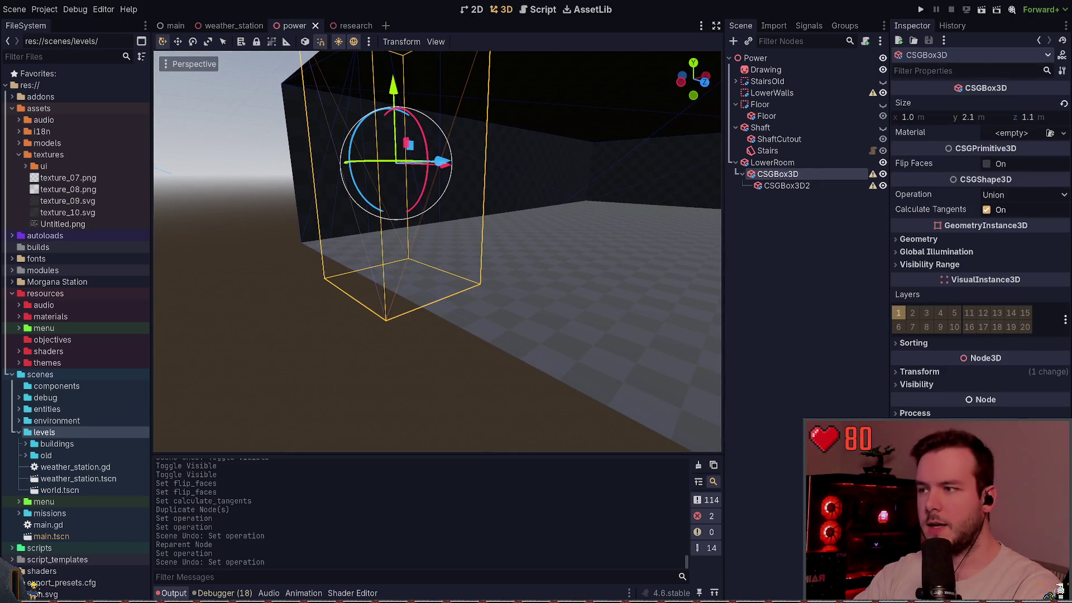
key(ctrl+s)
click(793, 174)
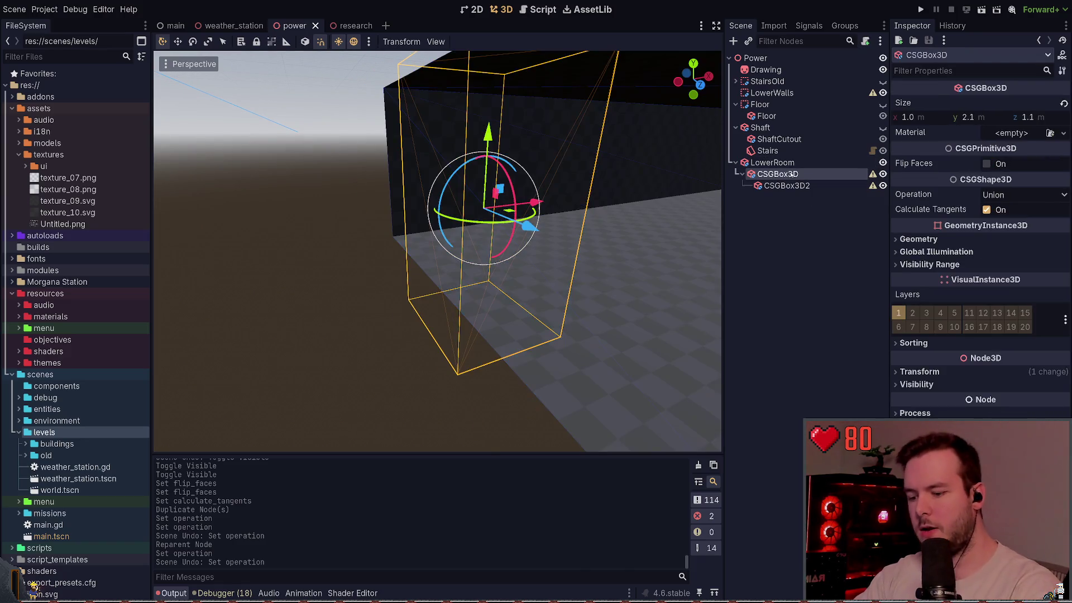
key(Delete)
drag(283, 289, 280, 293)
drag(420, 258, 419, 256)
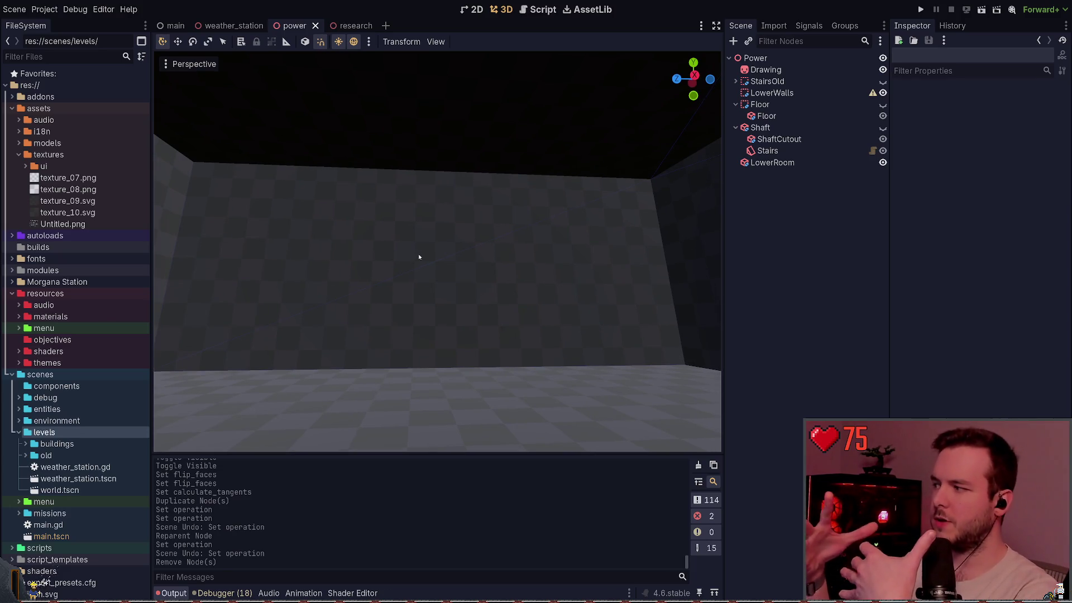
drag(419, 257, 784, 196)
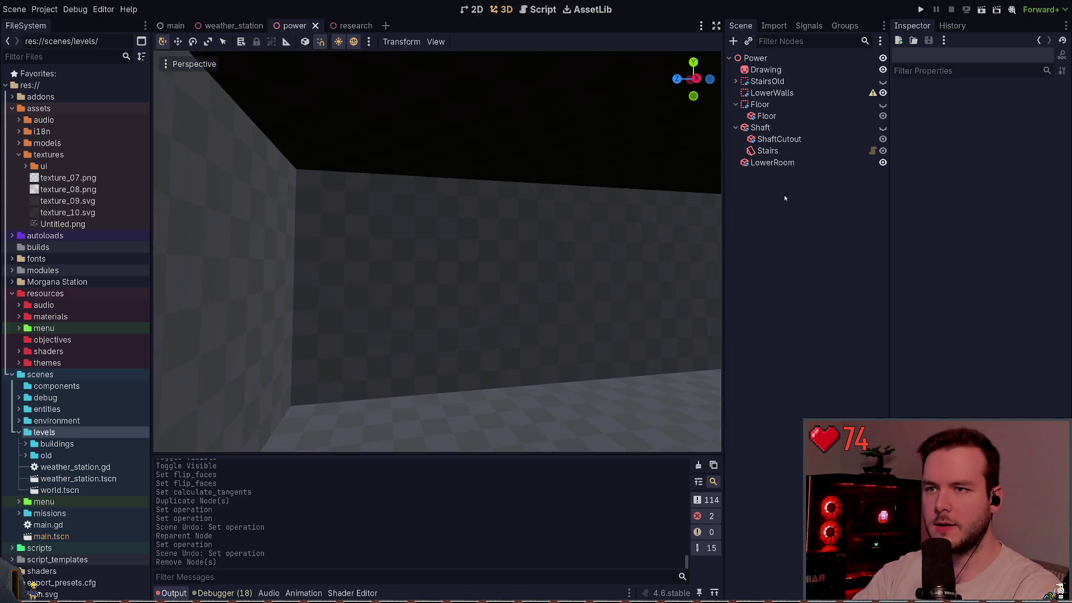
click(883, 127)
Step: Try switching ShaftCutout to Union and flipping its faces, undoing both changes
drag(577, 309, 583, 306)
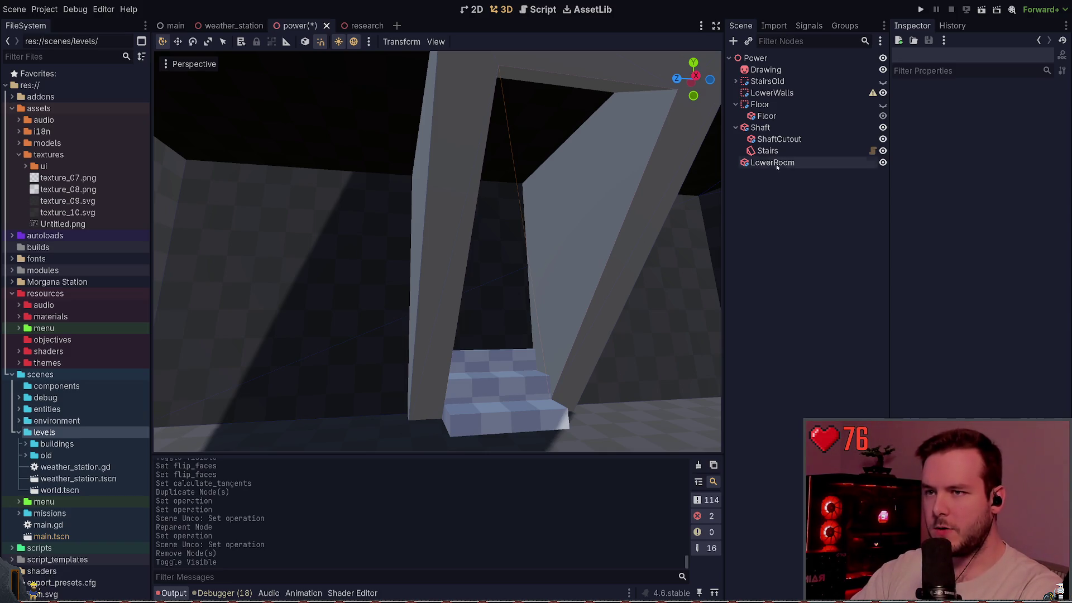
click(779, 139)
click(799, 132)
double_click(779, 139)
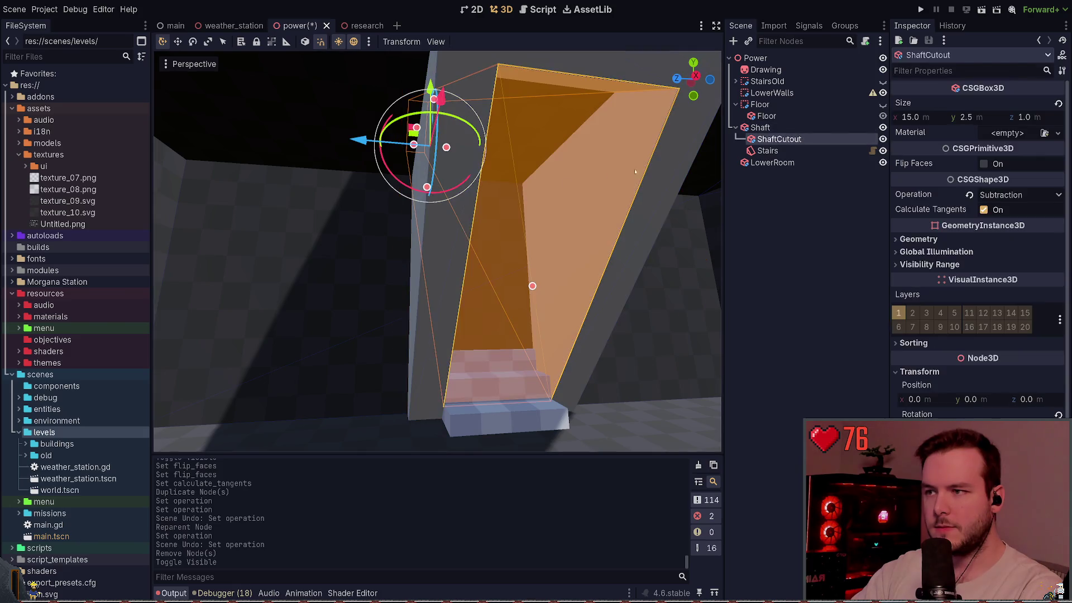
click(969, 195)
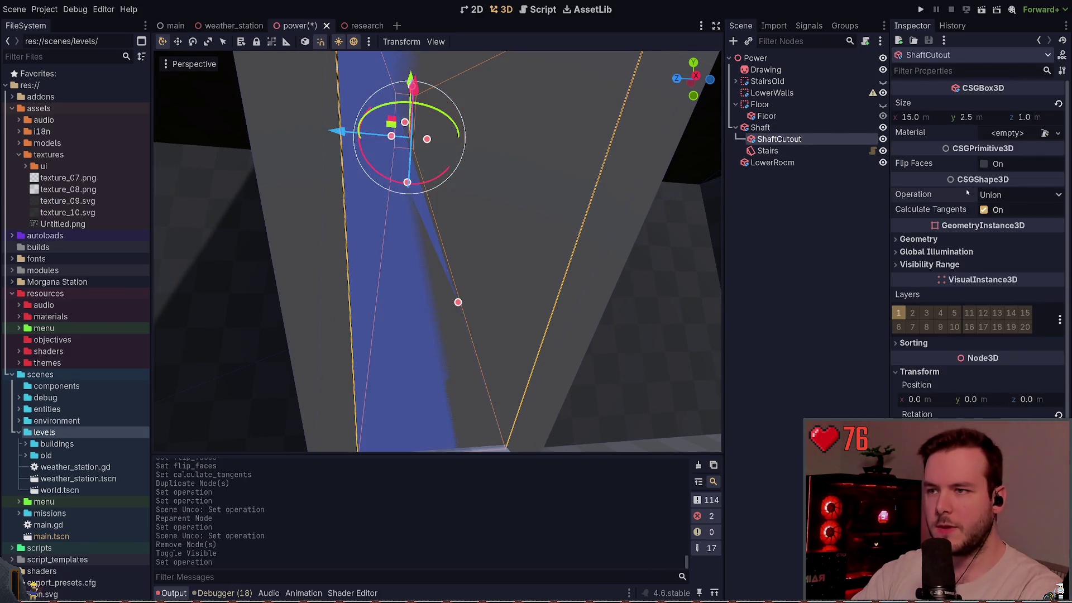
click(794, 266)
key(ctrl+z)
click(781, 139)
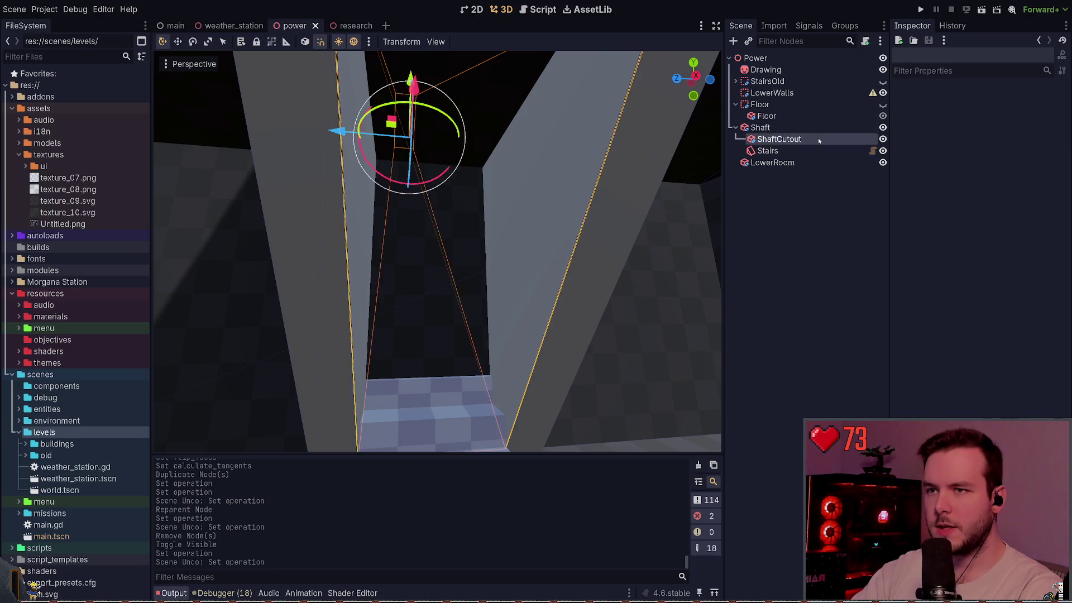
click(799, 198)
click(783, 142)
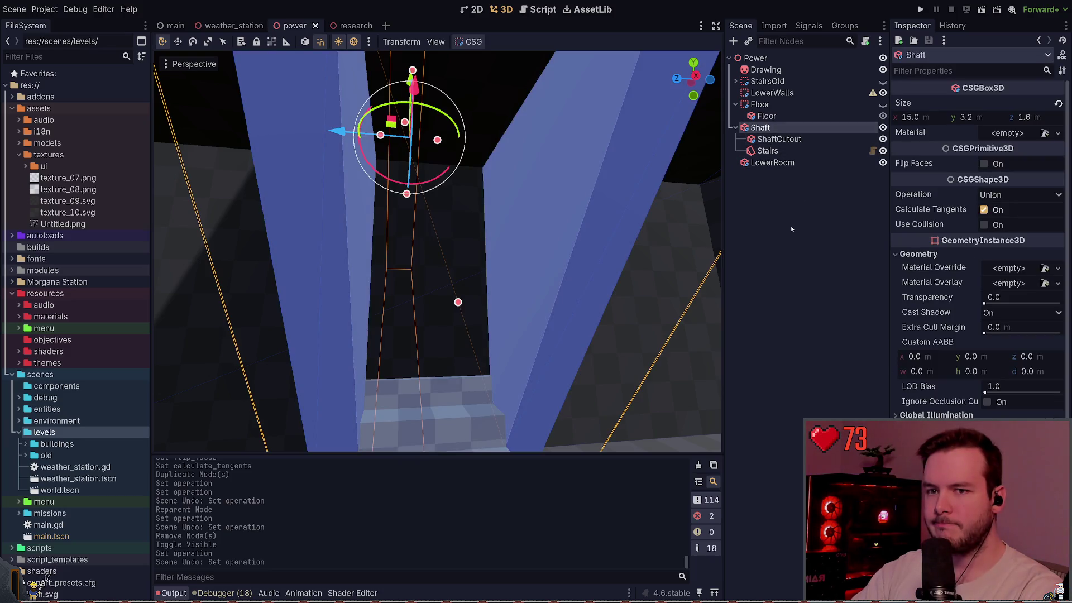
click(983, 163)
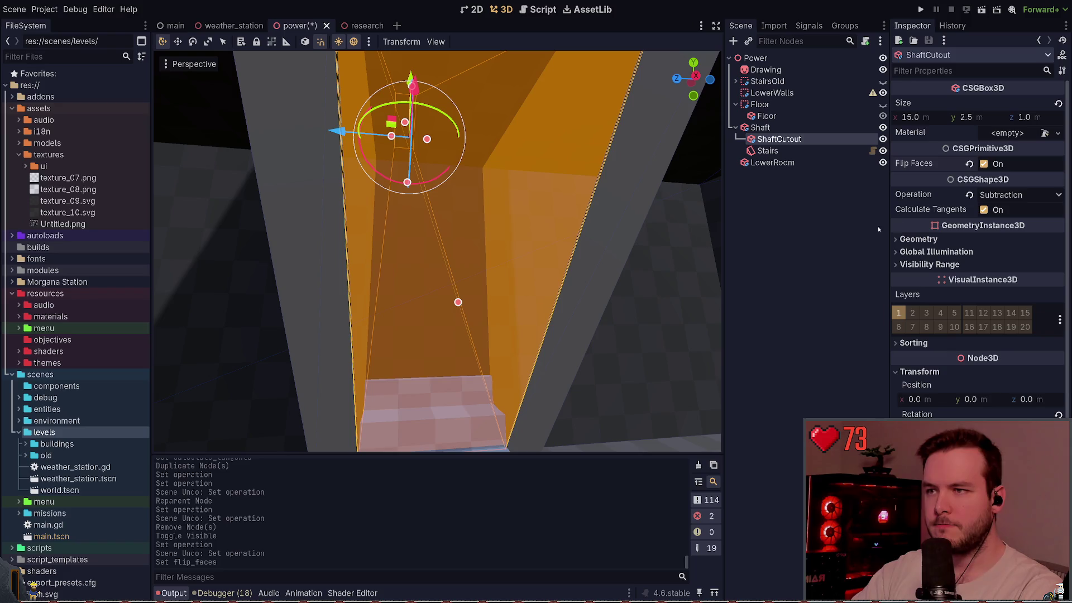
key(ctrl+z)
Step: Toggle Flip Faces on the Shaft, save the scene, and fly the view through the shaft
click(768, 151)
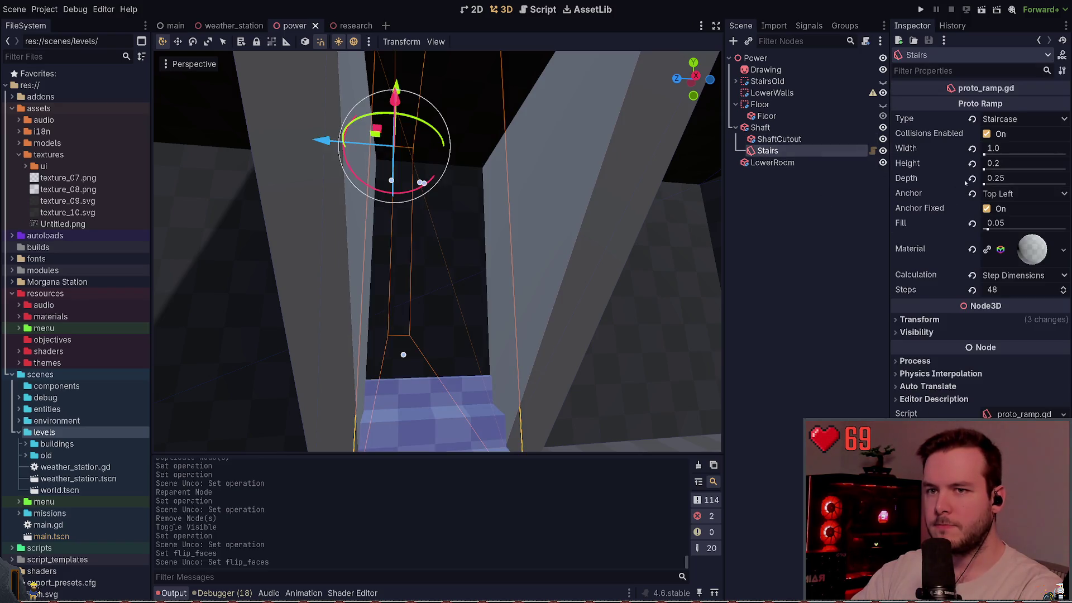
key(Left)
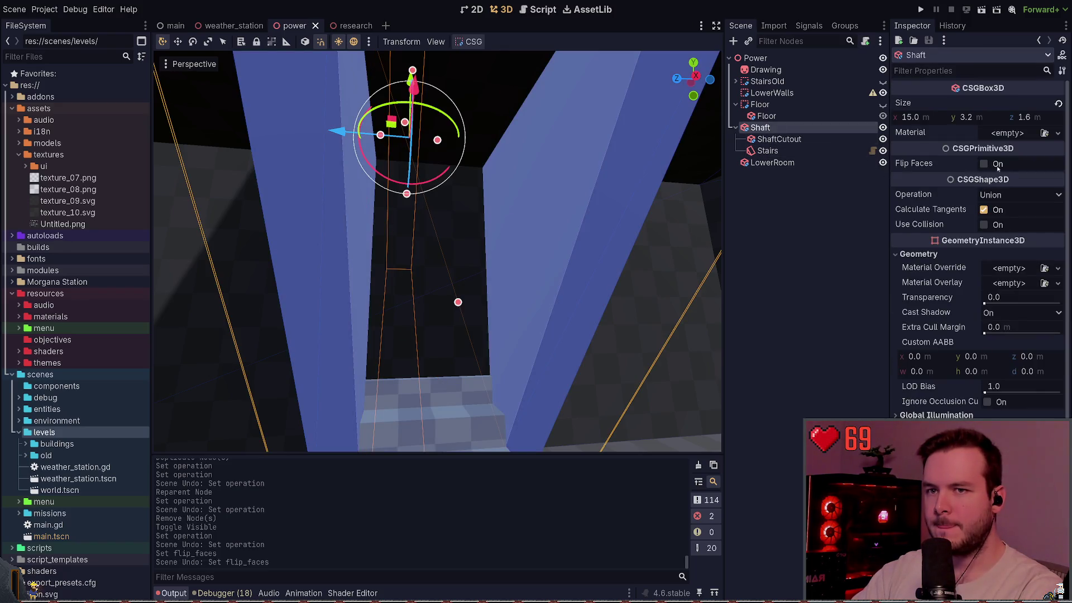
click(997, 165)
click(811, 235)
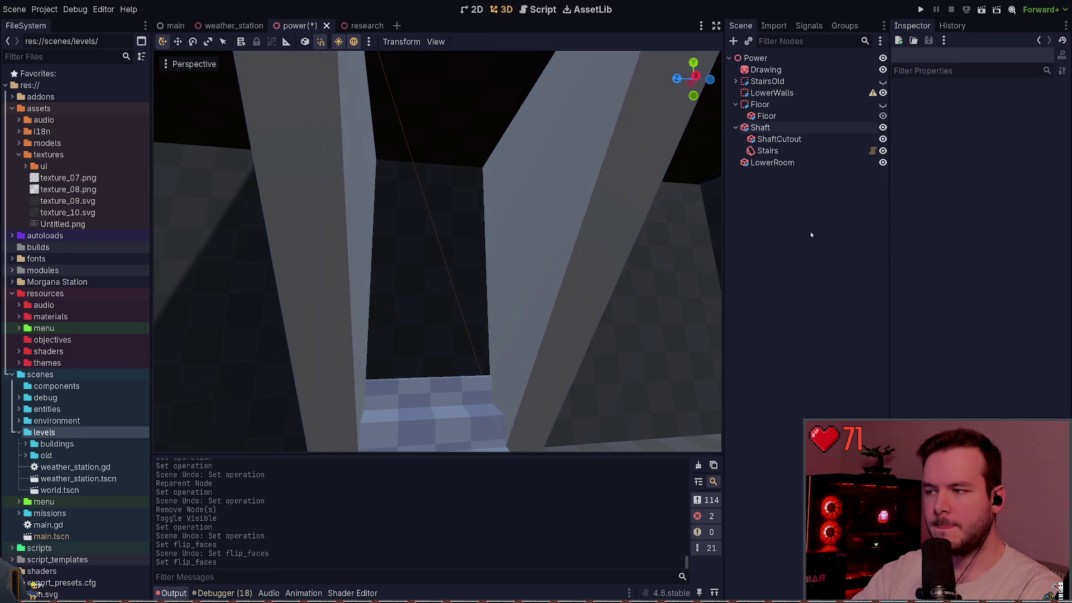
key(ctrl+s)
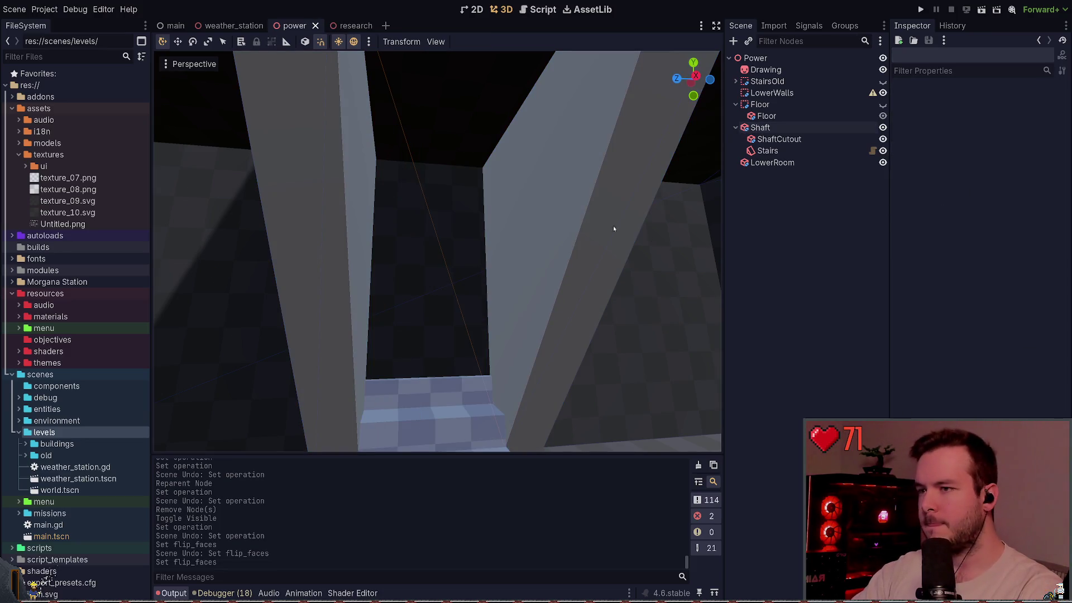
drag(613, 226, 614, 226)
click(782, 128)
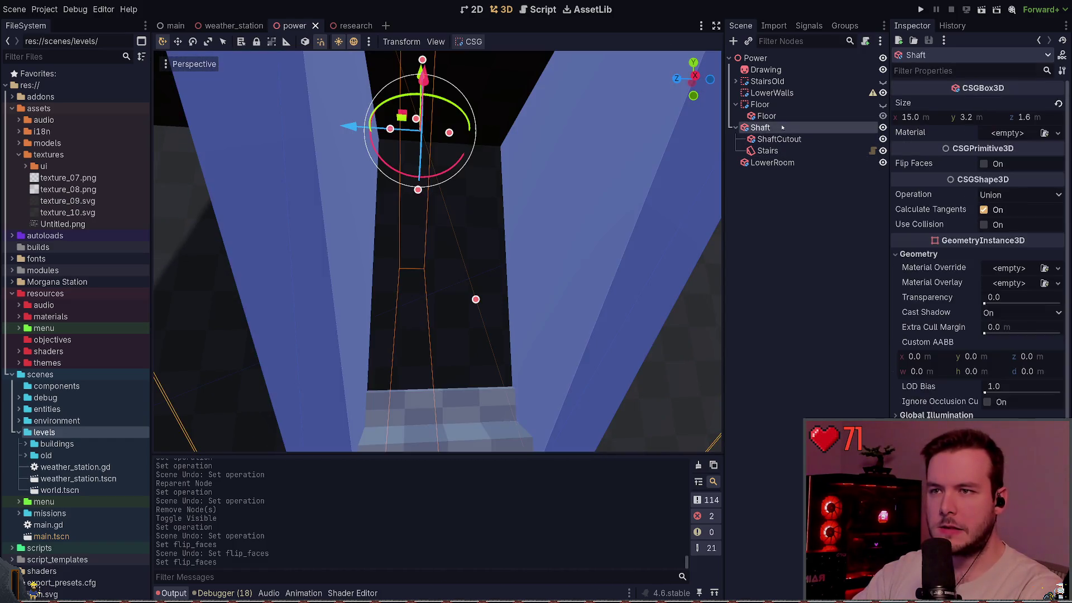
click(736, 104)
click(804, 291)
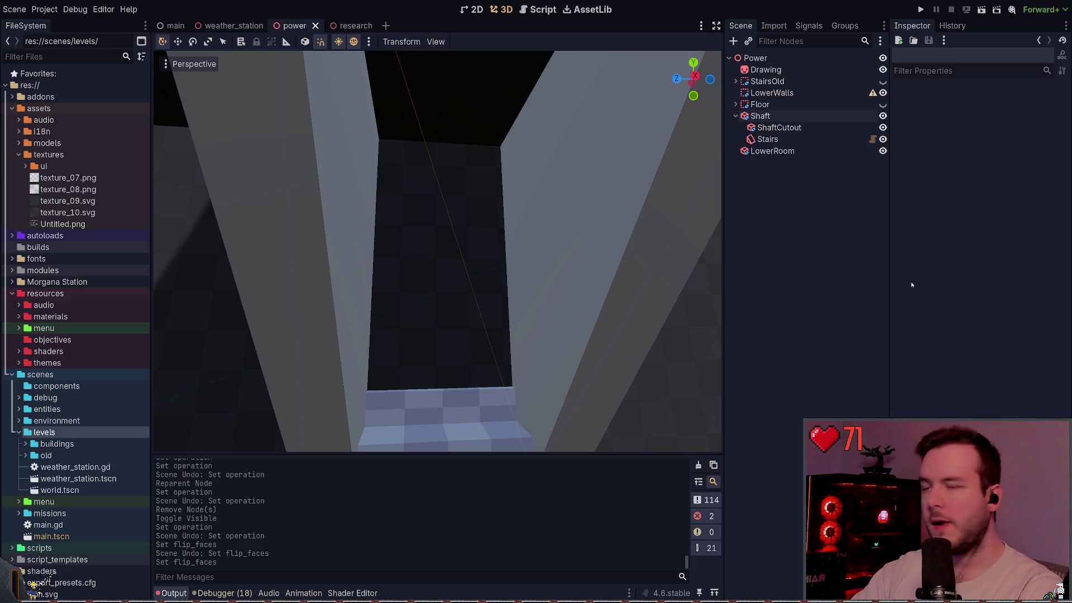
Step: Try two other operations for ShaftCutout, undoing each, then inspect the Shaft's children and LowerRoom
click(812, 123)
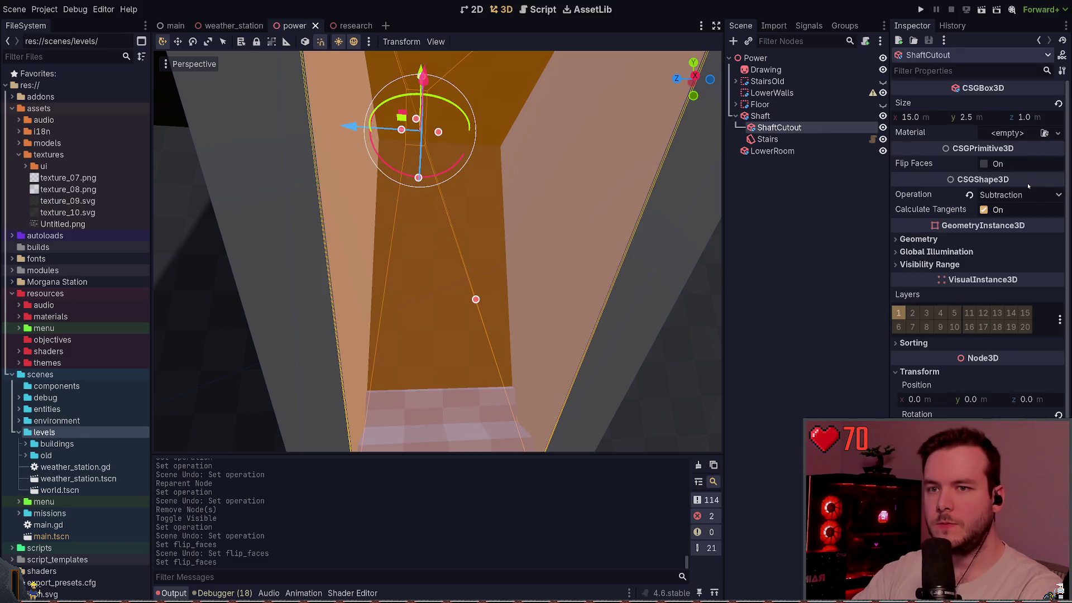
click(775, 248)
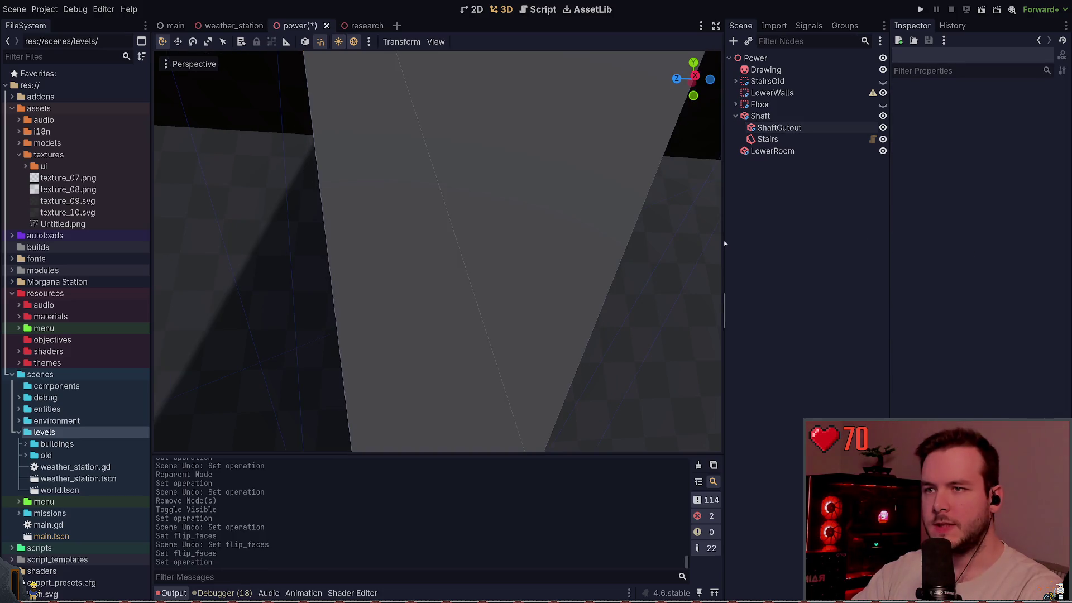
key(ctrl+z)
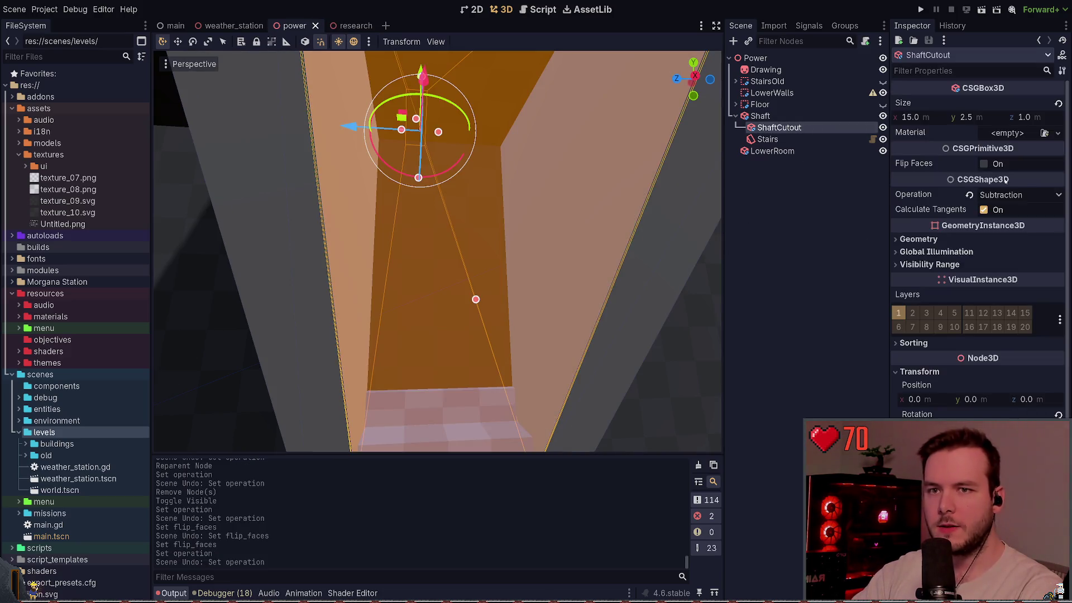
click(809, 243)
key(ctrl+z)
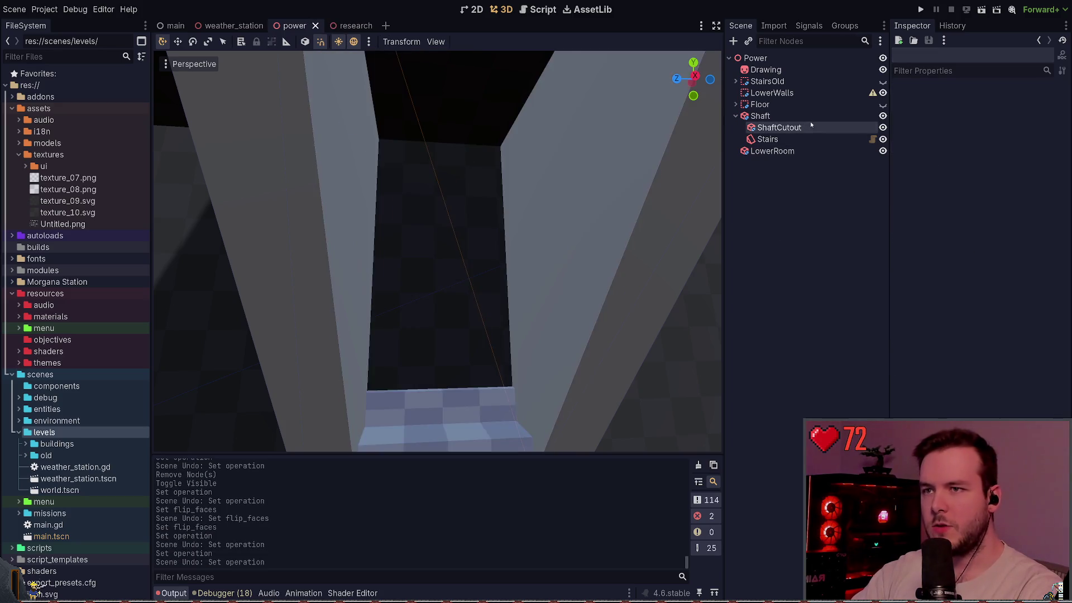
click(796, 206)
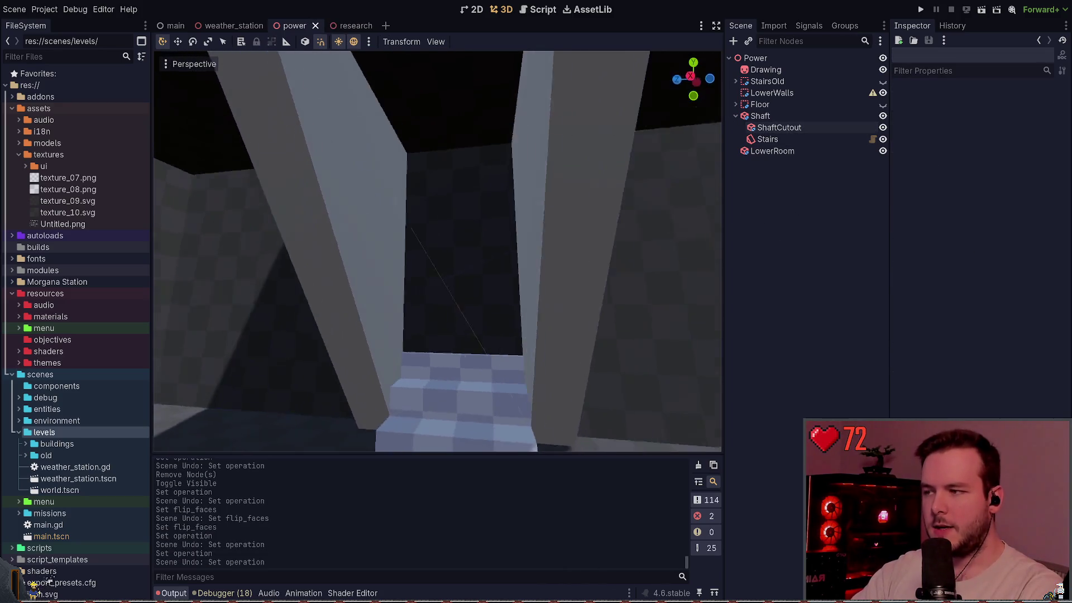
click(538, 206)
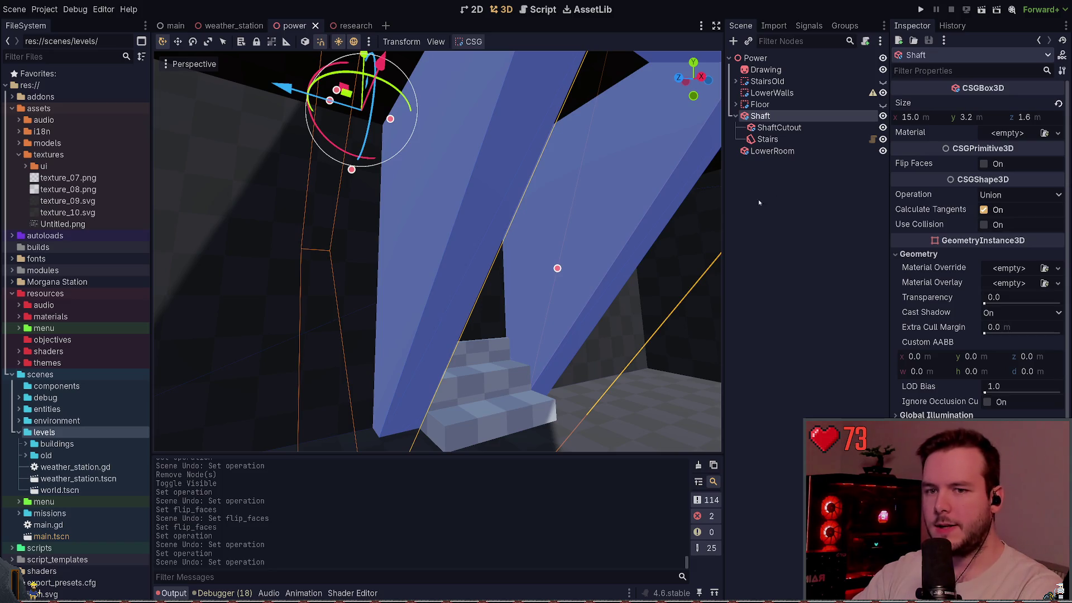
click(760, 202)
click(766, 207)
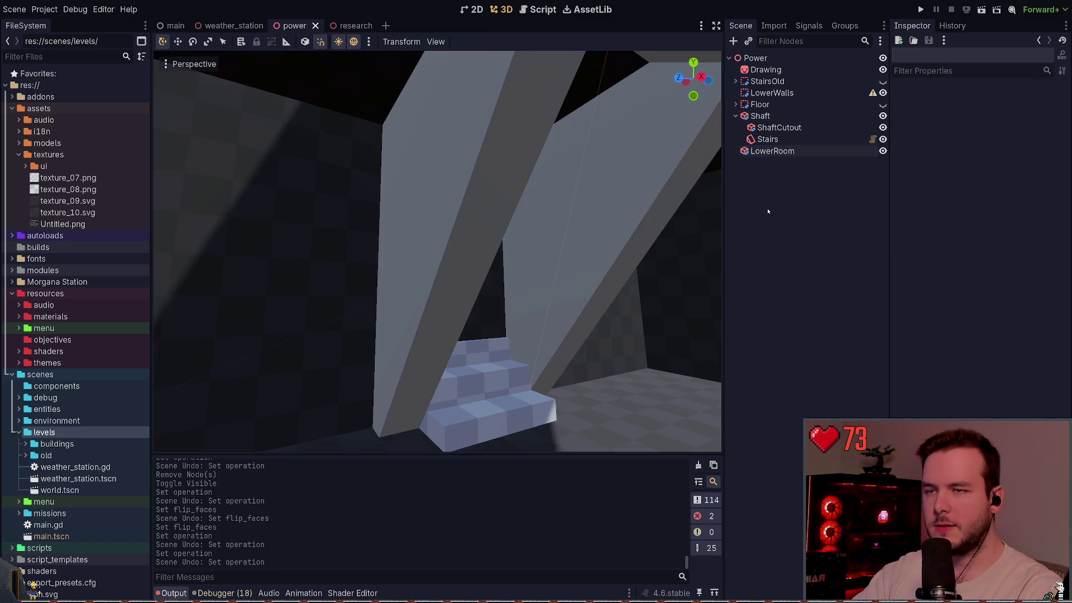
click(768, 139)
click(785, 163)
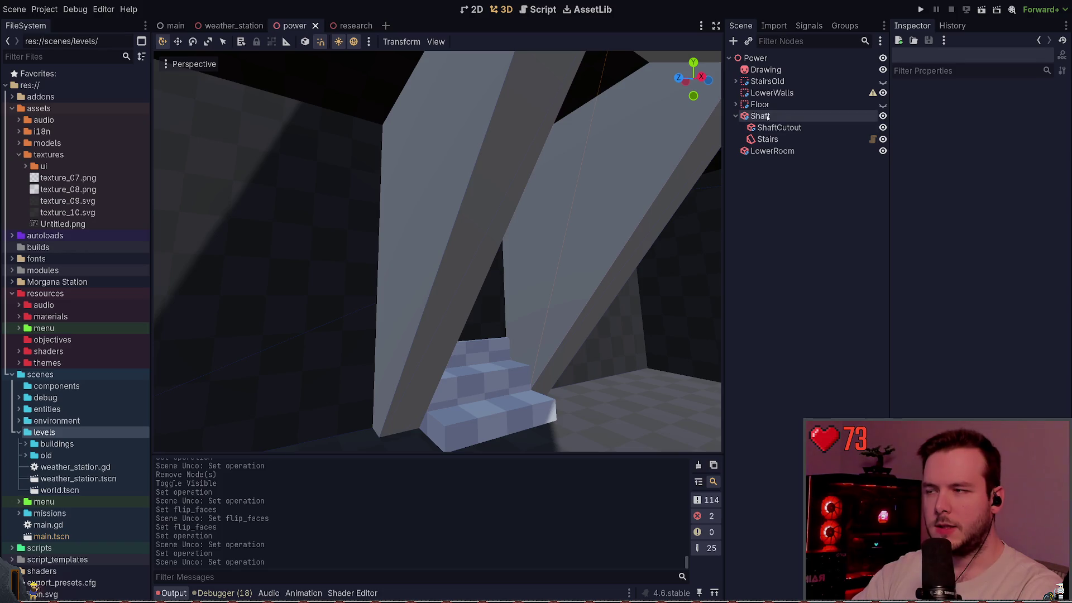
click(771, 151)
Step: Drag Shaft under LowerRoom and undo it, look up the stairs, then hide the Shaft
click(806, 206)
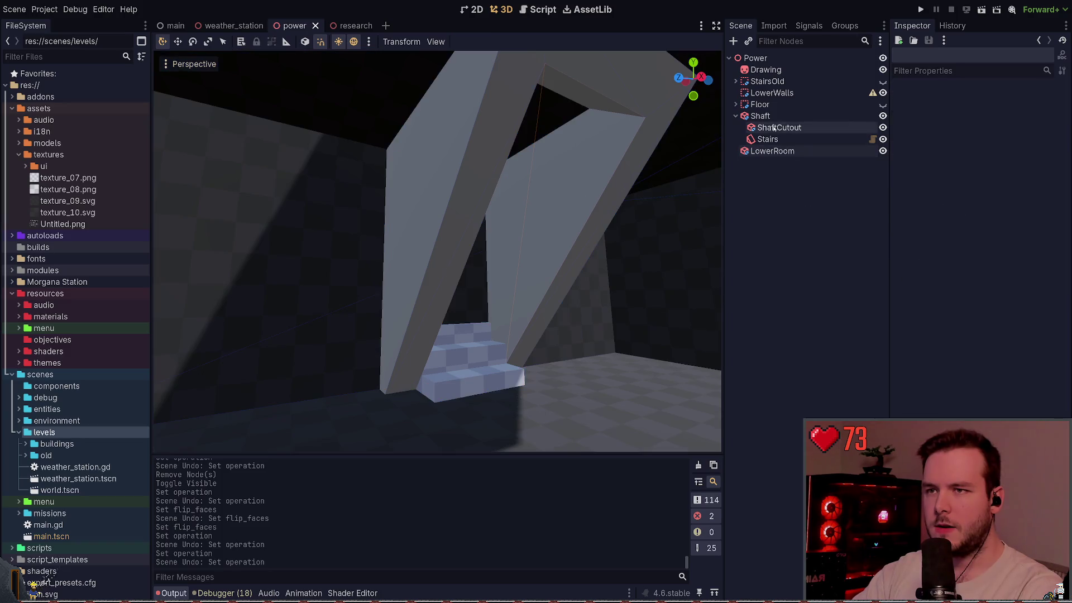
drag(760, 116, 773, 151)
click(801, 232)
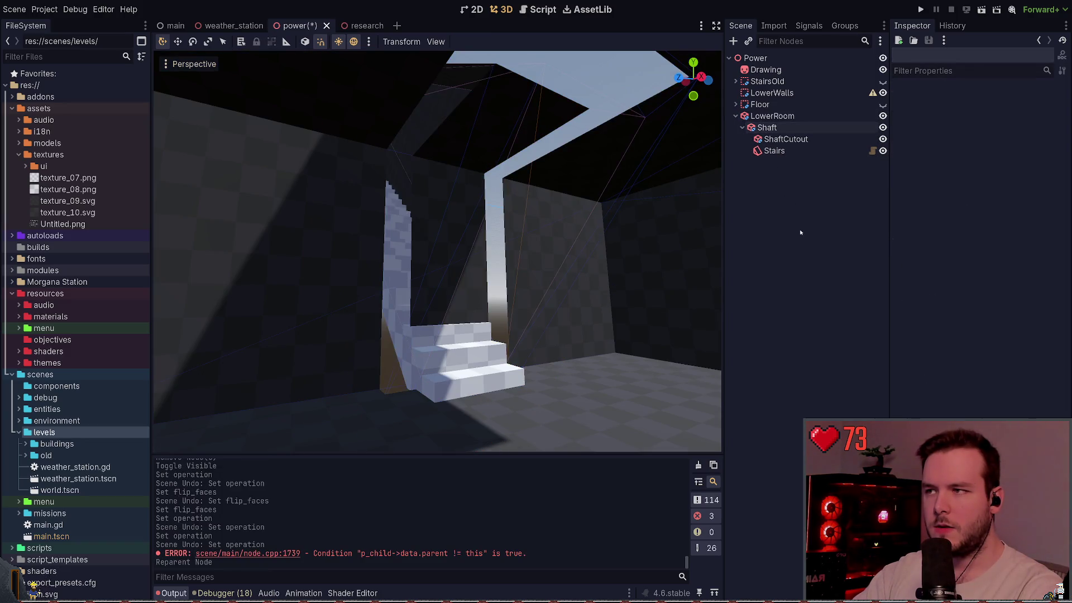
key(ctrl+z)
key(f)
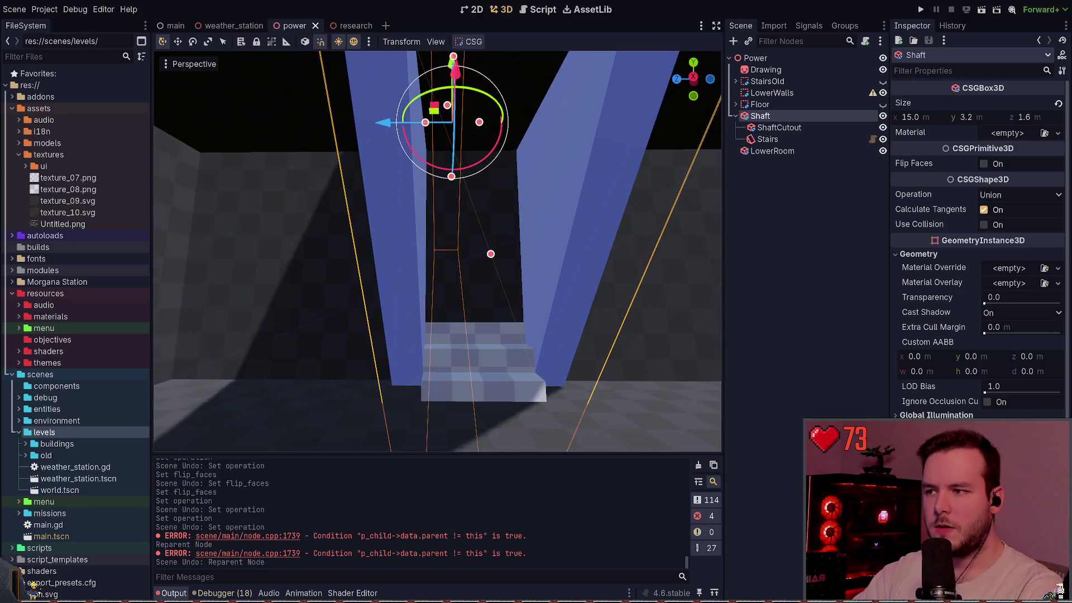
click(755, 232)
scroll(438, 251, up, 5)
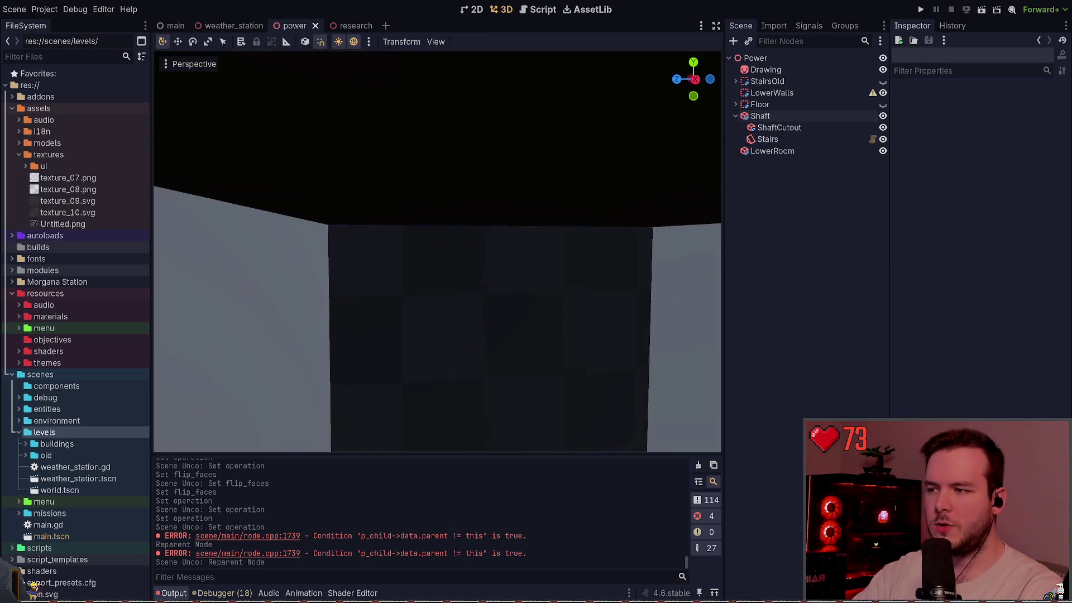
drag(653, 268, 654, 268)
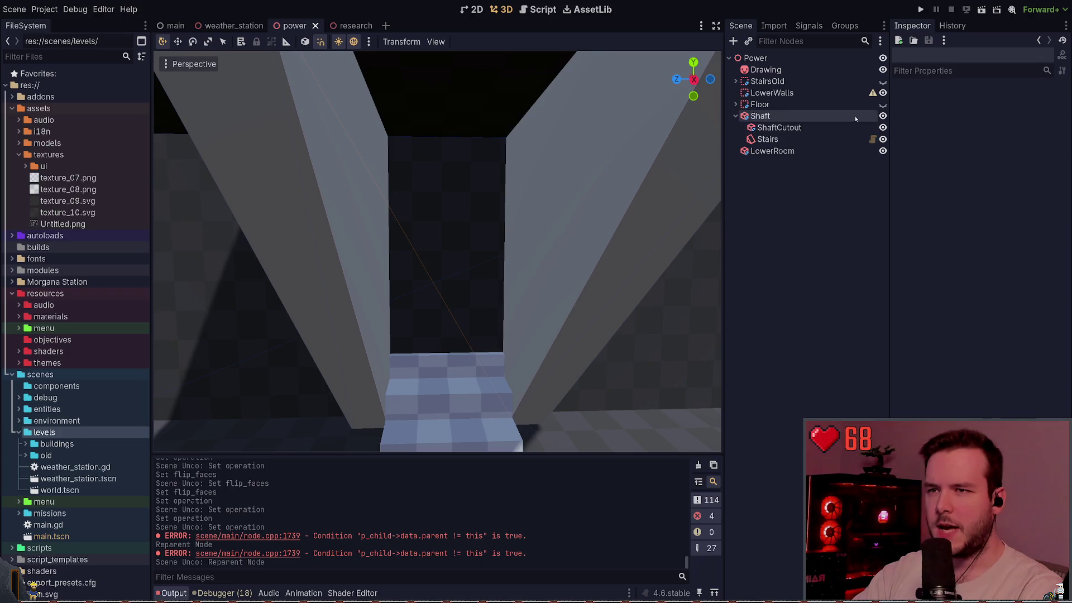
click(883, 115)
Step: Add a CSGBox3D under LowerRoom and place it inside the room's wall
click(787, 152)
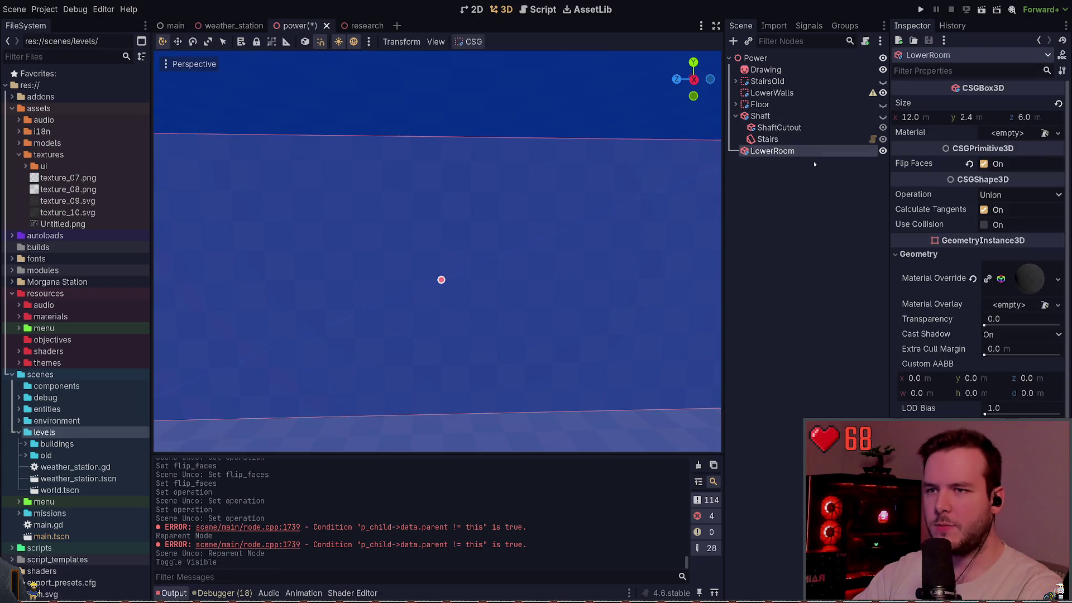
key(ctrl+a)
key(Return)
key(ctrl+s)
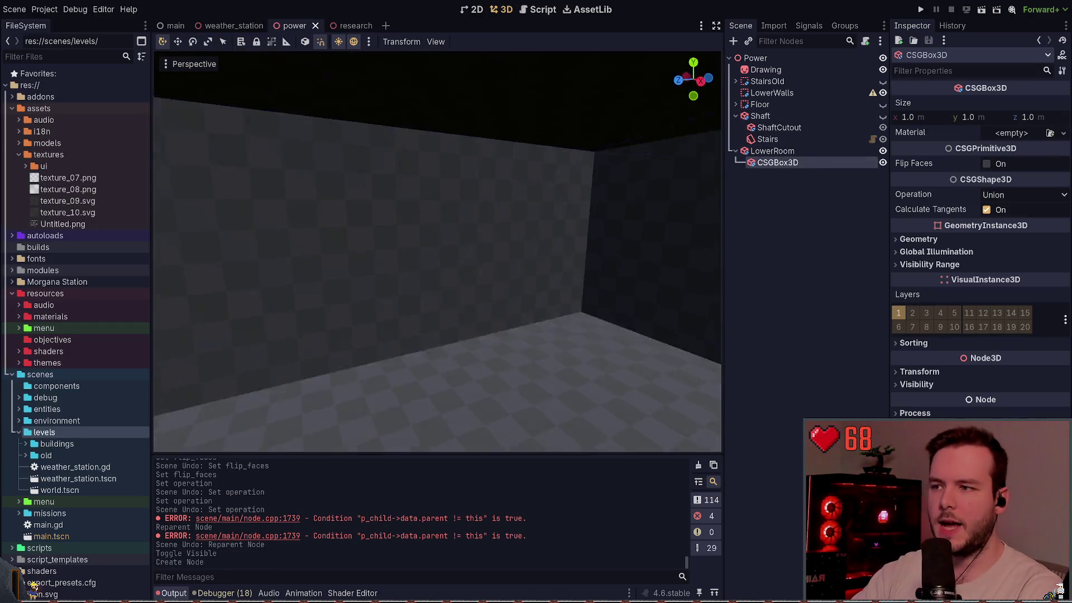
key(f)
key(g)
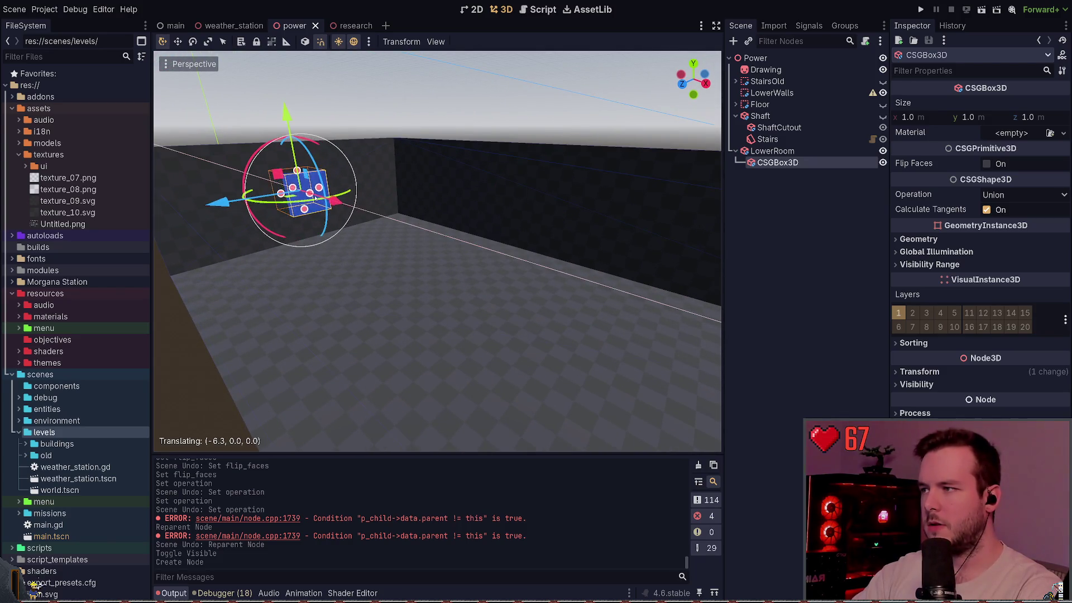
click(315, 199)
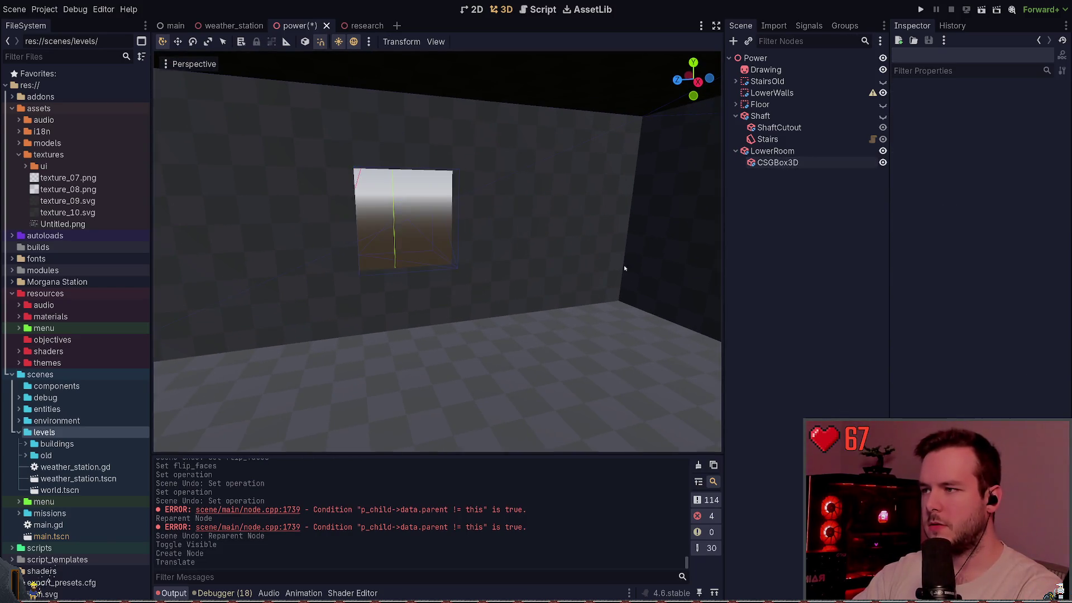
scroll(624, 269, down, 5)
Step: Set the test box's Operation to Subtraction, view the cutout, then delete the box
click(777, 162)
key(f)
key(ctrl+s)
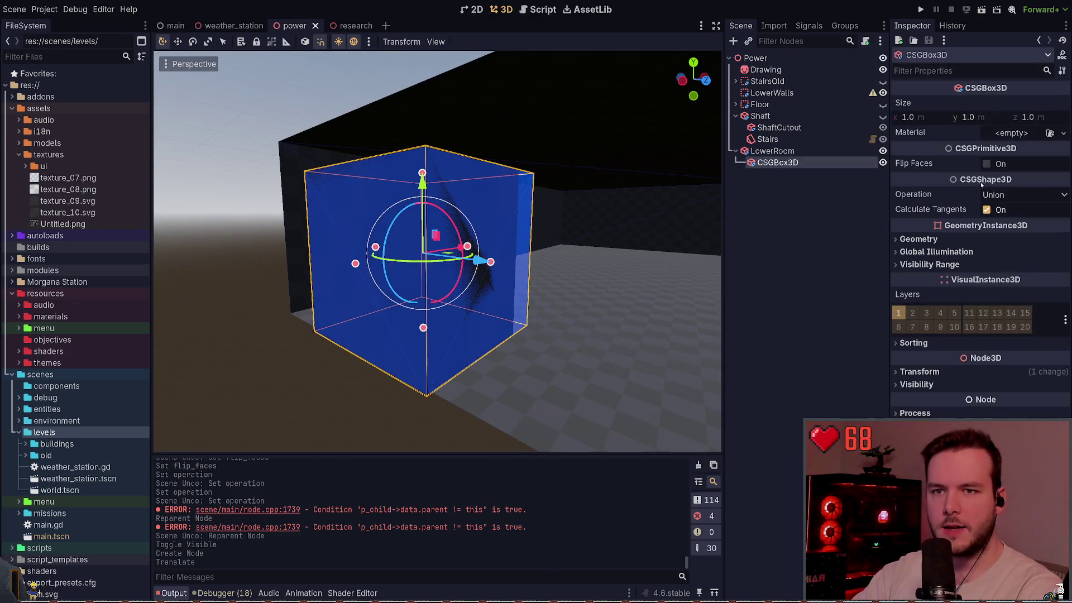
click(1025, 194)
click(1005, 236)
click(615, 139)
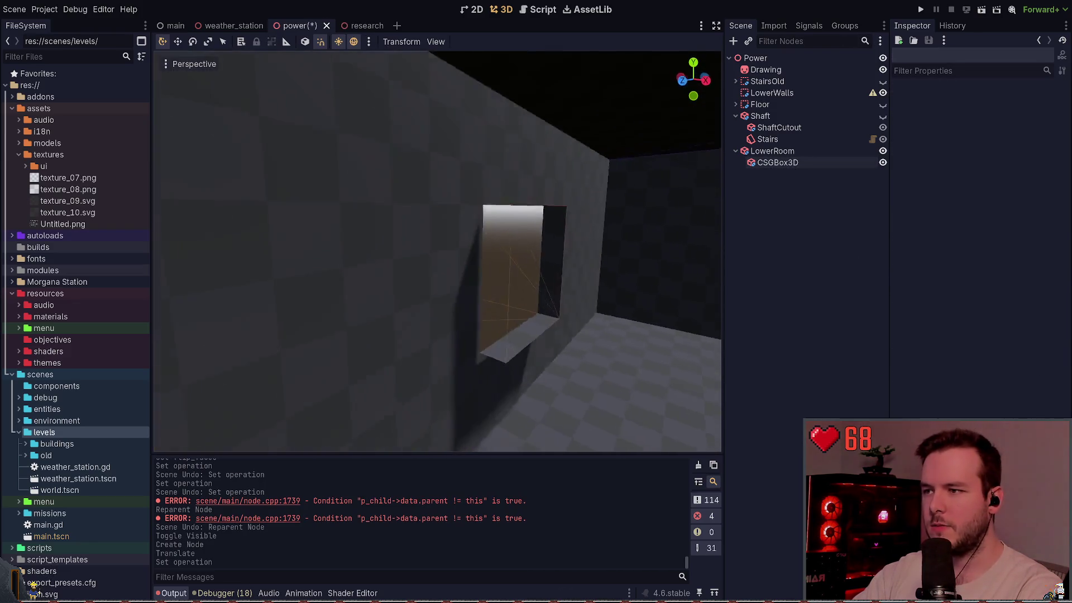
mouse_move(437, 251)
mouse_down()
mouse_move(413, 251)
mouse_move(475, 240)
mouse_move(763, 249)
mouse_up()
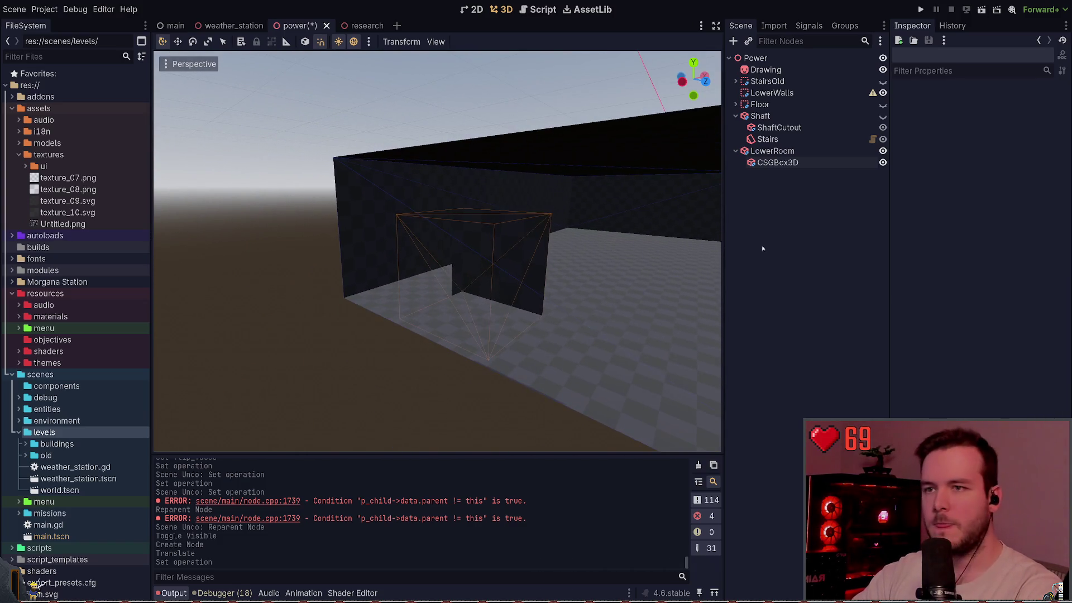
click(796, 163)
key(Delete)
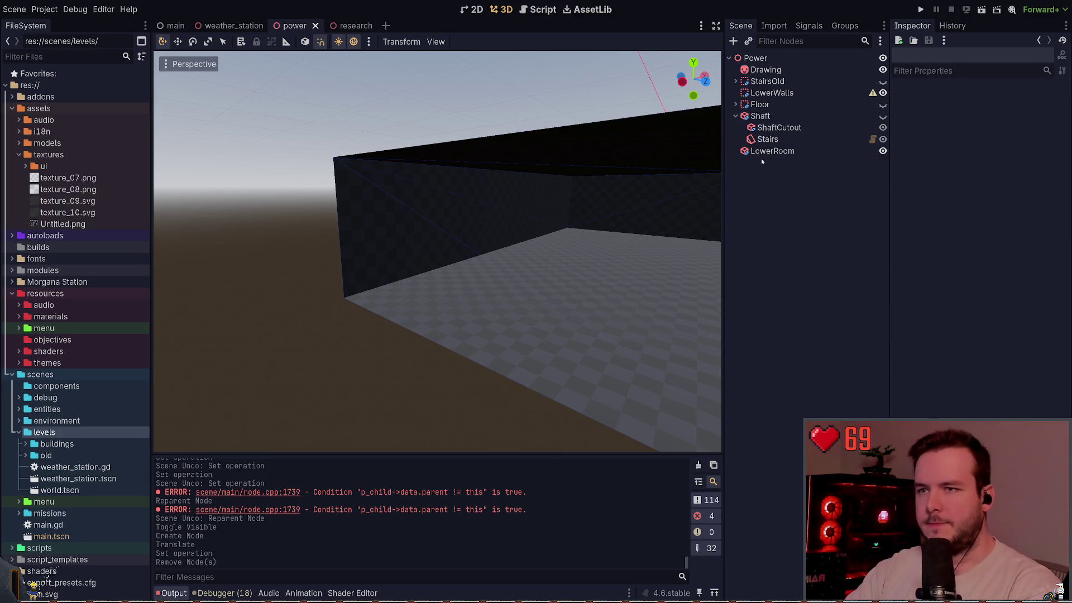
click(771, 151)
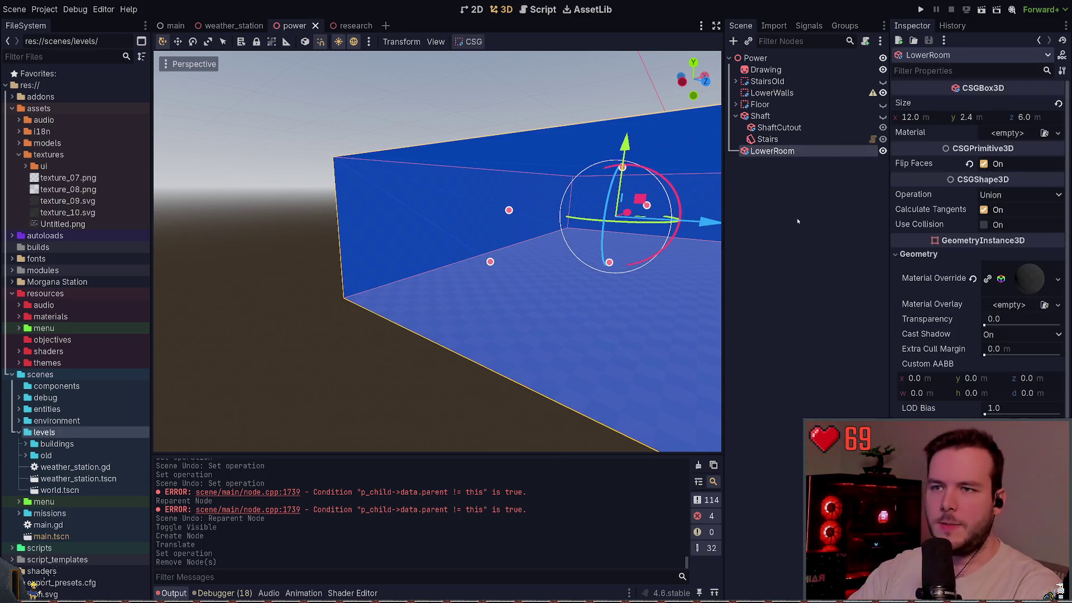
click(469, 41)
click(494, 62)
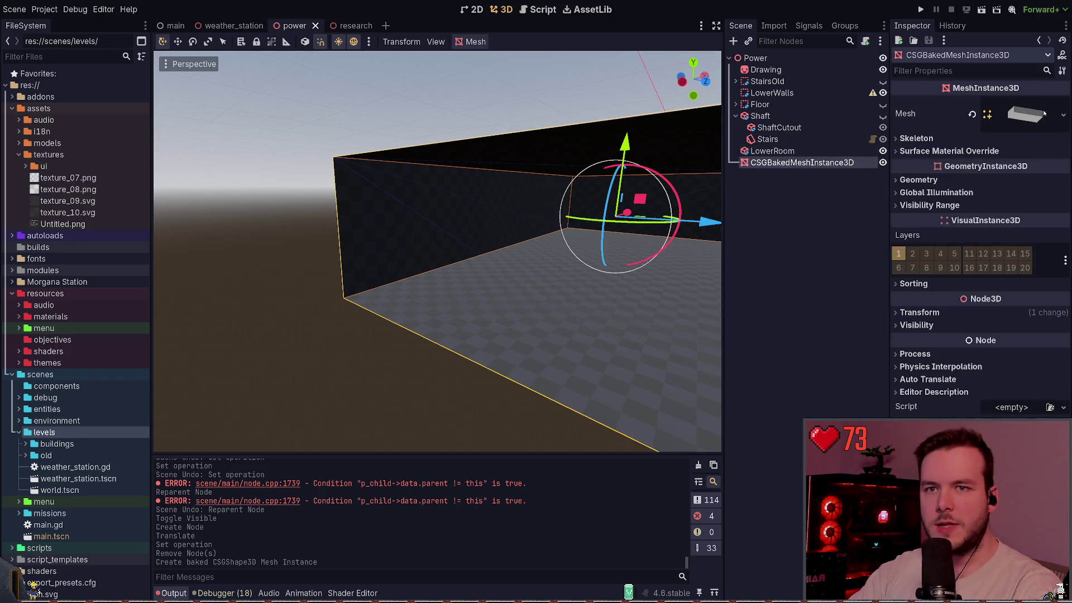
click(1035, 118)
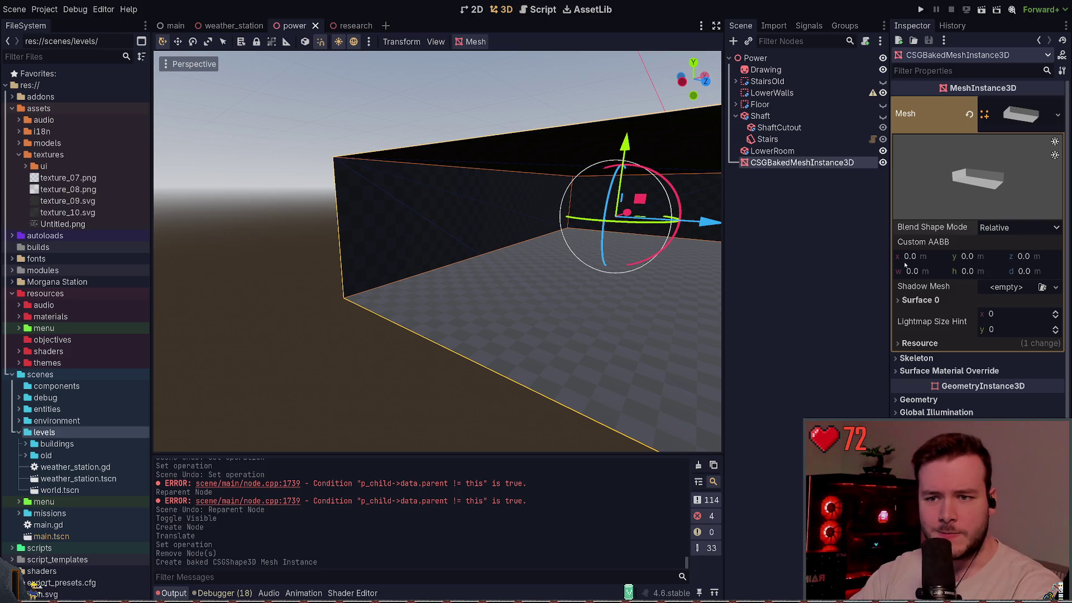
click(918, 299)
click(918, 299)
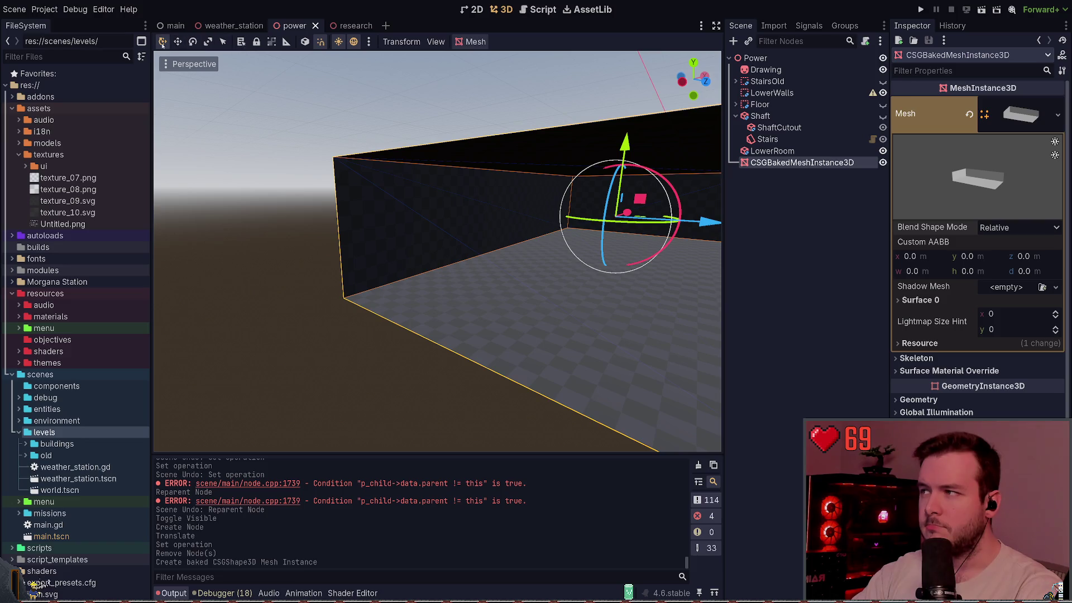
scroll(273, 272, down, 3)
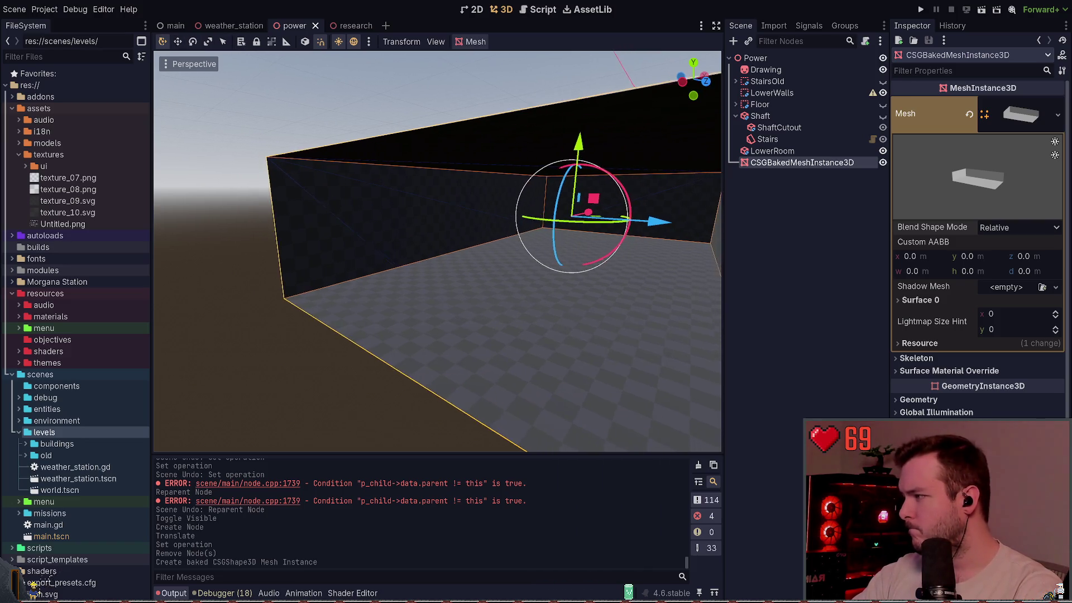
click(217, 350)
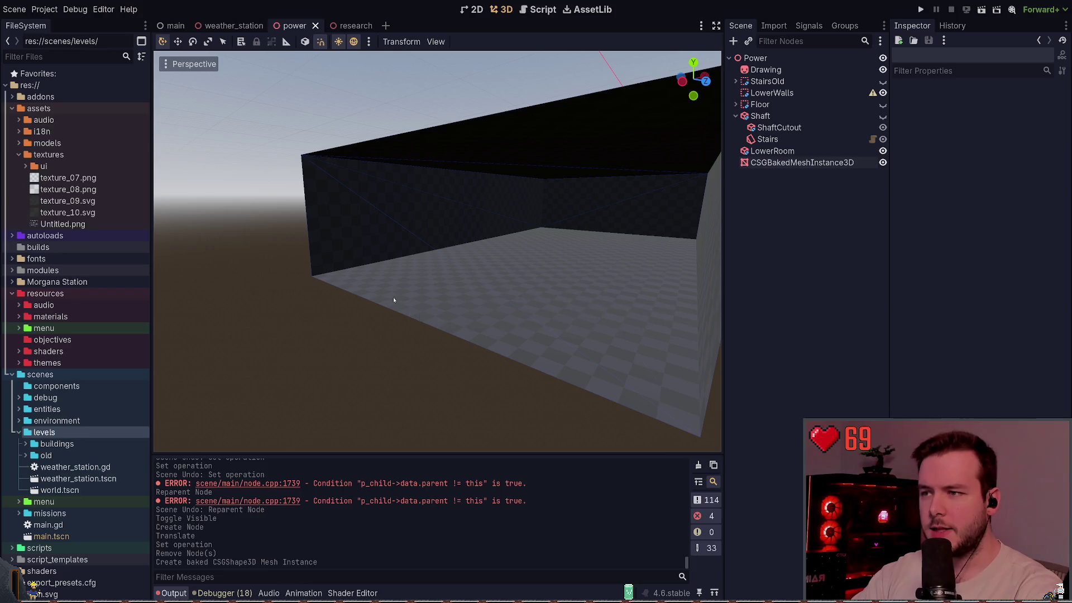
key(w)
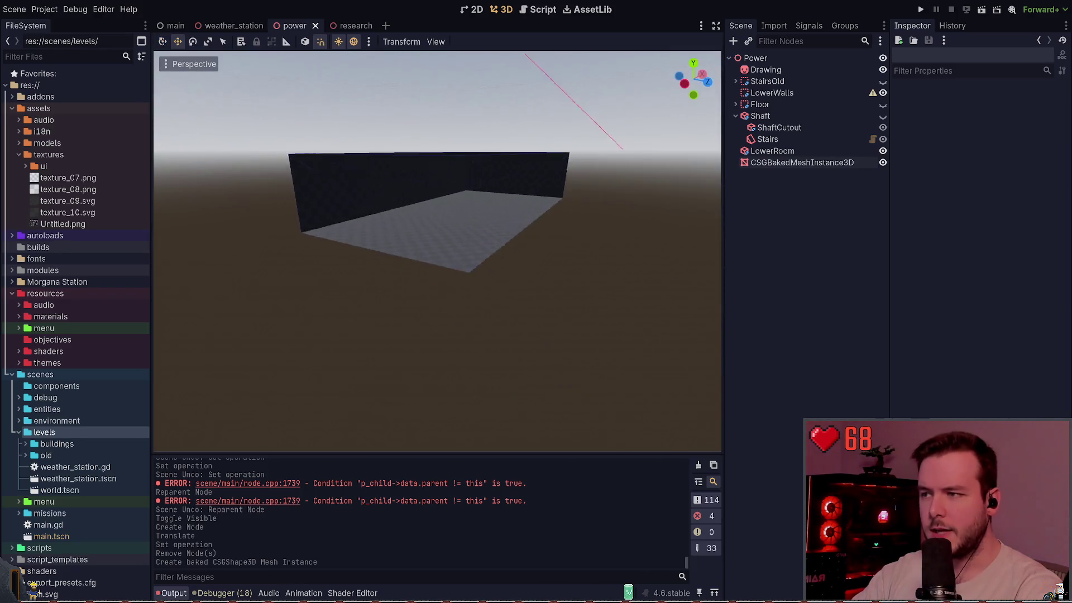
scroll(437, 251, up, 3)
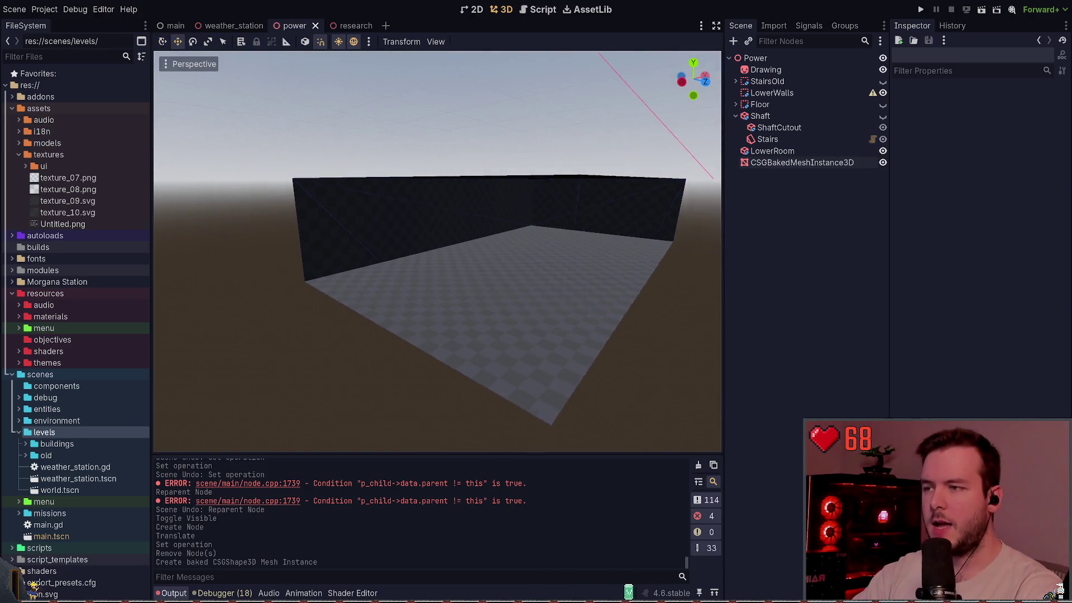
key(q)
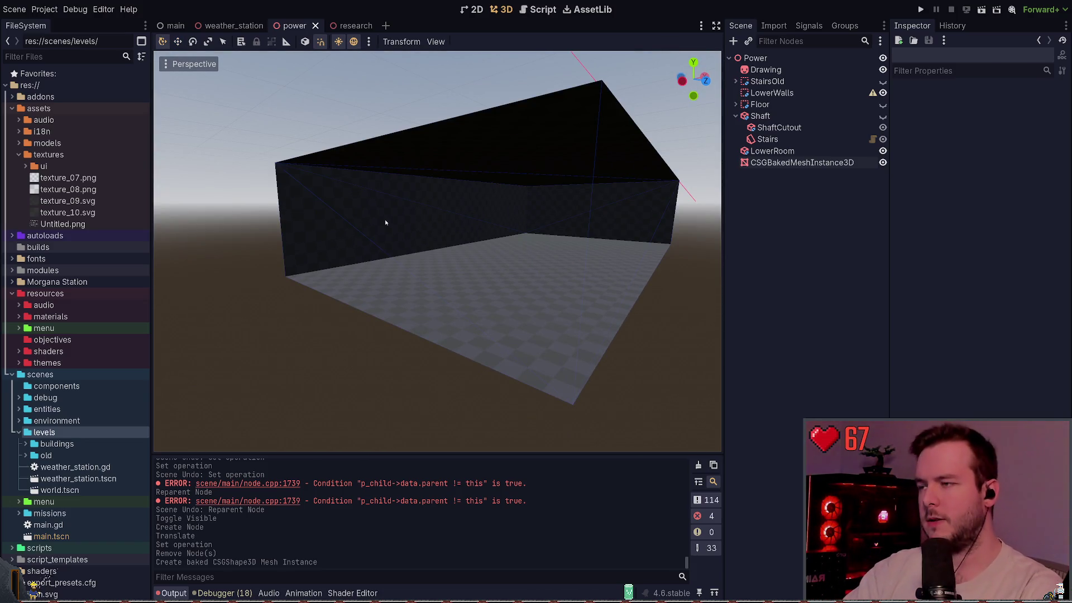
scroll(385, 223, up, 2)
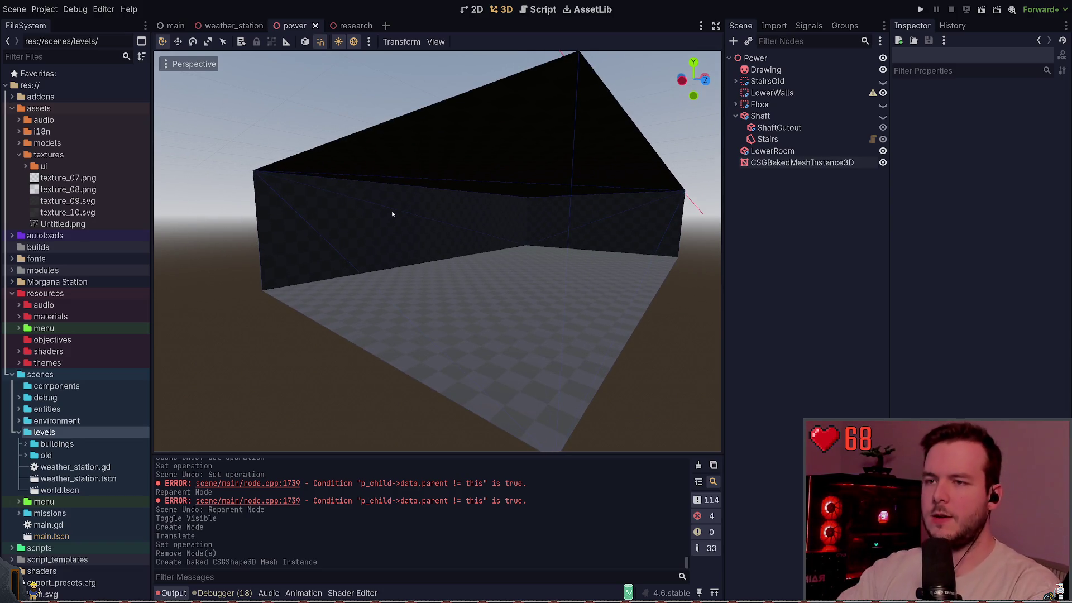
click(817, 162)
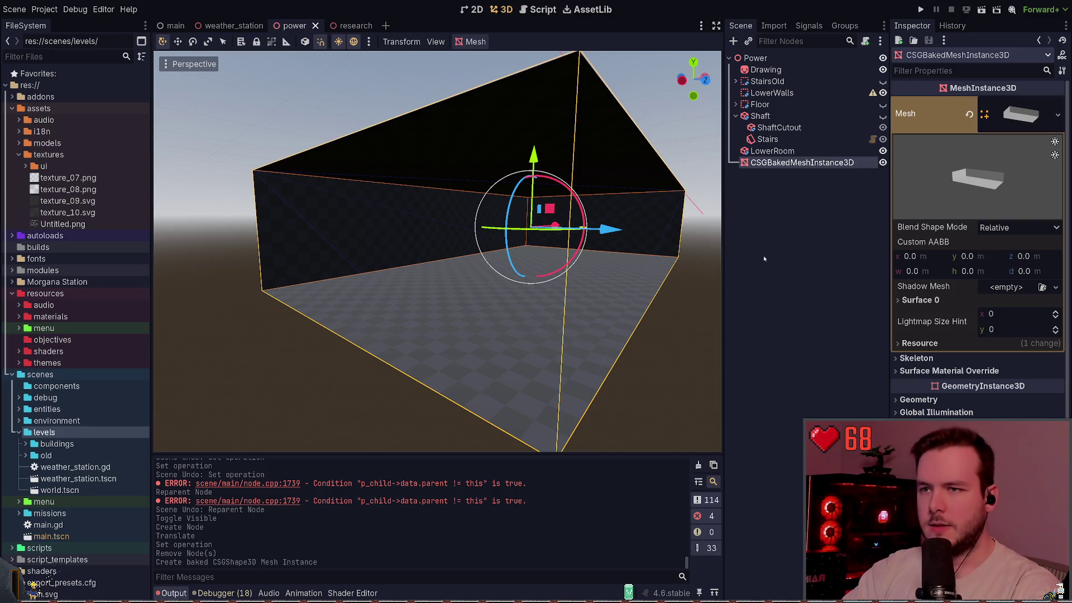
click(938, 300)
click(938, 300)
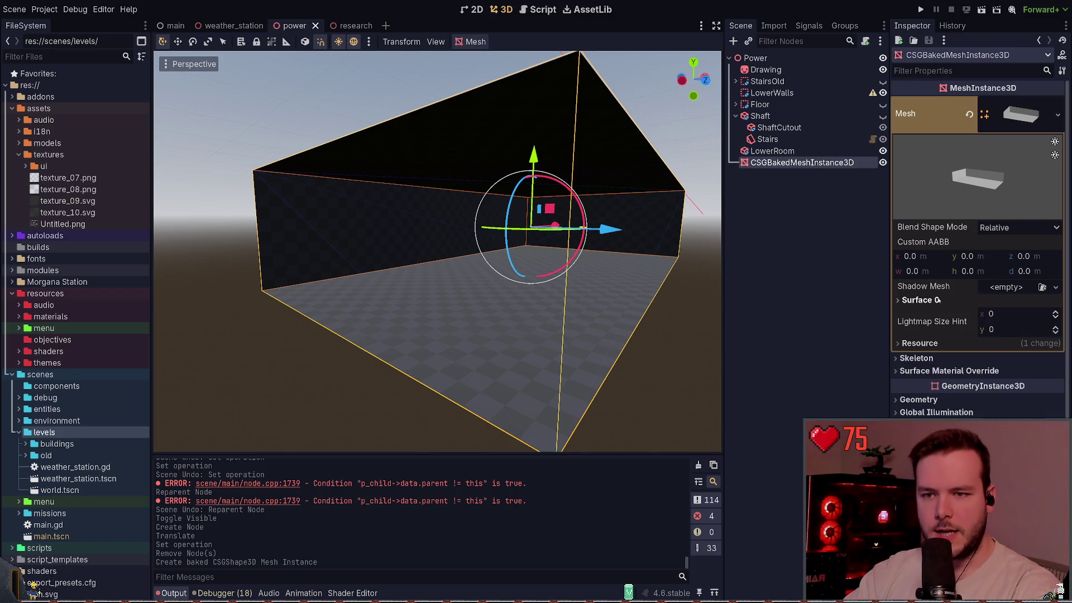
click(940, 358)
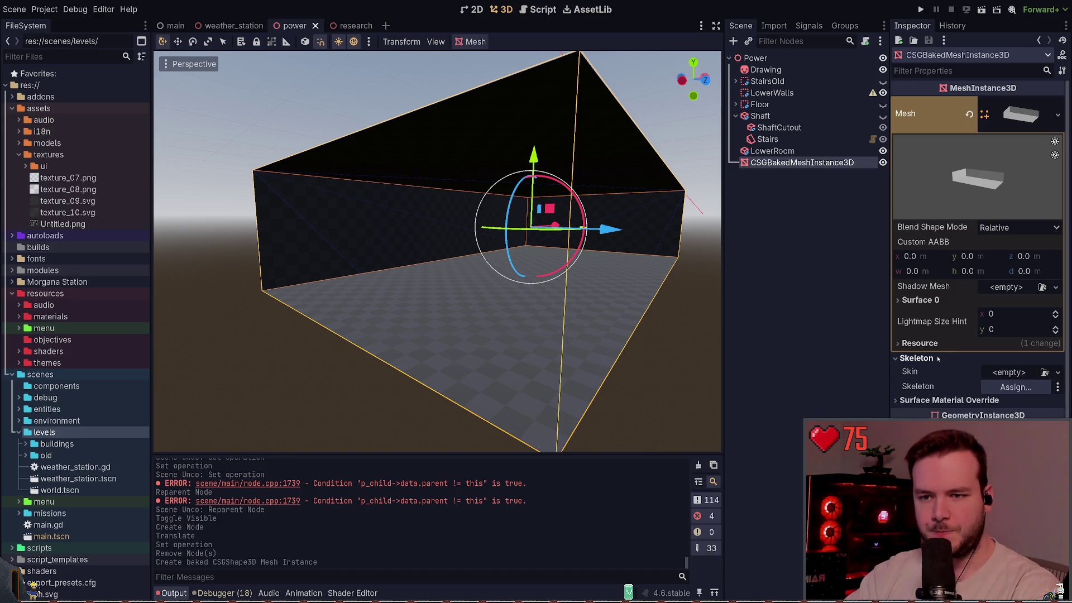
click(938, 357)
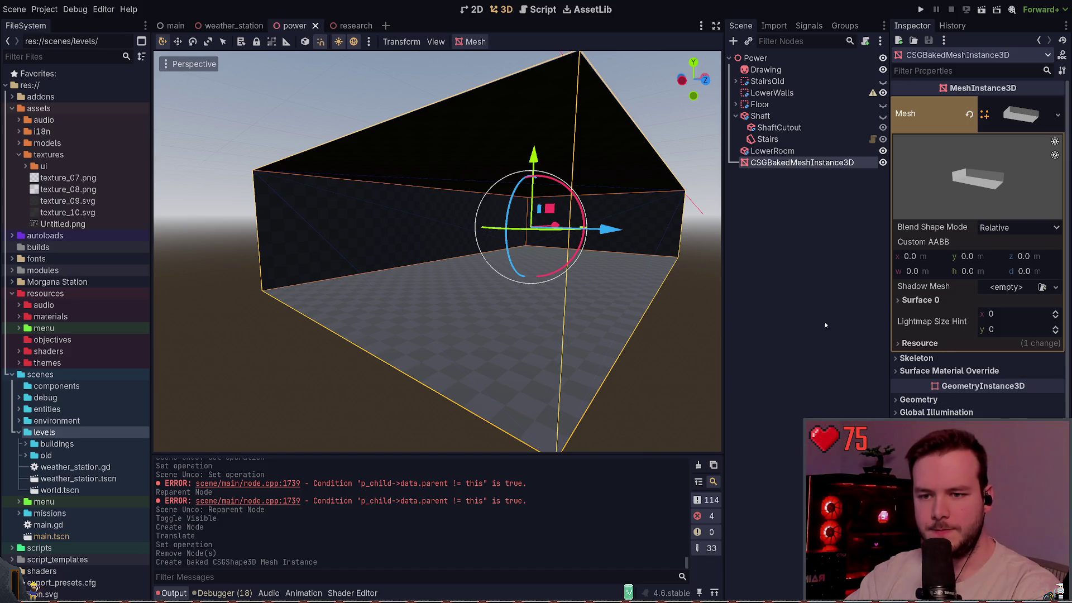
click(794, 223)
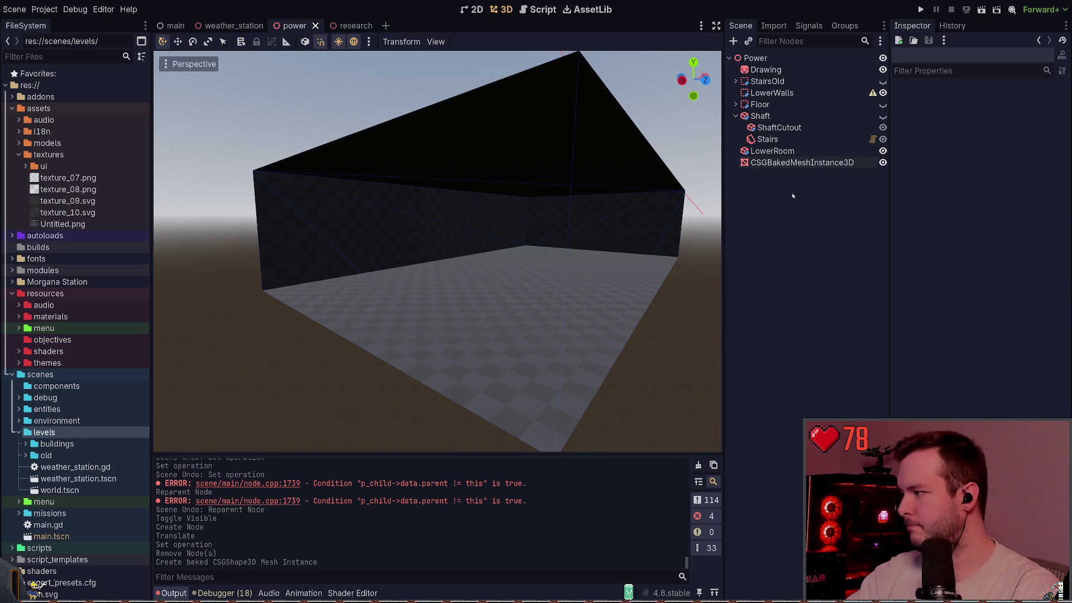
click(794, 165)
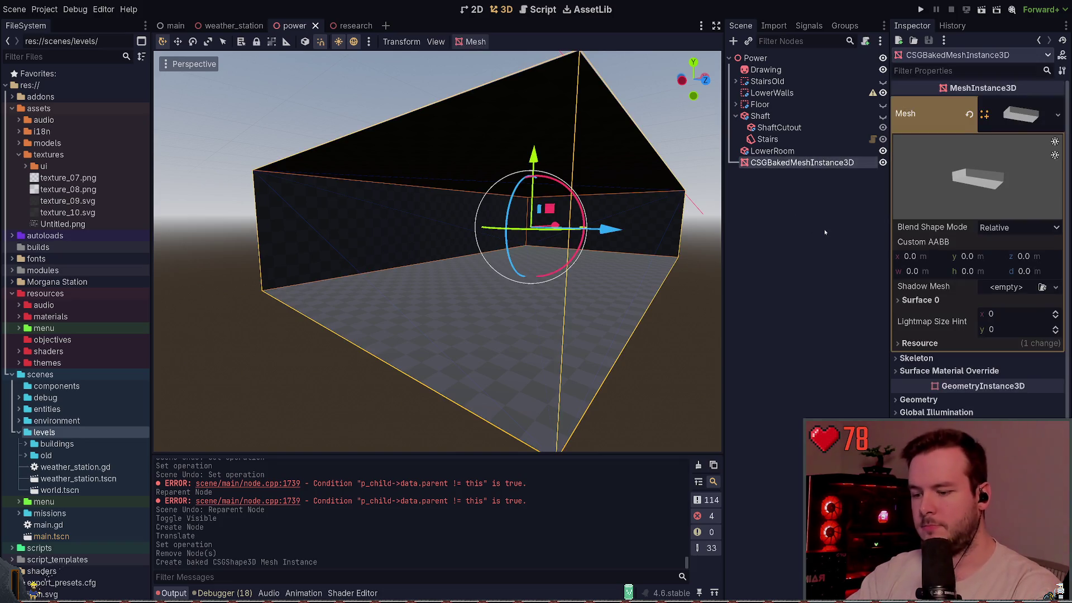
key(Delete)
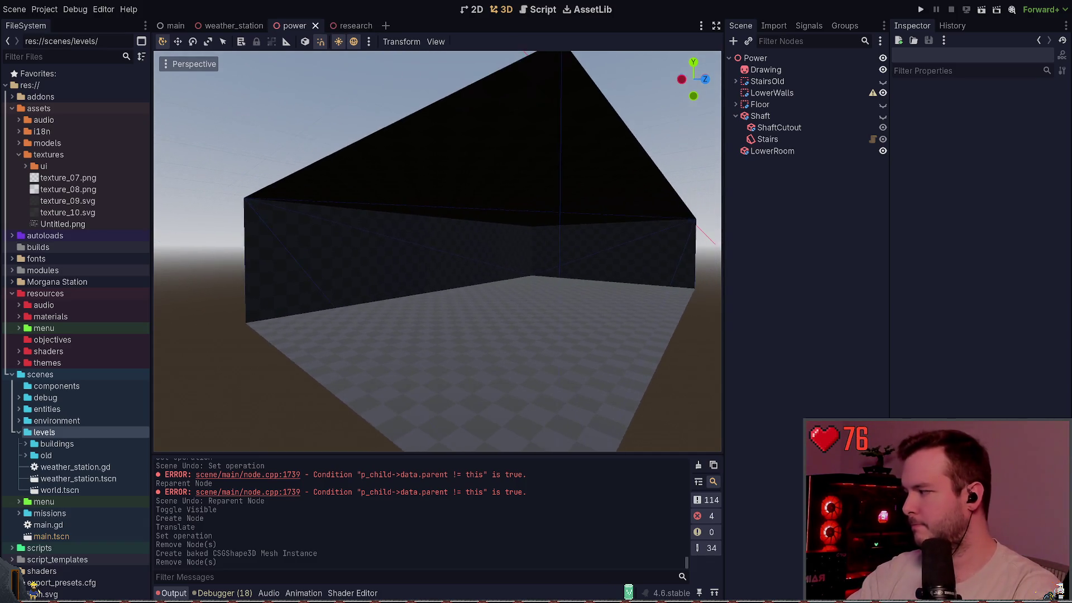
Step: Undo the LowerRoom restructuring, returning Stairs and Shaft to the top level and unhiding ShaftCutout
click(793, 139)
click(793, 151)
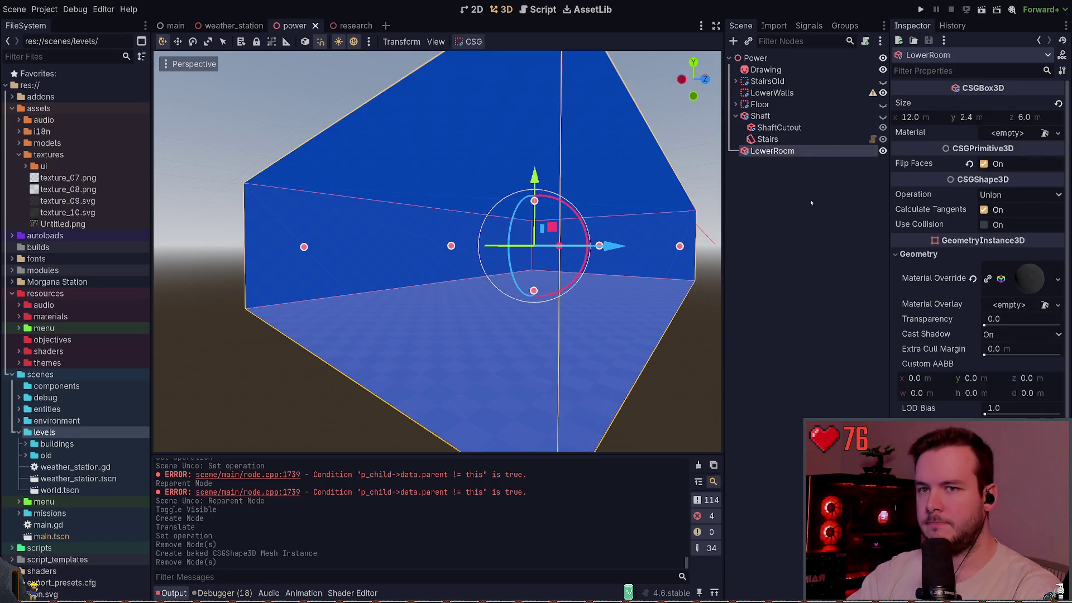
click(795, 162)
click(793, 151)
click(761, 163)
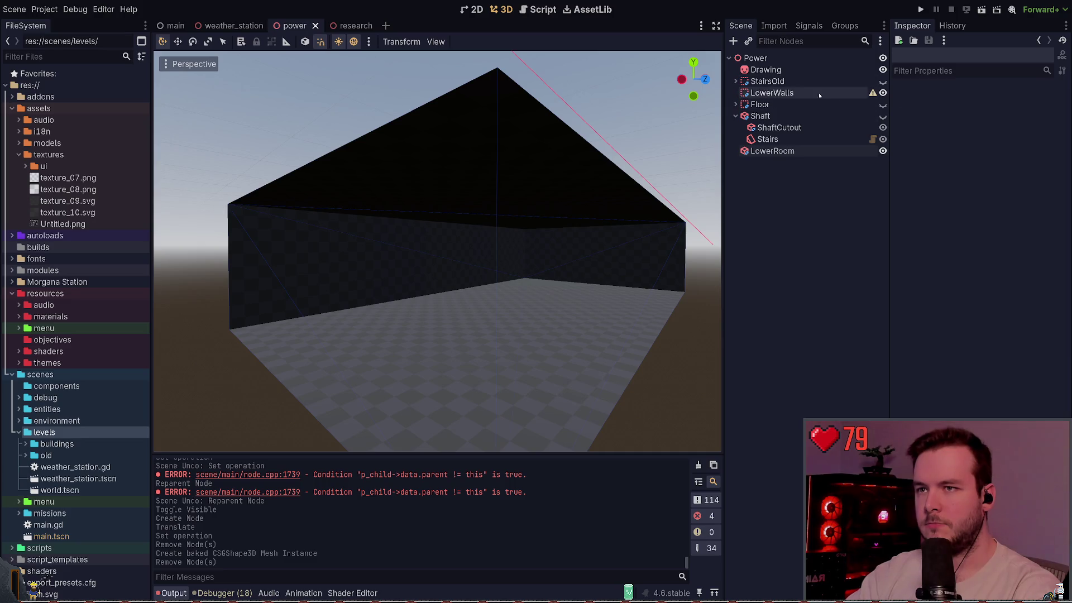
key(ctrl+z)
key(ctrl+z)
key(ctrl+z)
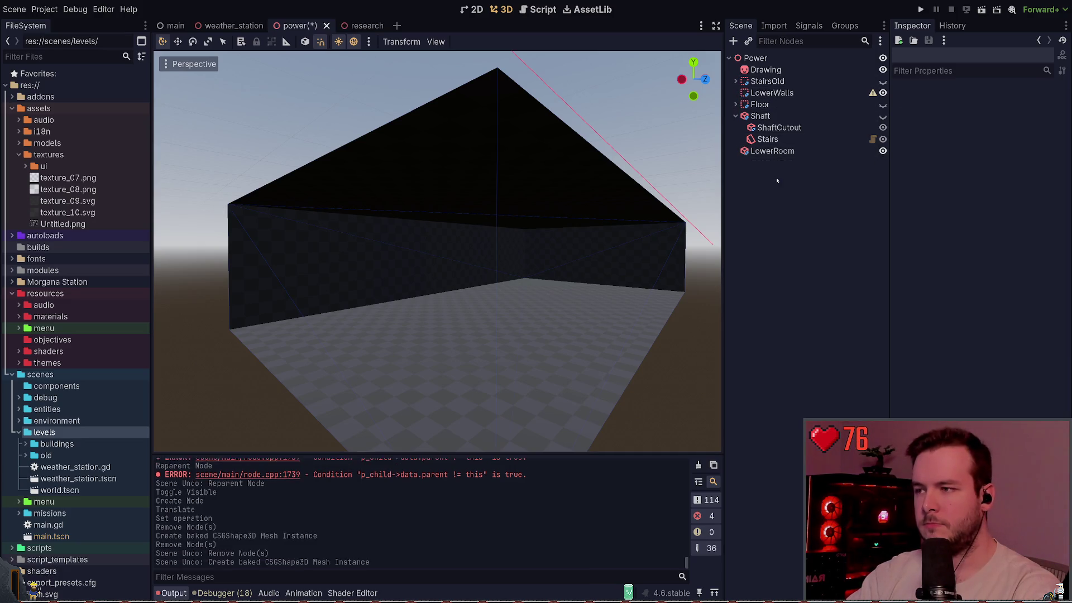
key(ctrl+z)
key(ctrl+z)
key(ctrl+z)
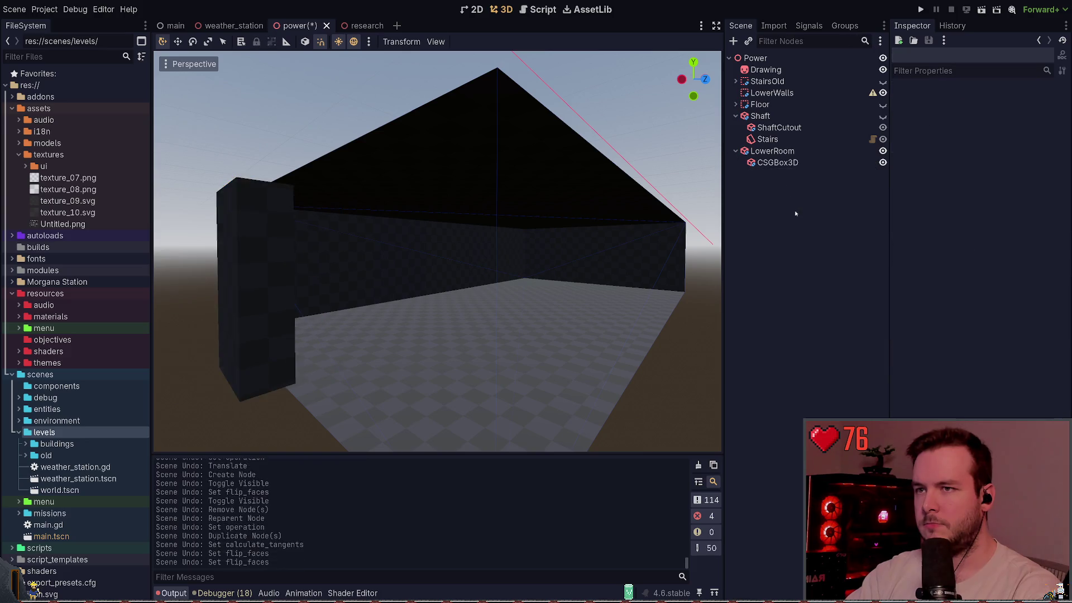
key(ctrl+z)
key(ctrl+z)
key(ctrl+z)
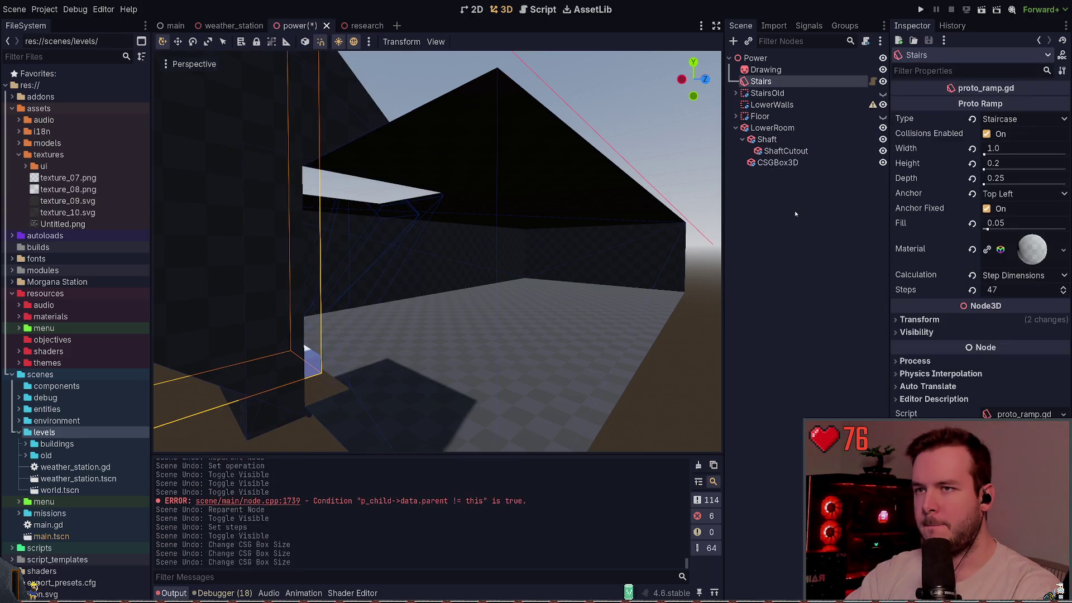
key(ctrl+z)
key(ctrl+z)
key(ctrl+z)
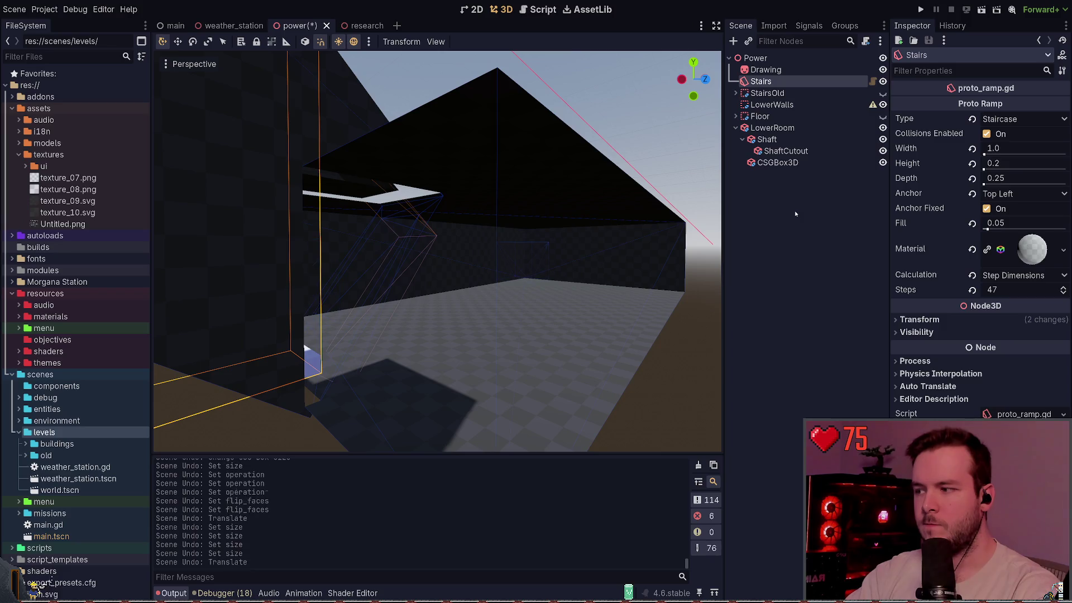
key(ctrl+z)
key(ctrl+z)
key(ctrl+z)
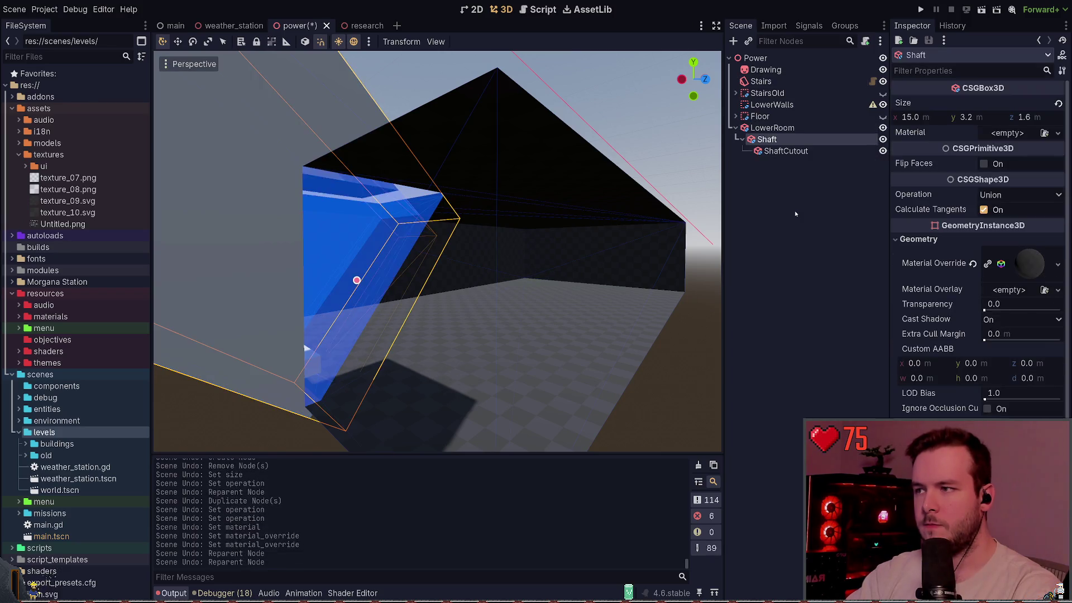
key(ctrl+z)
key(ctrl+z)
key(ctrl+z)
key(ctrl+z)
key(ctrl+z)
key(ctrl+z)
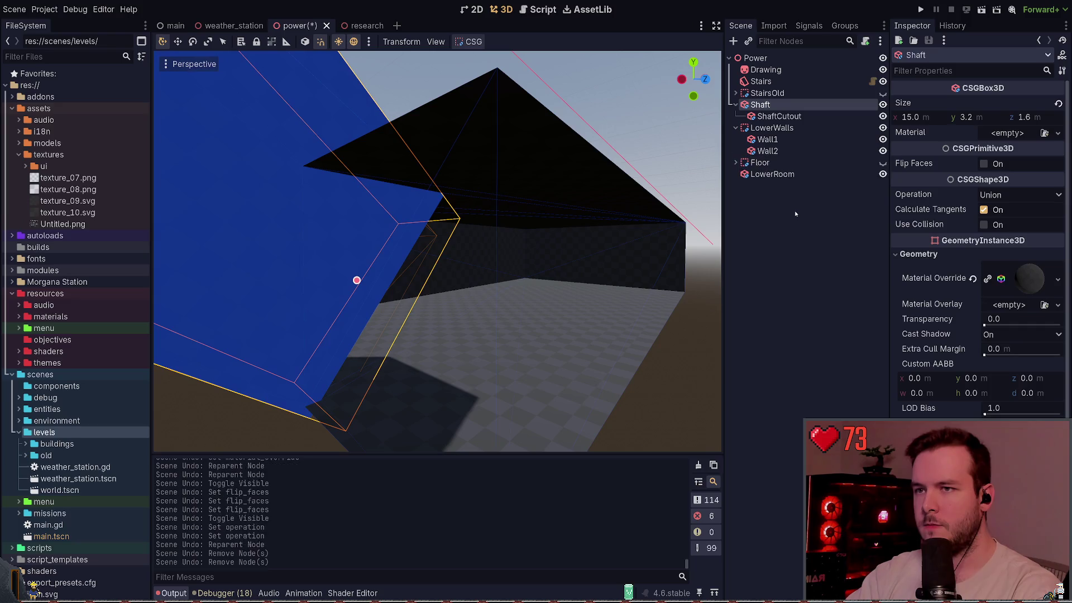
Step: Undo the remaining shaft moves and long-wall size and material changes, then save the power scene
key(ctrl+z)
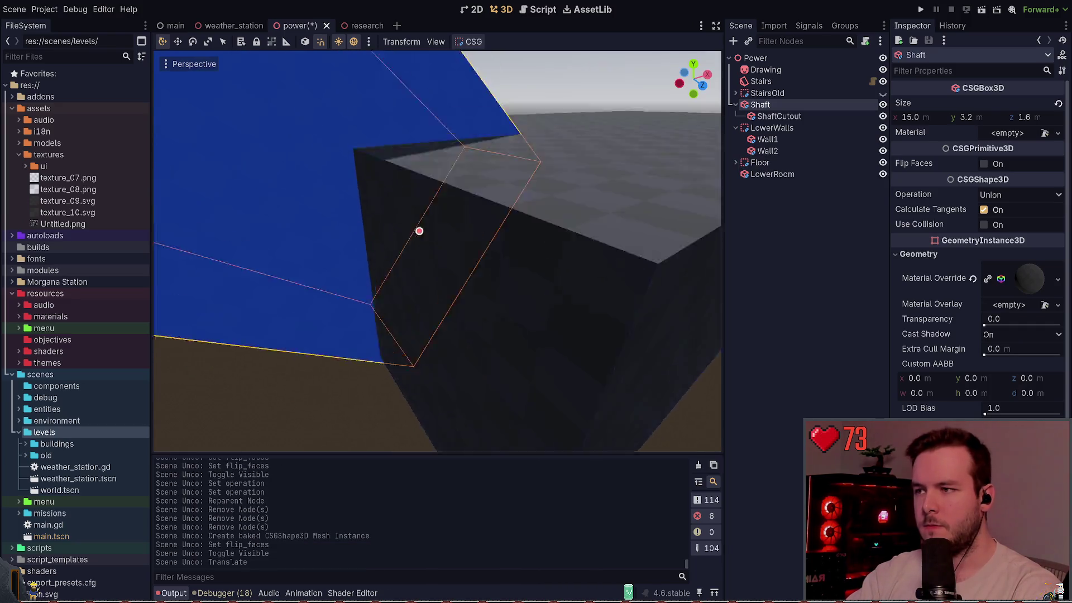
key(ctrl+z)
key(ctrl+z)
key(ctrl+z)
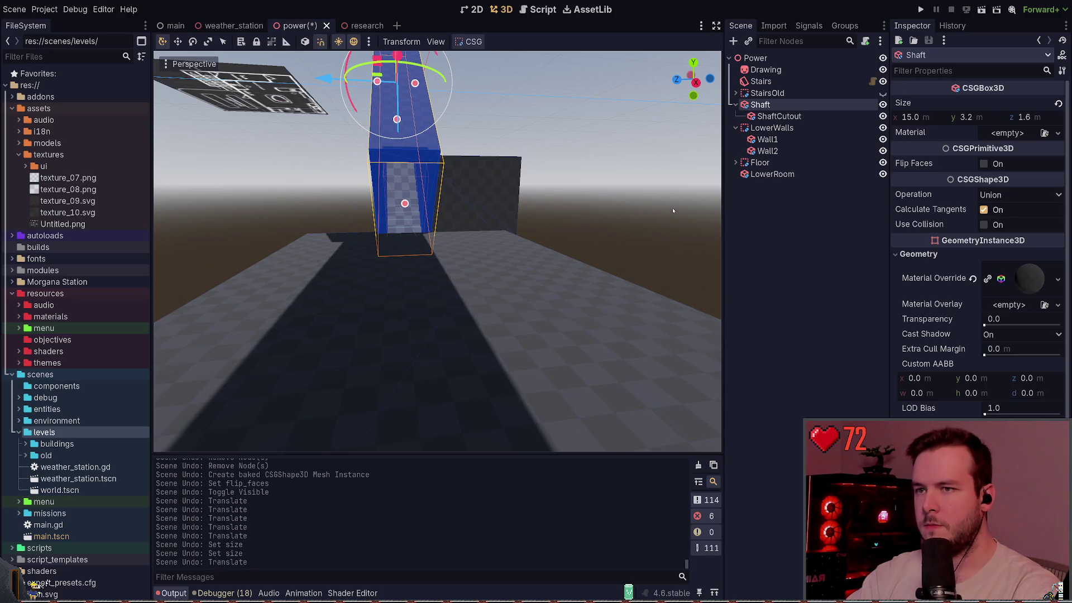
key(ctrl+shift+z)
key(ctrl+z)
key(ctrl+z)
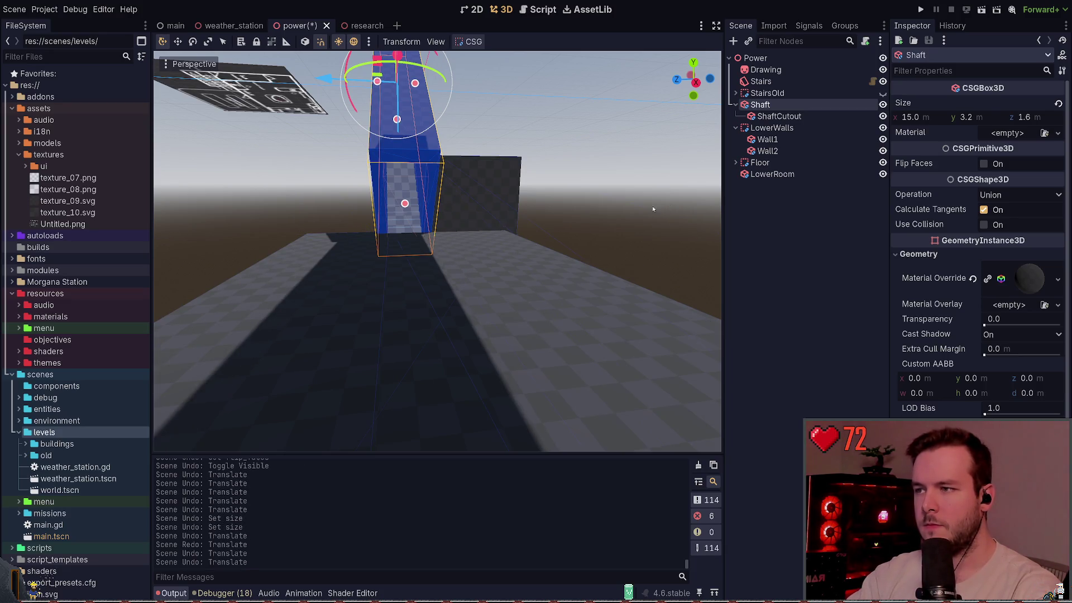
key(ctrl+z)
key(ctrl+z)
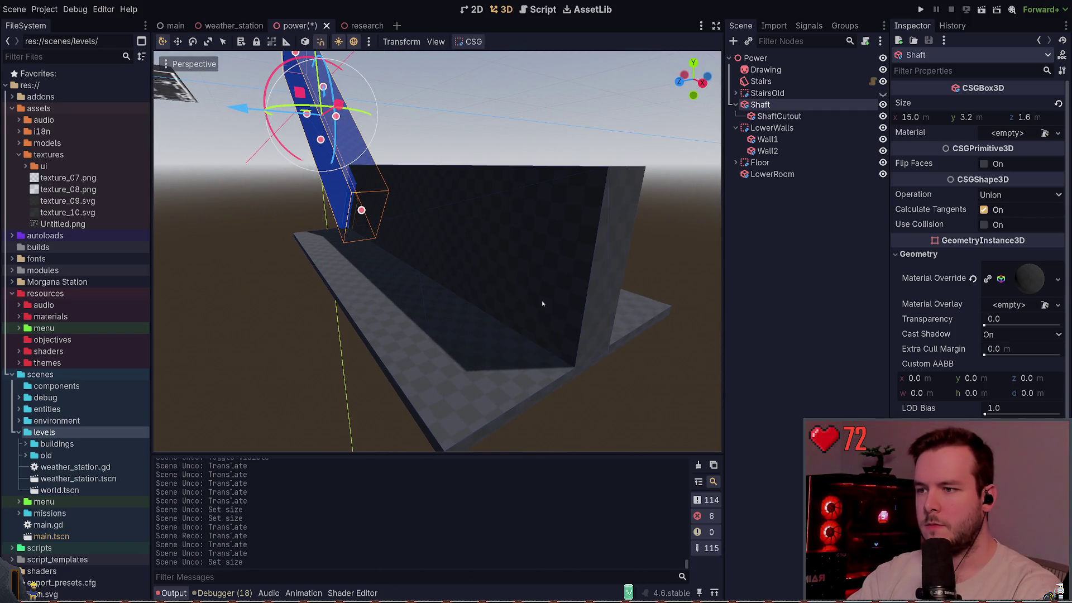
key(ctrl+z)
key(ctrl+z)
key(ctrl+z)
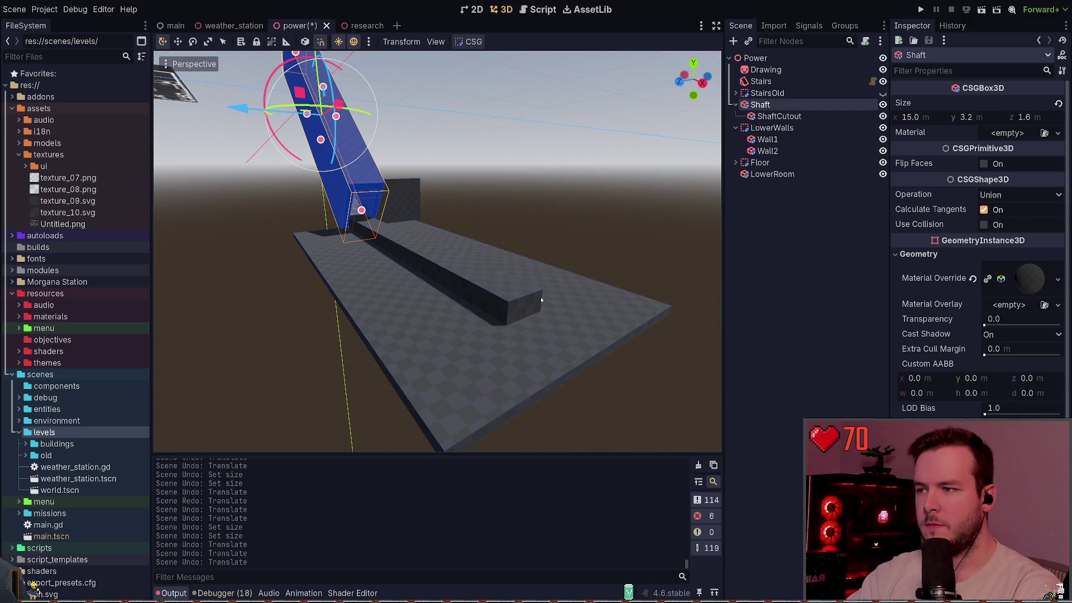
key(ctrl+z)
key(ctrl+z)
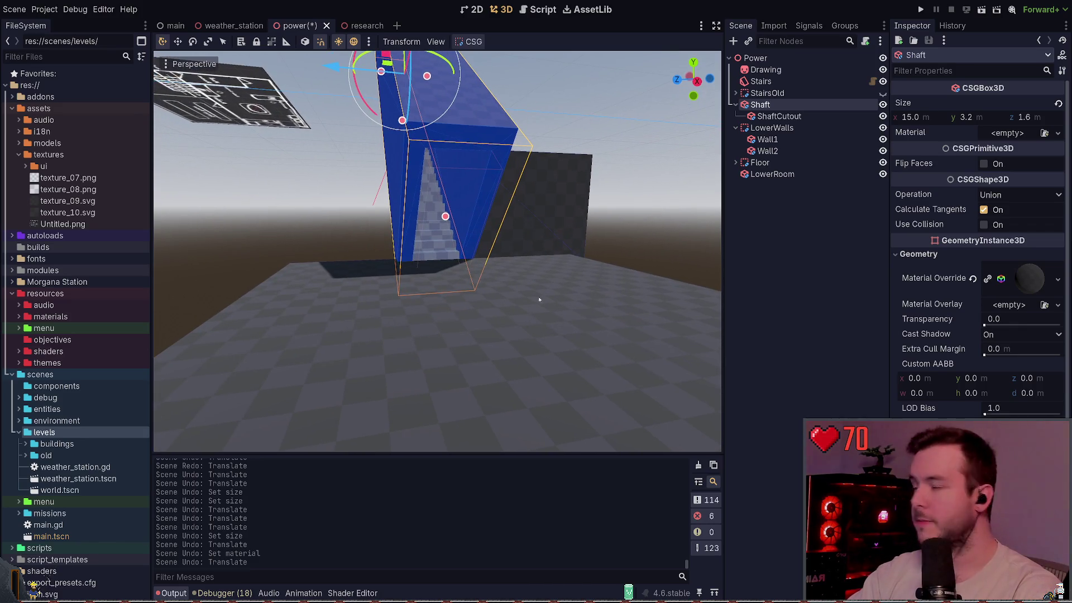
click(630, 236)
key(ctrl+s)
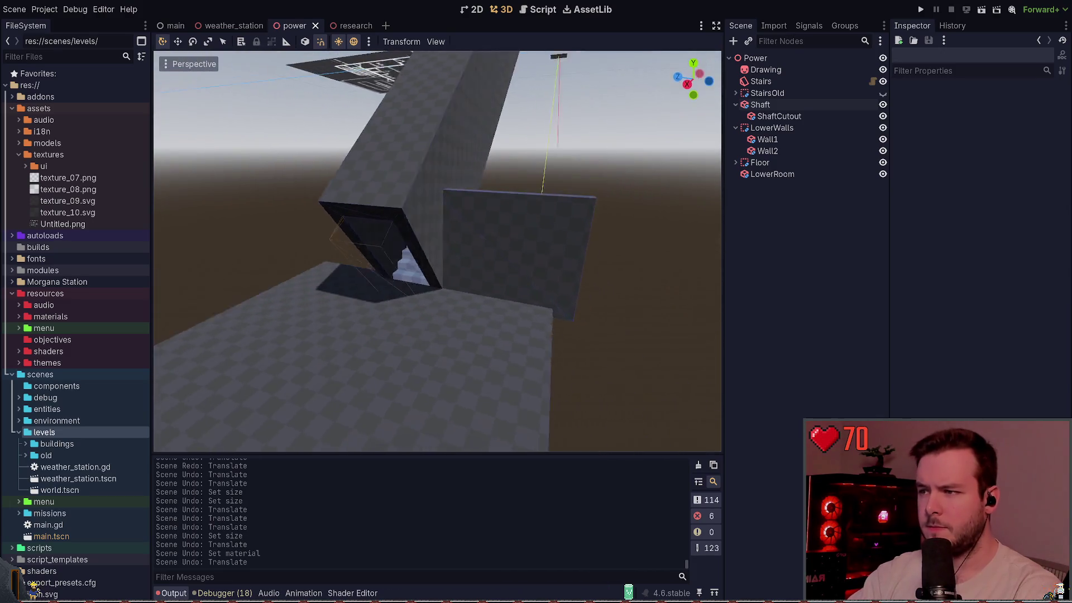
click(446, 202)
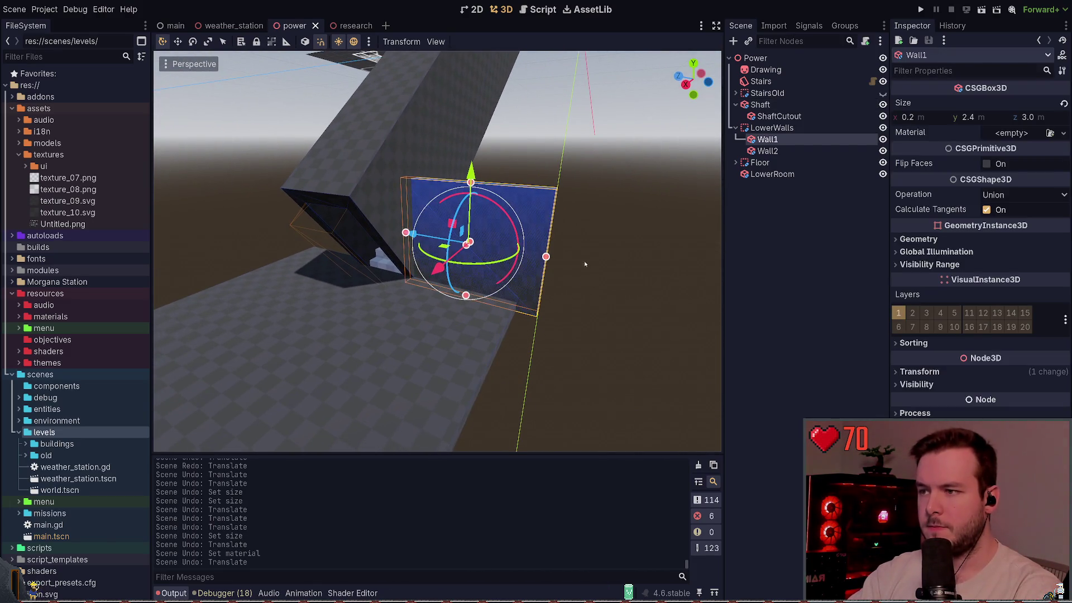
Step: Shrink Wall1's depth from 3.0 to 2.6 m
drag(505, 274, 481, 273)
click(498, 271)
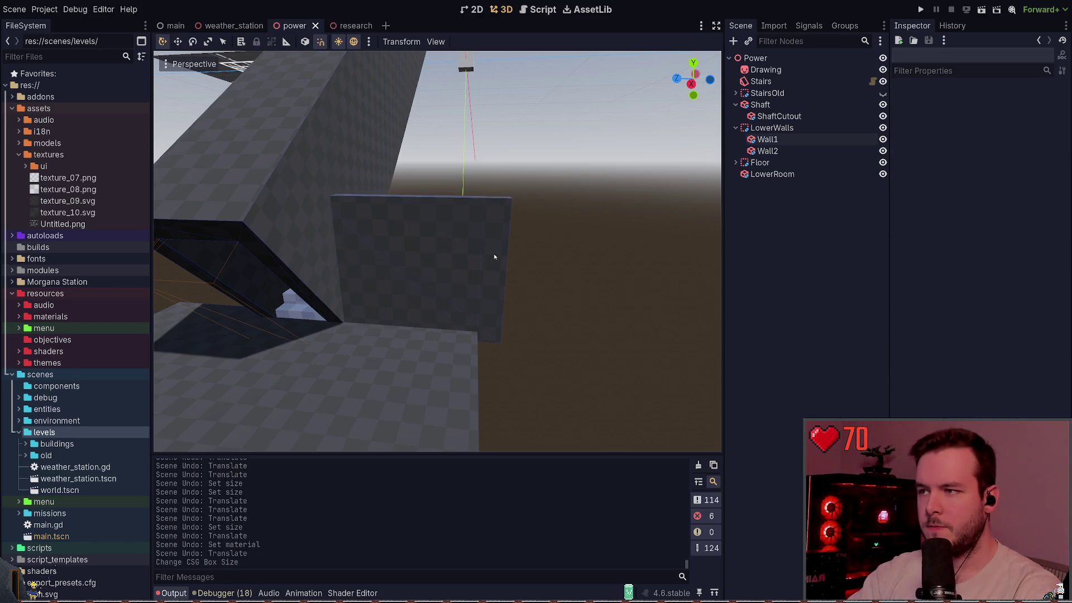
click(495, 256)
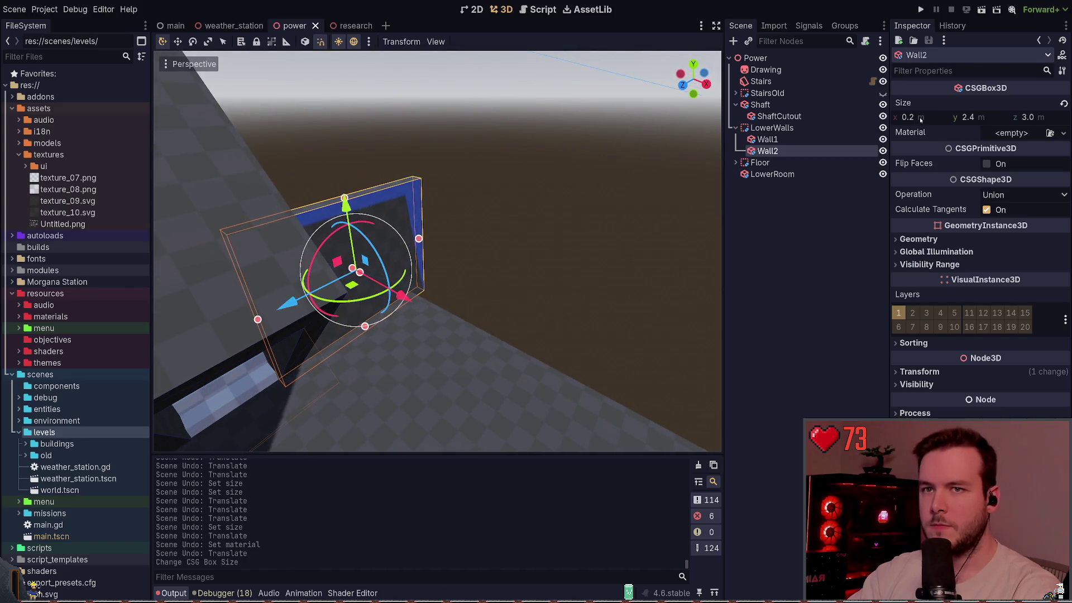
Step: Set Wall2's Size X to 12 and slide it along X
click(920, 118)
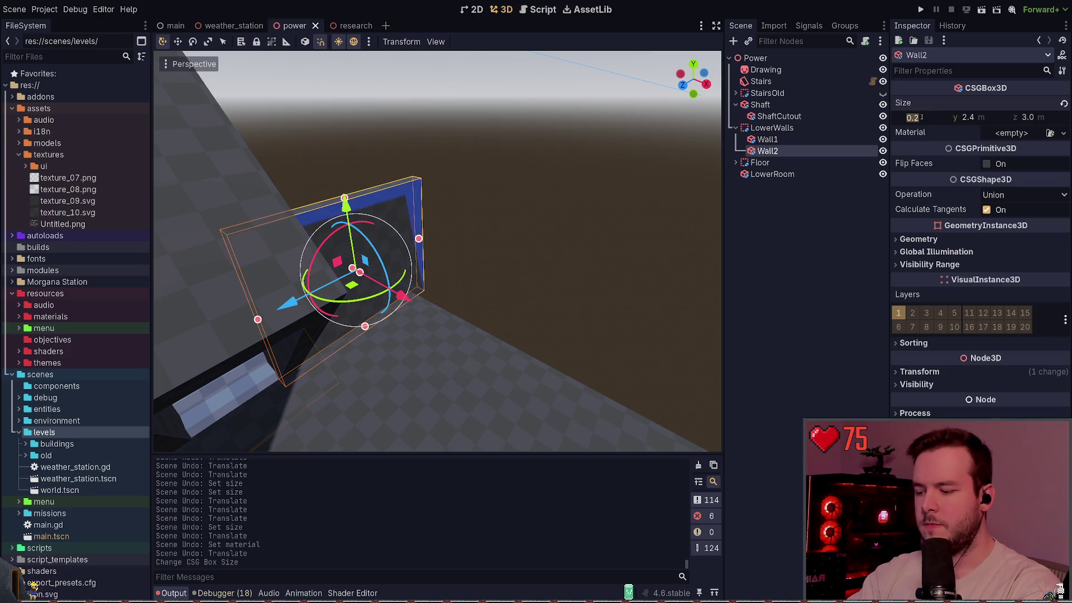
text(8)
key(BackSpace)
text(12)
key(Return)
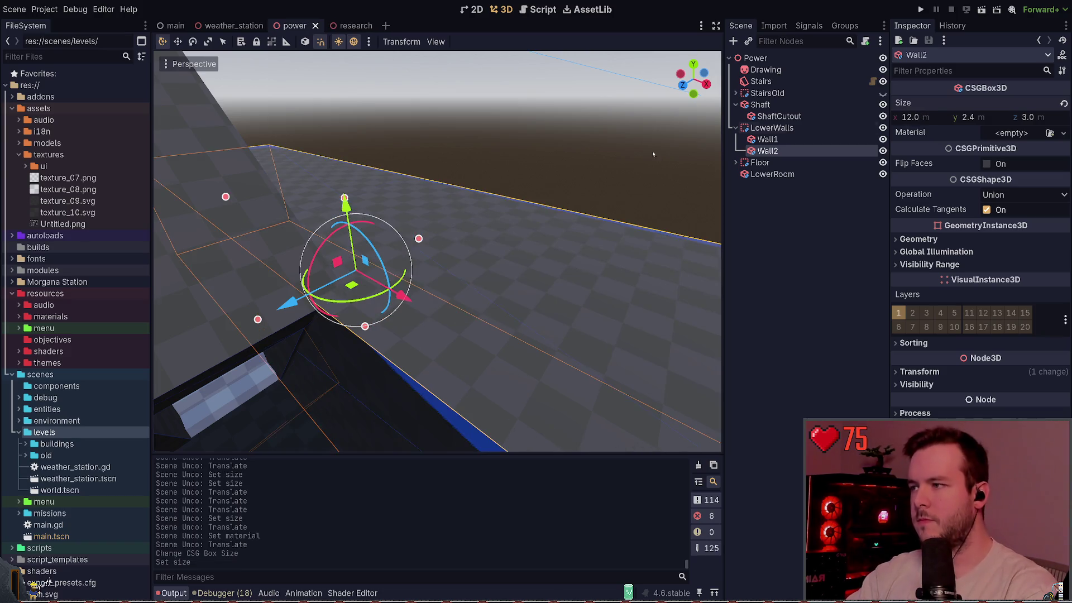
click(393, 282)
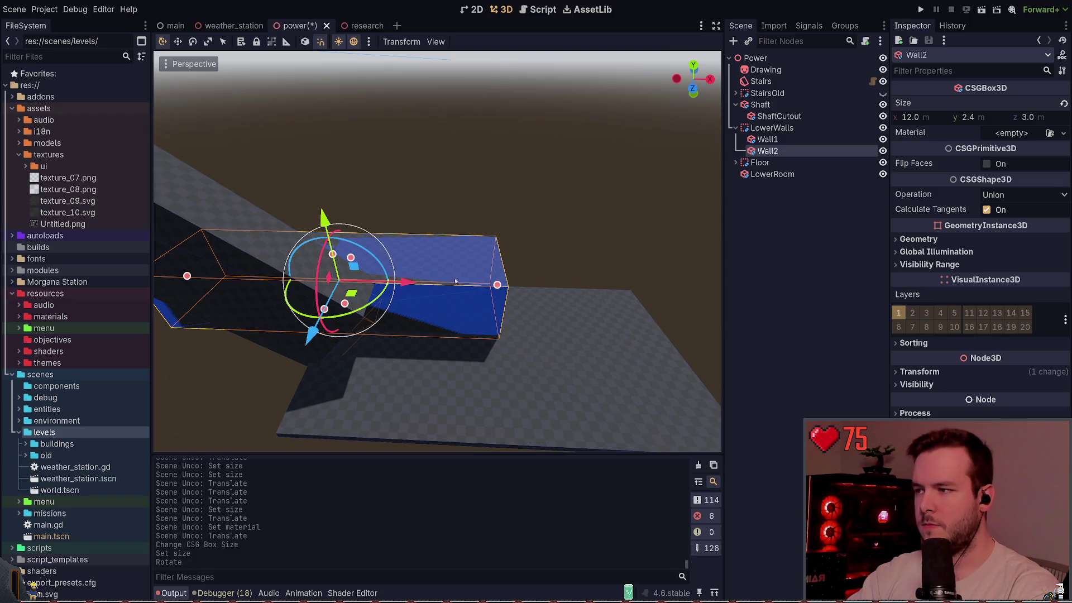
drag(413, 282, 548, 282)
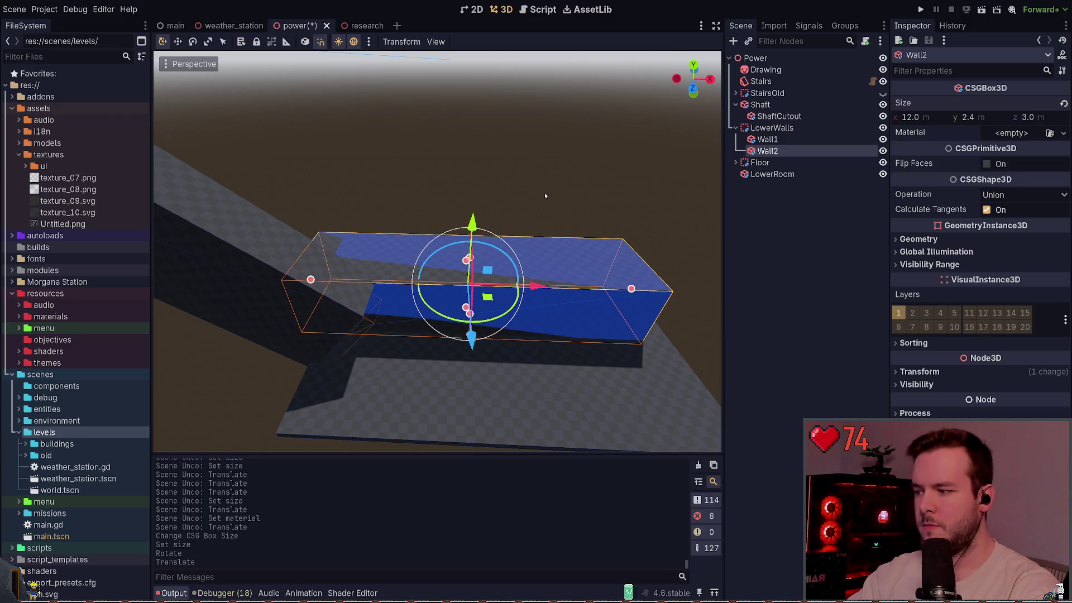
key(ctrl+z)
key(ctrl+z)
drag(404, 284, 558, 289)
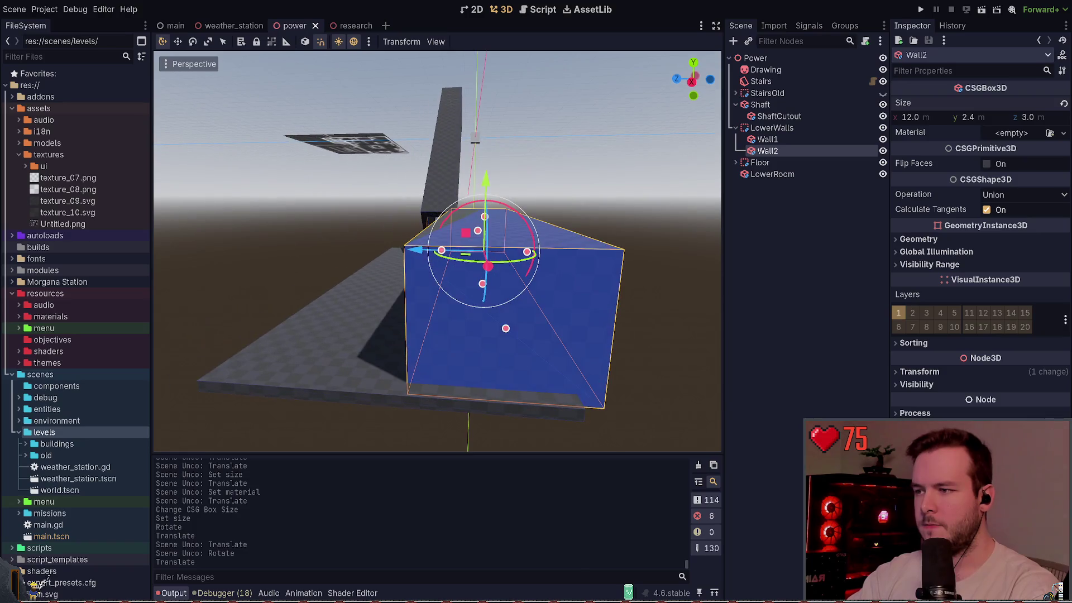
key(Up)
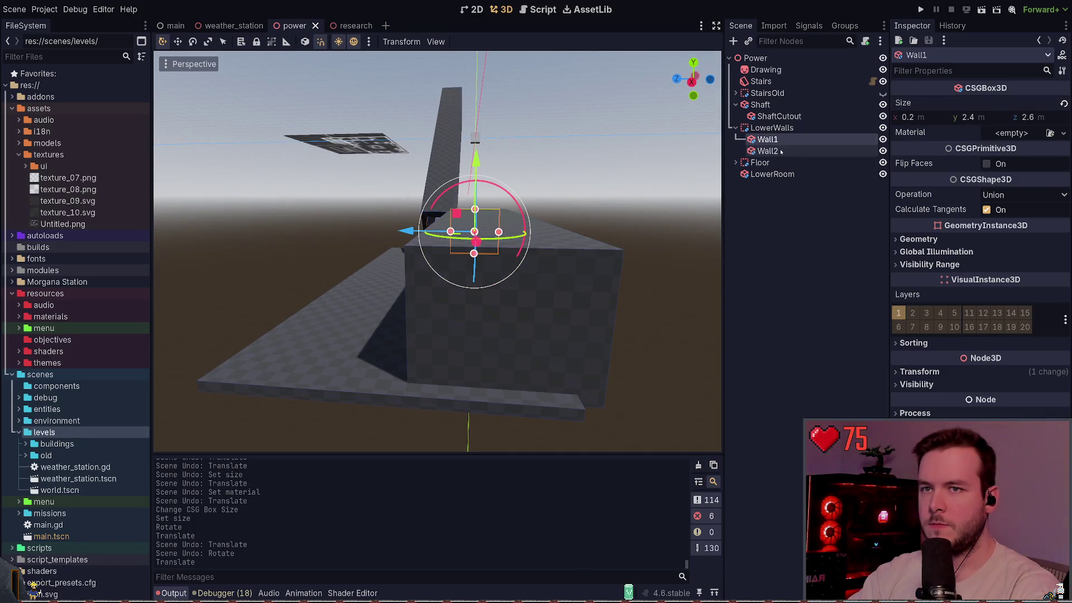
Step: Set Wall2's Size Z to 0.2 and save the scene
click(781, 151)
click(1037, 117)
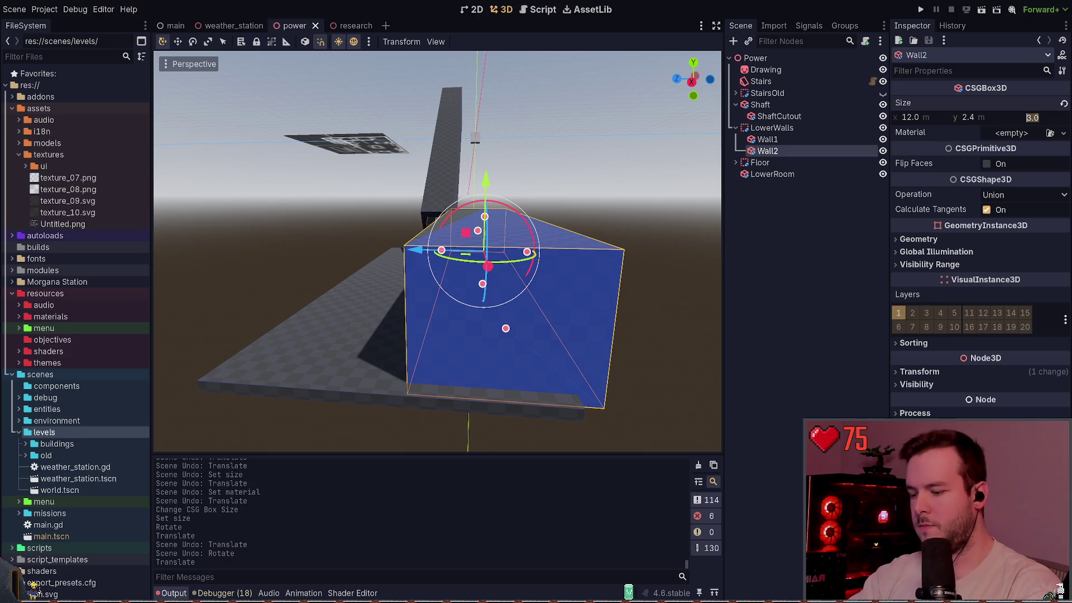
text(0.2)
key(Return)
key(ctrl+s)
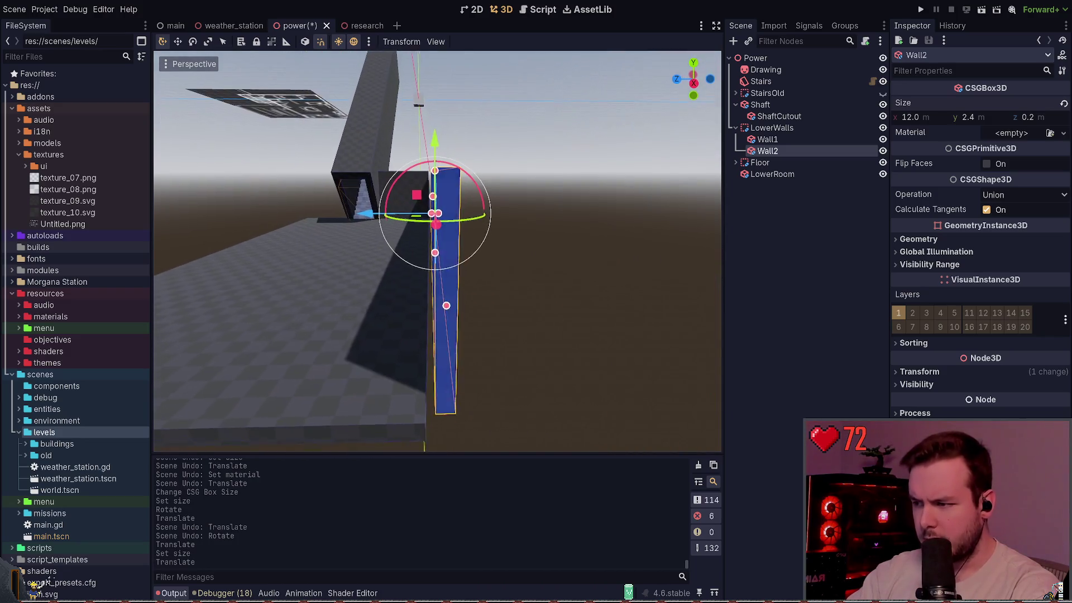
Step: Shift Wall2 0.5 m along X and move Wall1 to close the corner gap, then save
drag(406, 204, 456, 223)
click(598, 242)
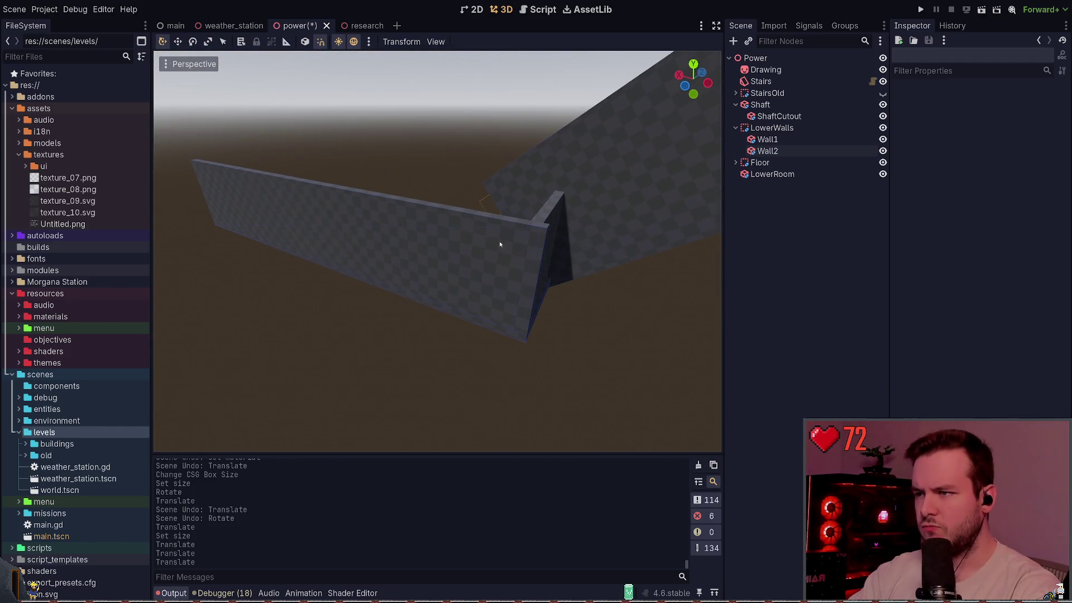
click(481, 212)
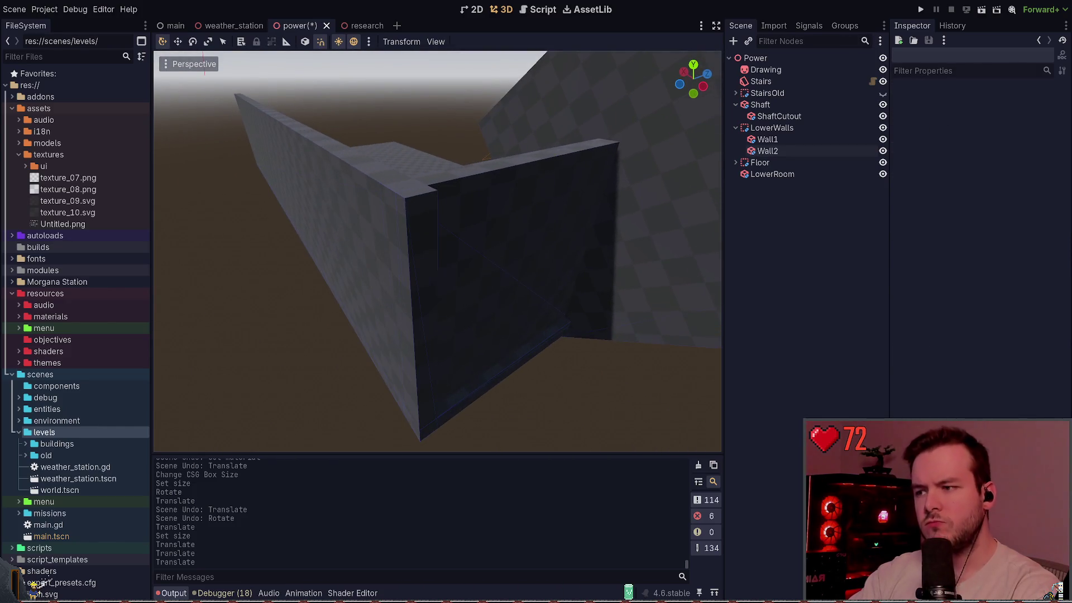
click(496, 165)
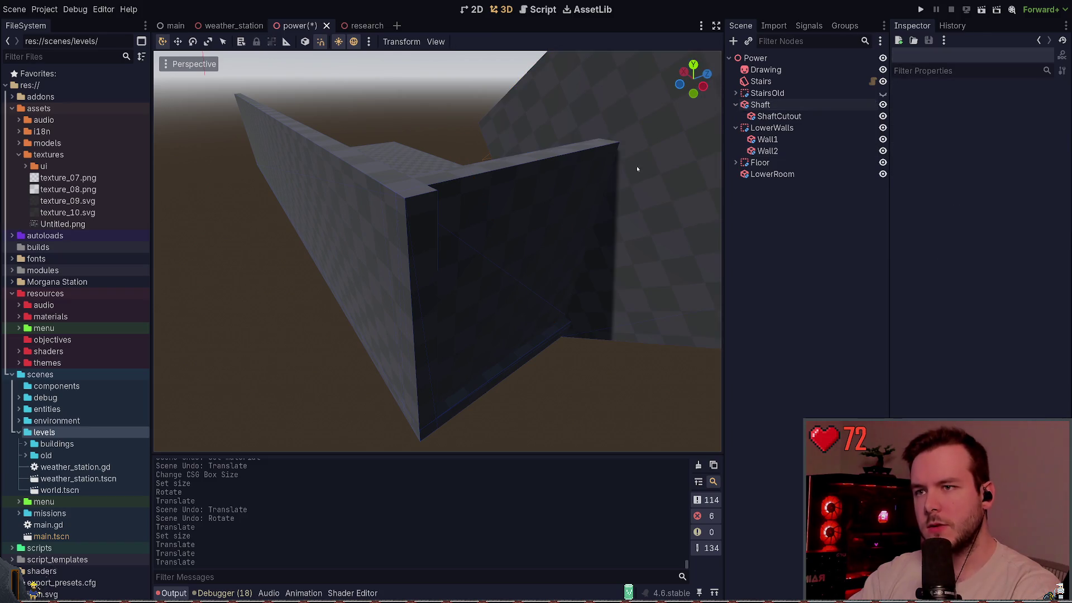
click(794, 153)
double_click(767, 139)
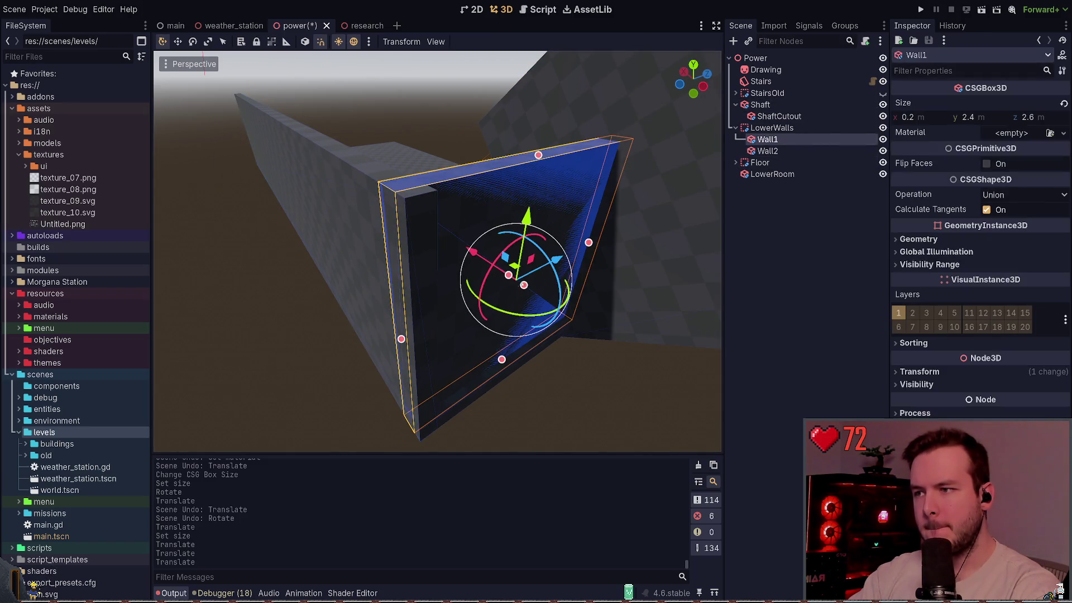
mouse_move(471, 253)
mouse_down()
mouse_move(558, 335)
mouse_move(589, 392)
mouse_up()
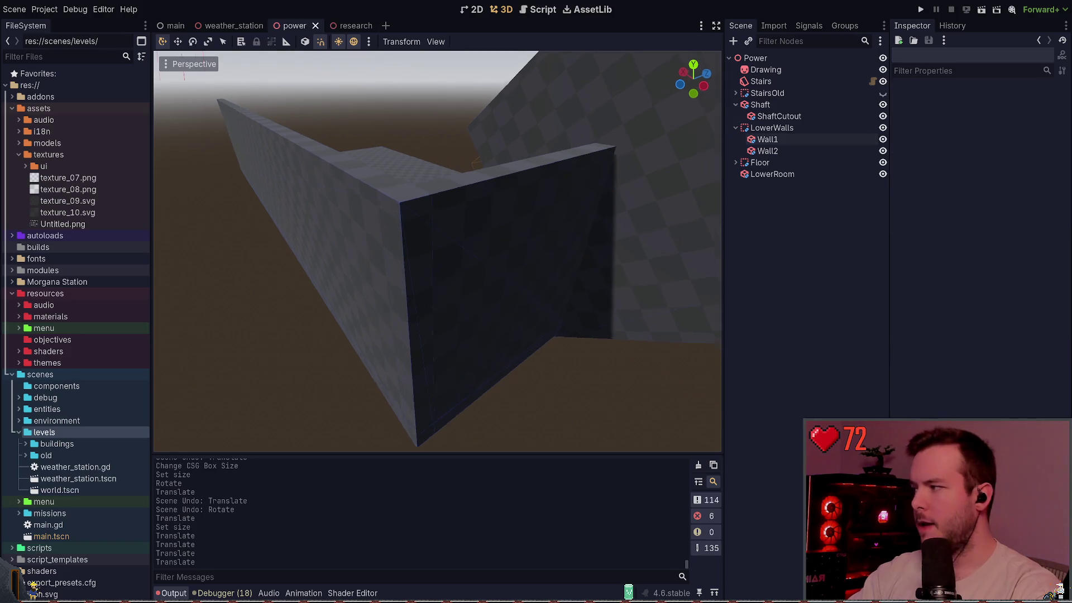
key(ctrl+s)
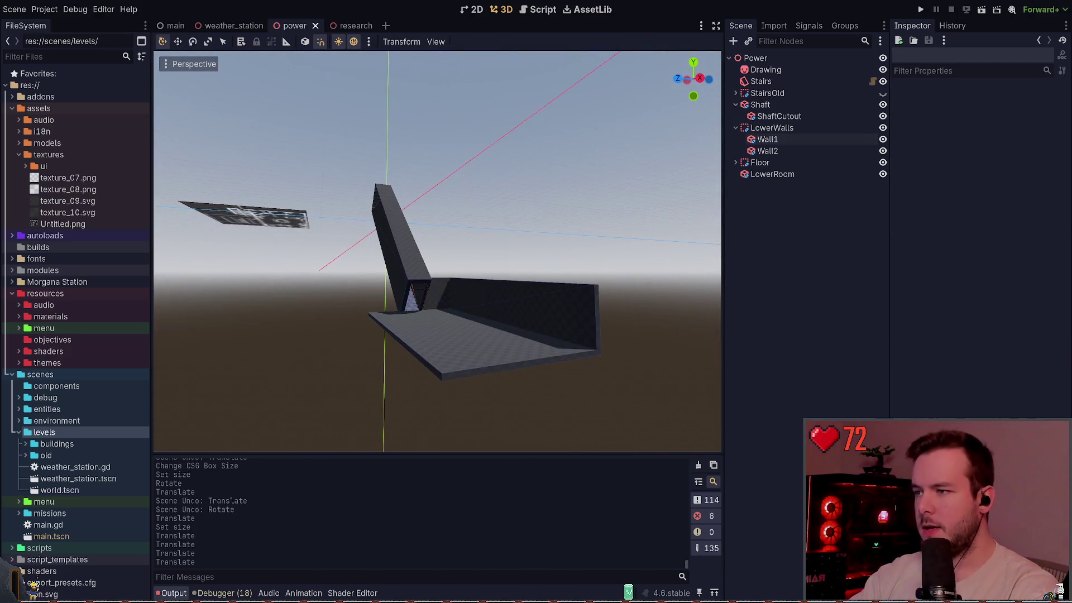